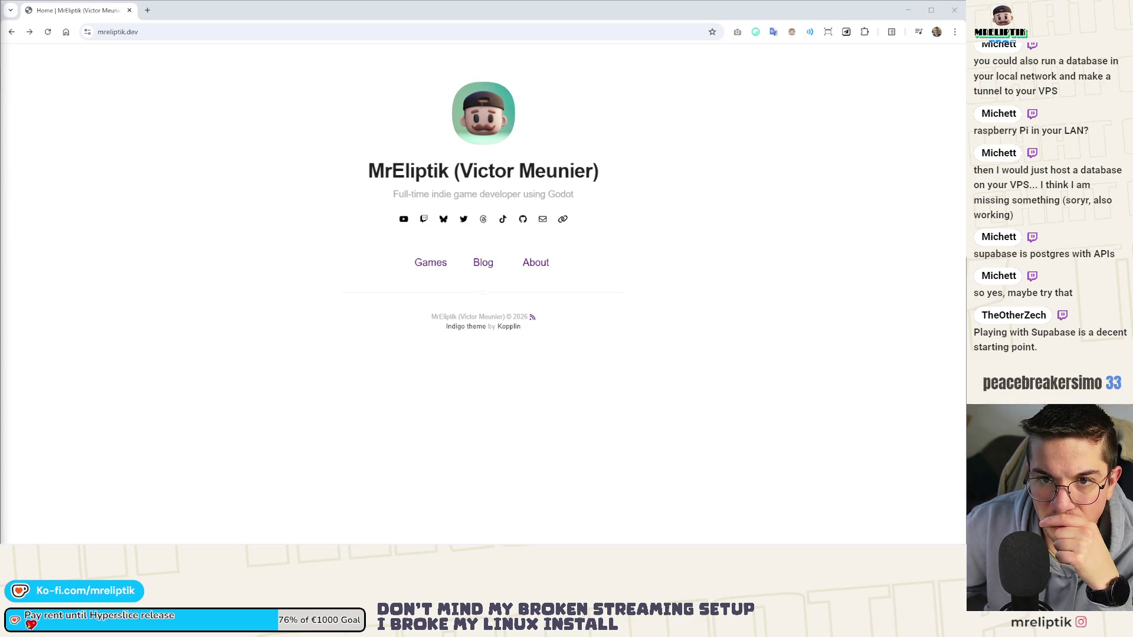
- Leave the mreliptik.dev page in Chrome and return to Godot's letter_spawn_manager.gd
key("ctrl+l")
key("alt+Tab")
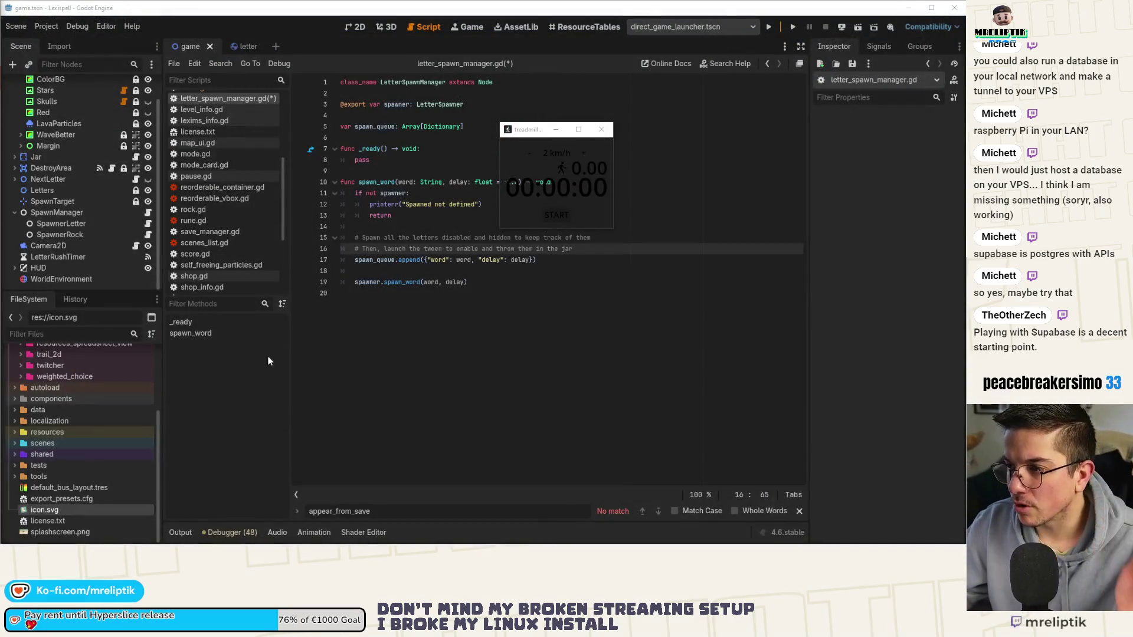
- Close the floating treadmill timer window, confirming Exit, and dismiss the notifications panel
left_click(601, 129)
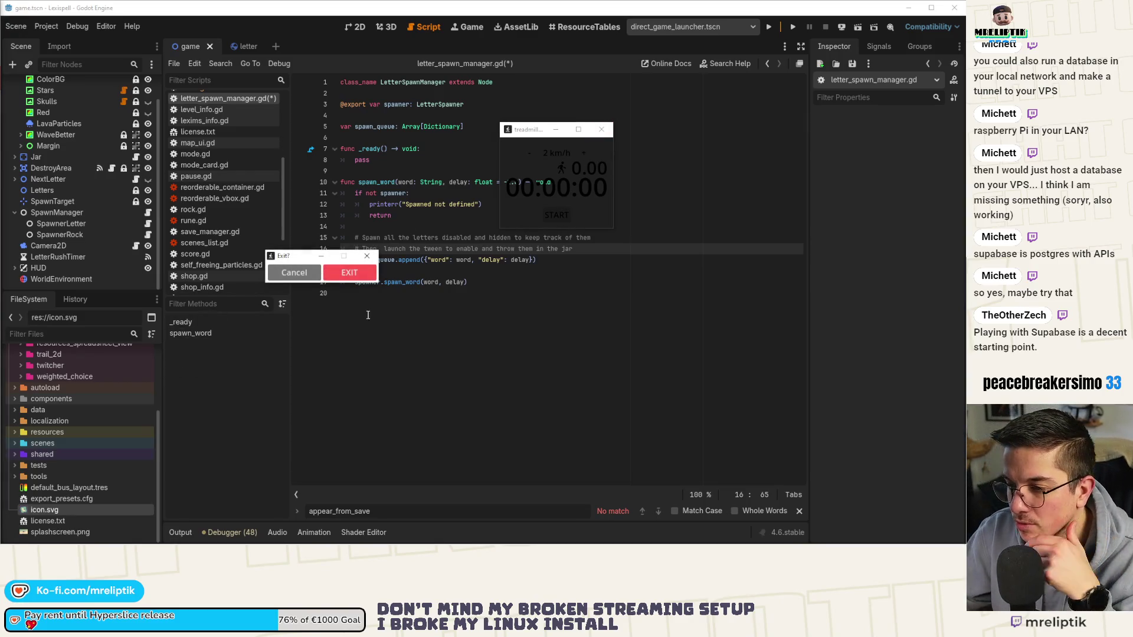
left_click(349, 272)
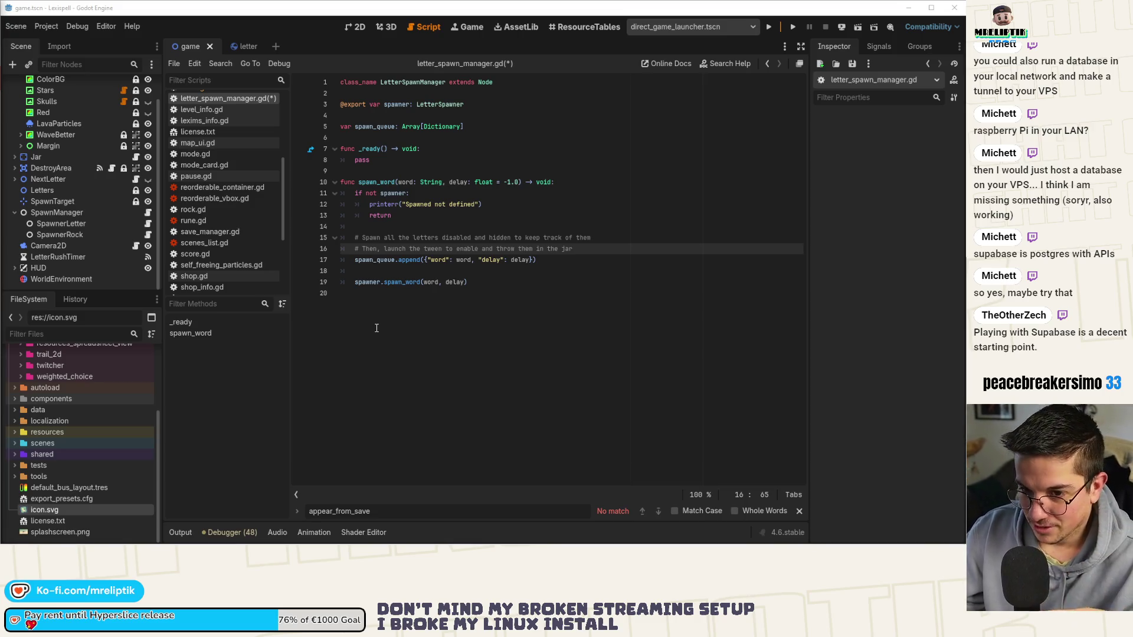
left_click(376, 328)
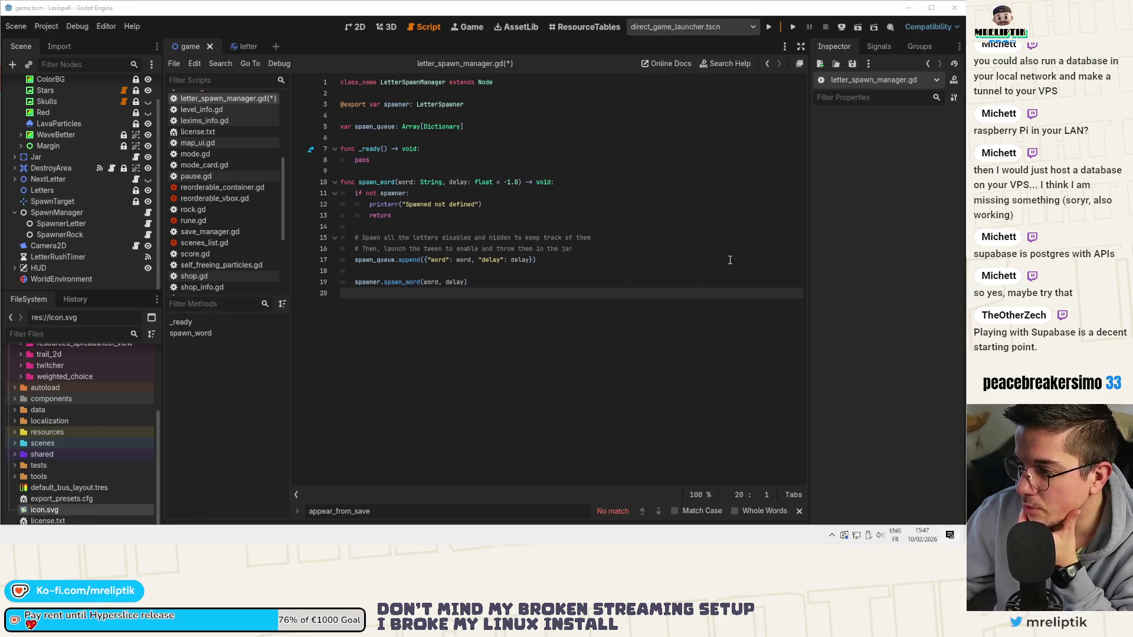
key("super+a")
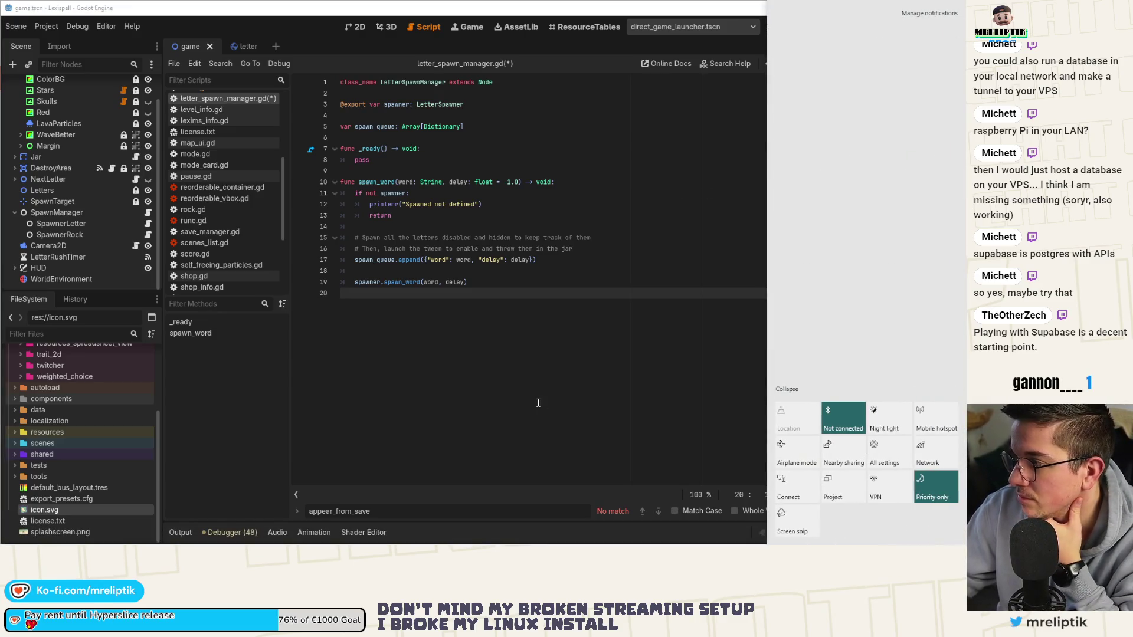
left_click(538, 403)
- Review spawn_word's lines 13–18, leaving the caret after delay on line 17
left_click(428, 282)
key("Up")
key("Up")
key("Up")
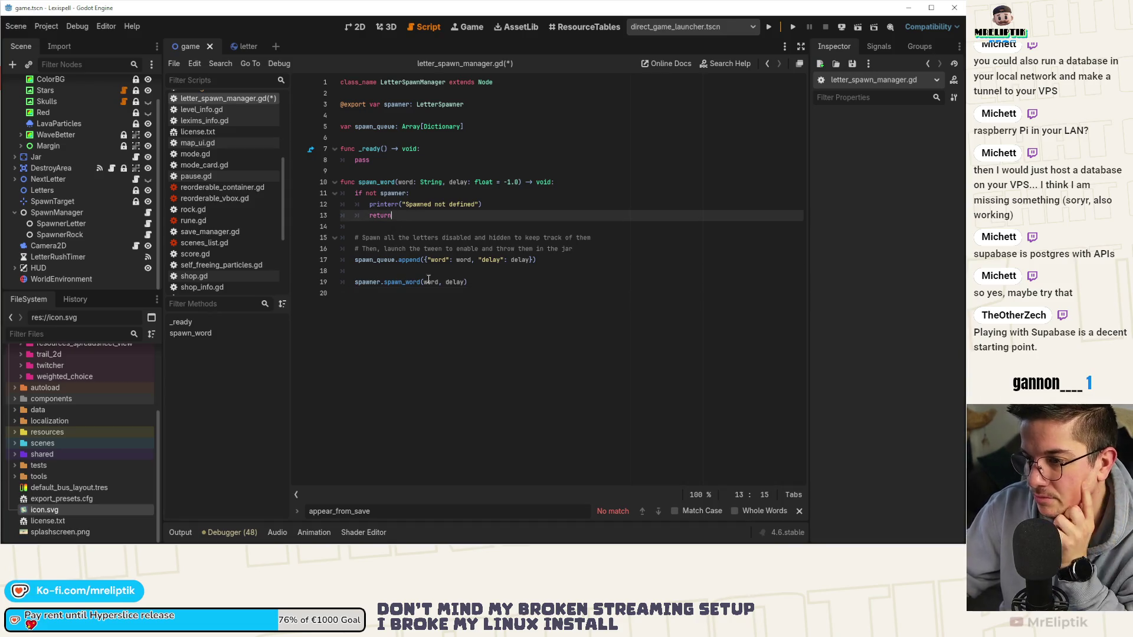
left_click(356, 271)
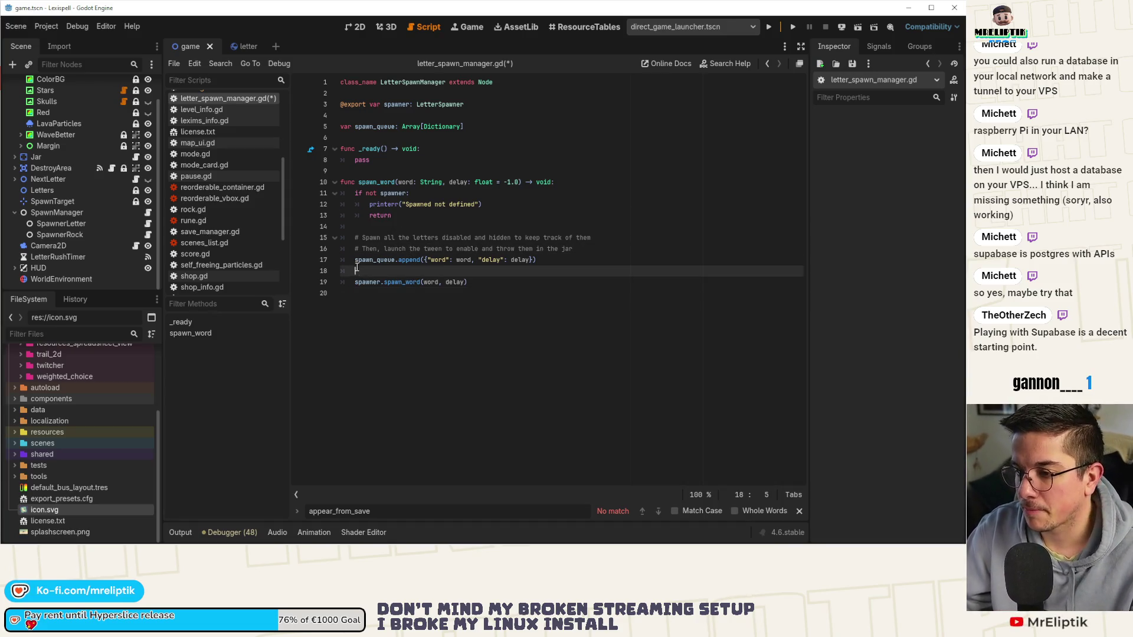
left_click(356, 259)
key("Up")
key("Up")
key("Up")
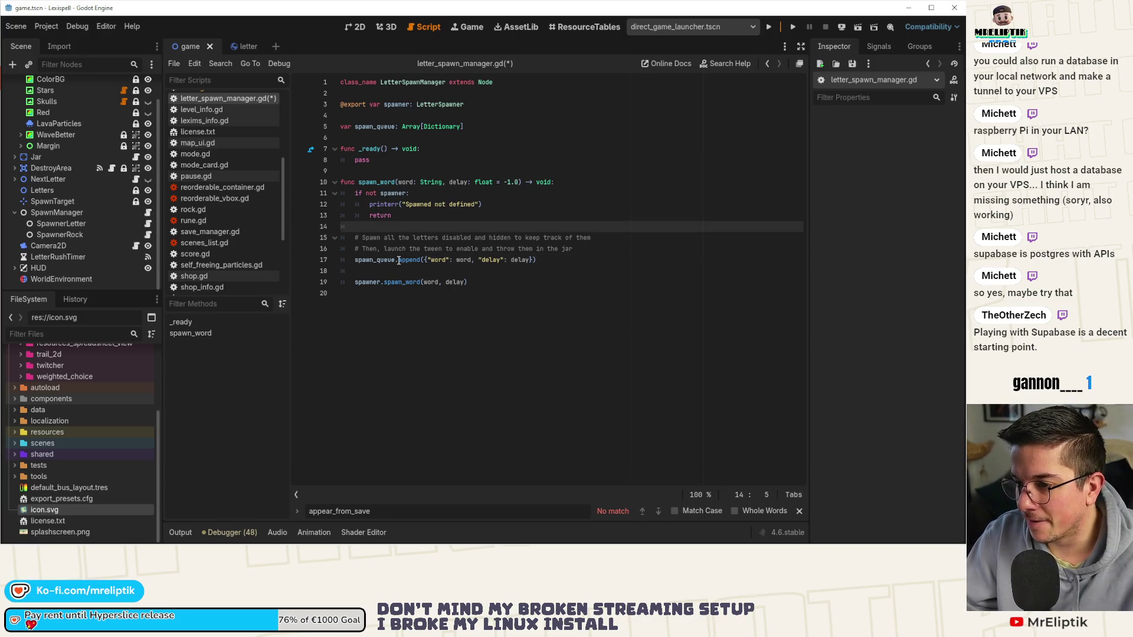
left_click(566, 263)
key("Up")
key("End")
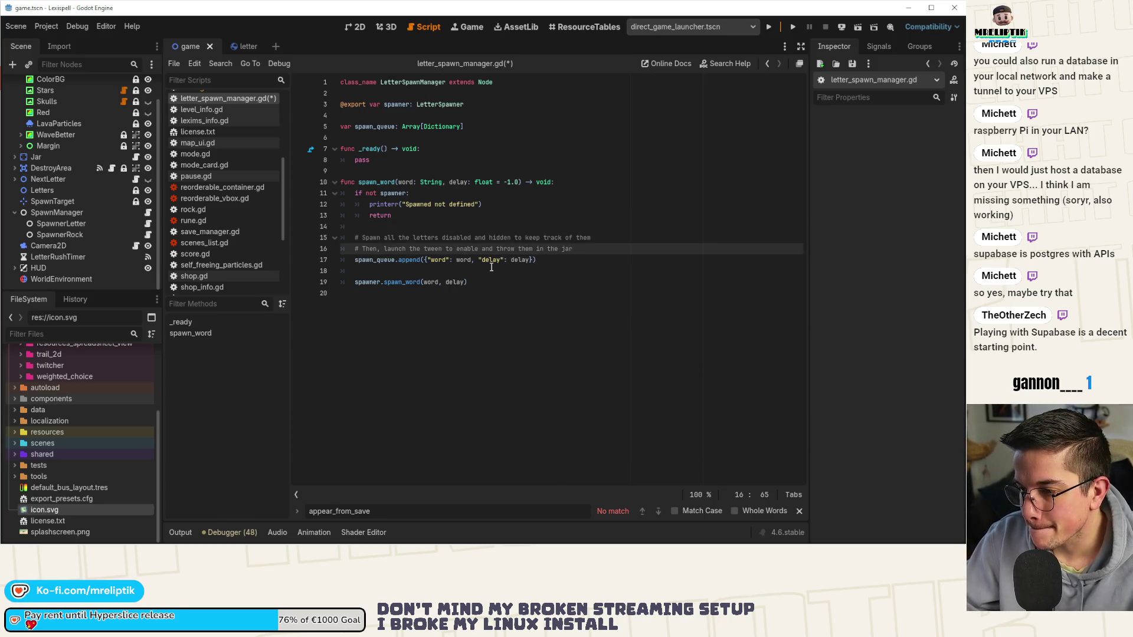
left_click(528, 260)
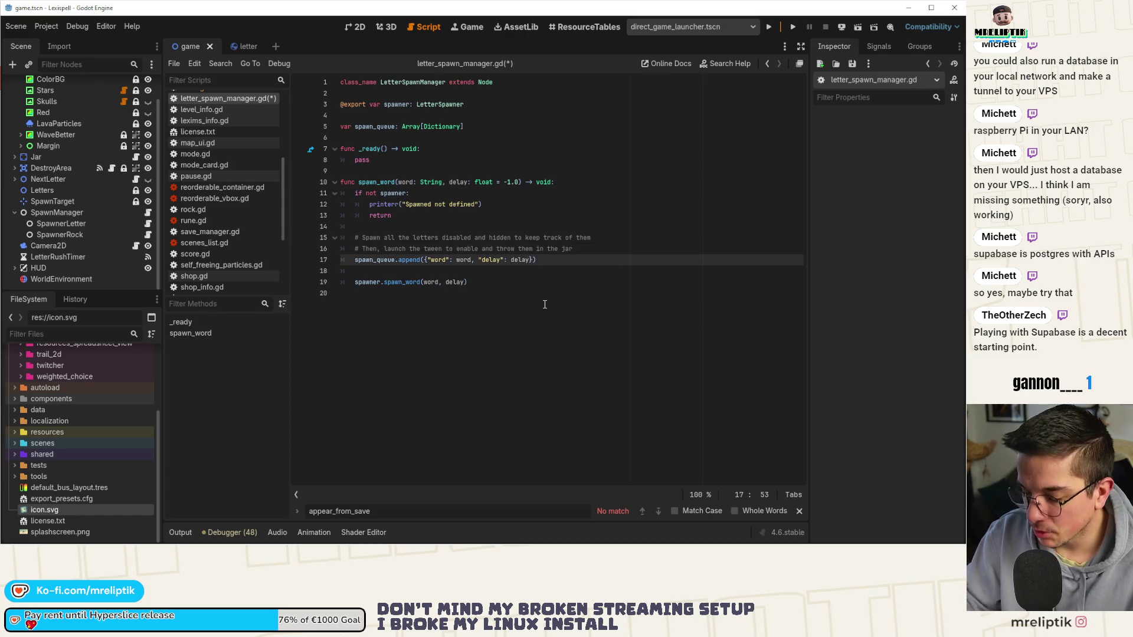
- Add an empty "letters": [] entry to the dictionary appended to spawn_queue on line 17
type(",\"letters")
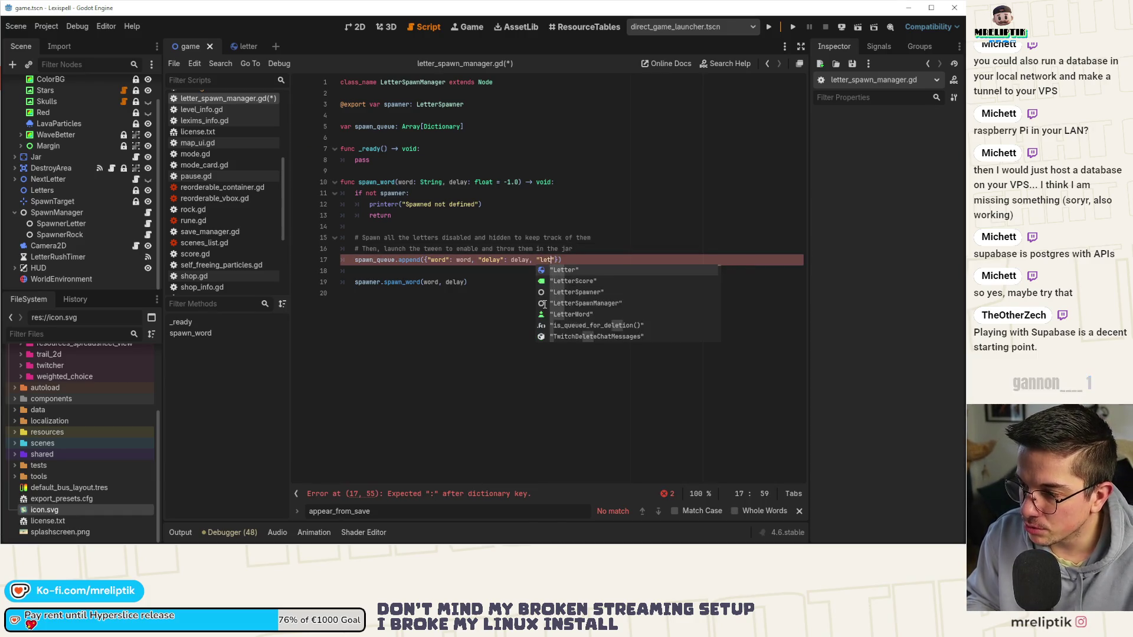
type("\": Arra")
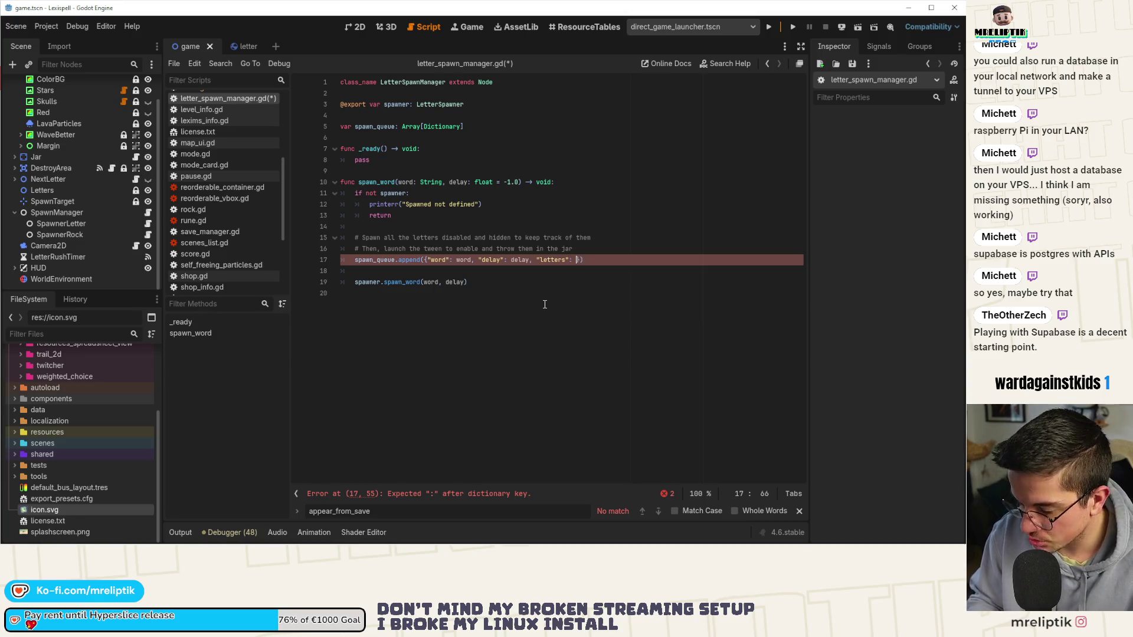
key("Return")
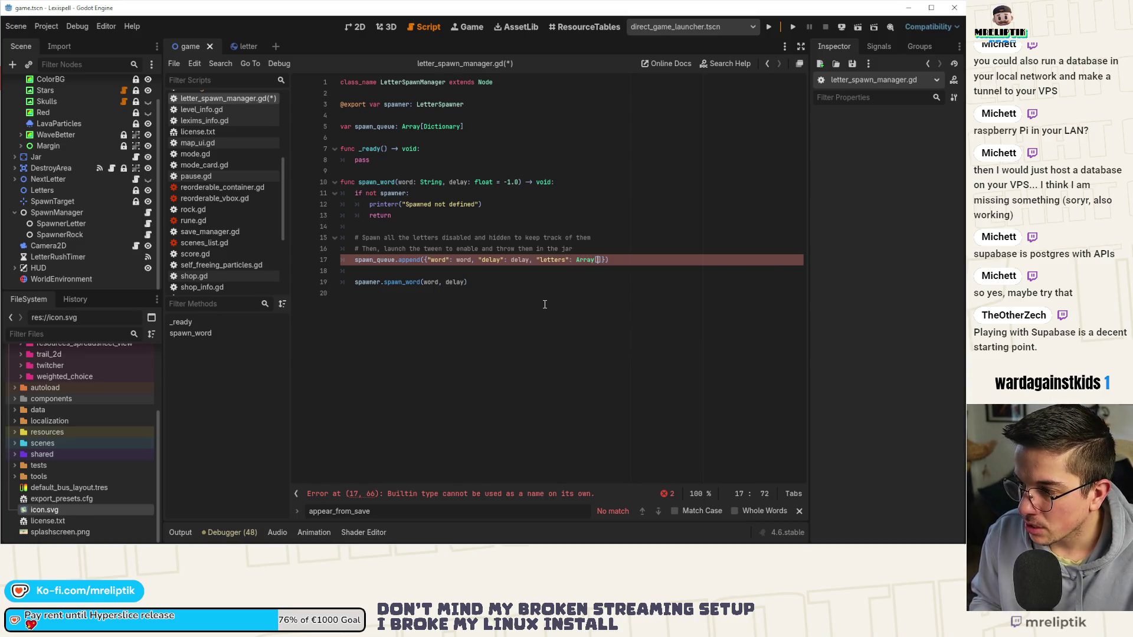
type("Letter")
key("ctrl+s")
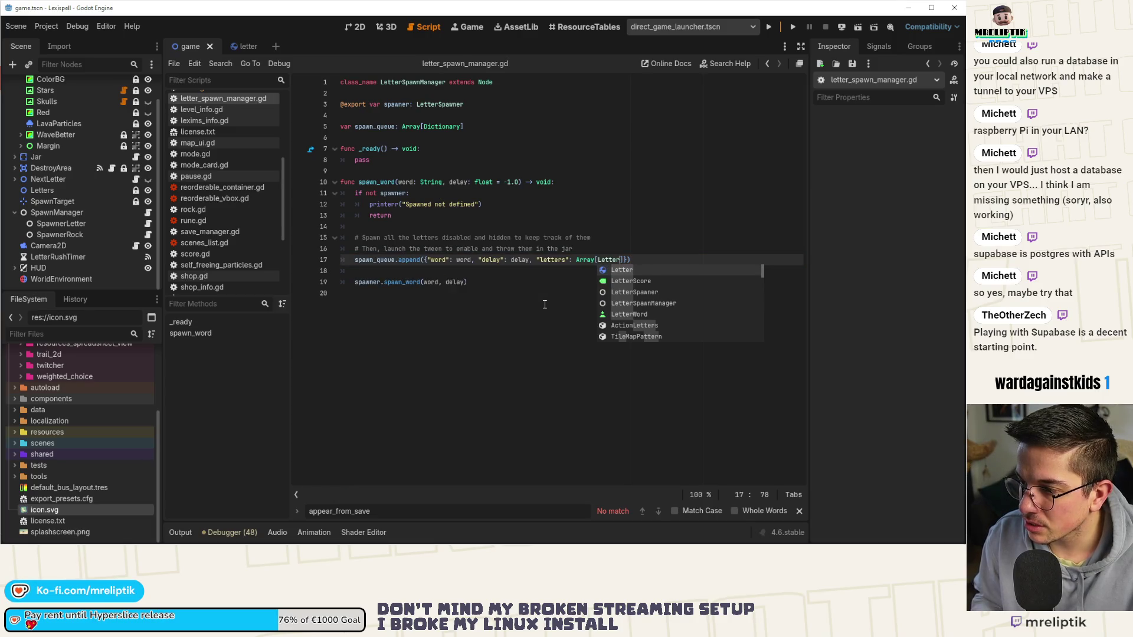
key("BackSpace")
key("BackSpace")
key("BackSpace")
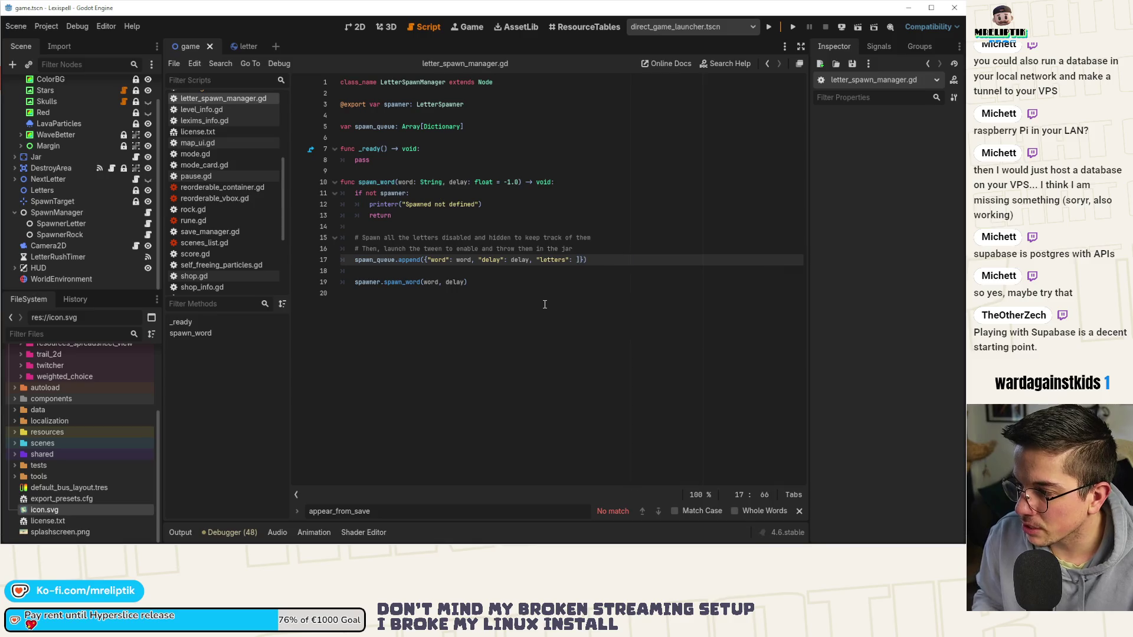
type("[")
key("ctrl+s")
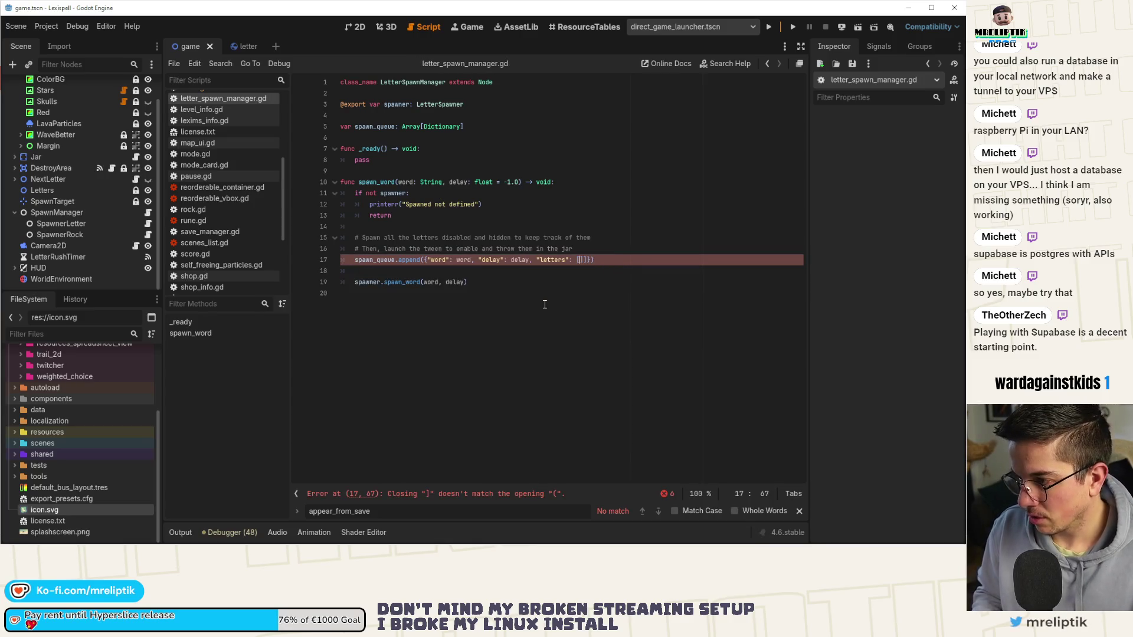
key("Delete")
key("Right")
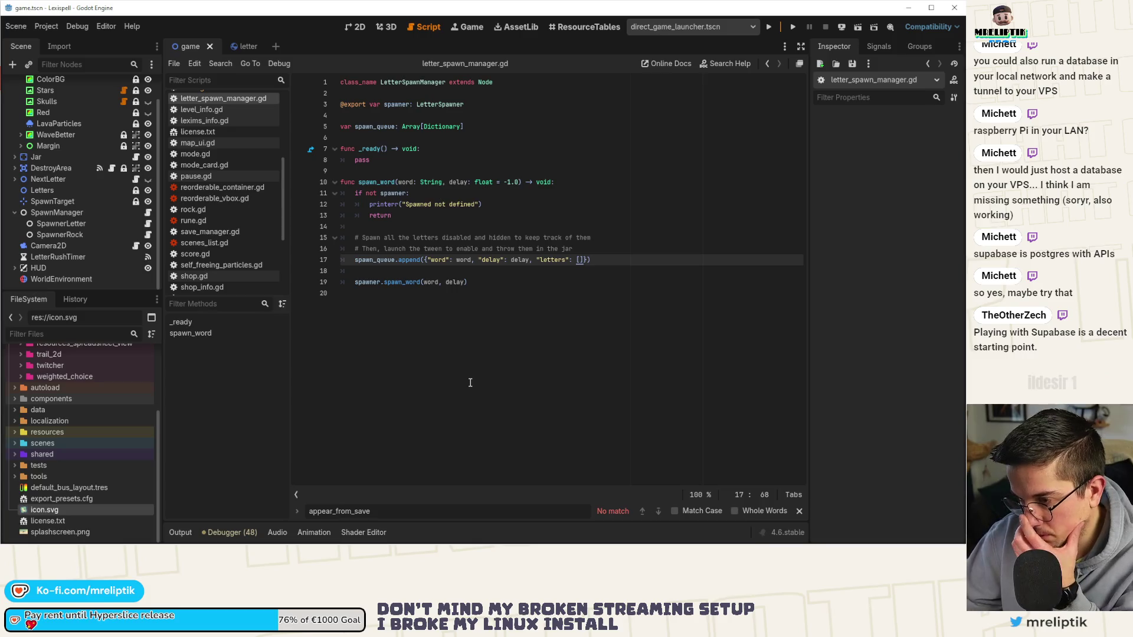
left_click(394, 261)
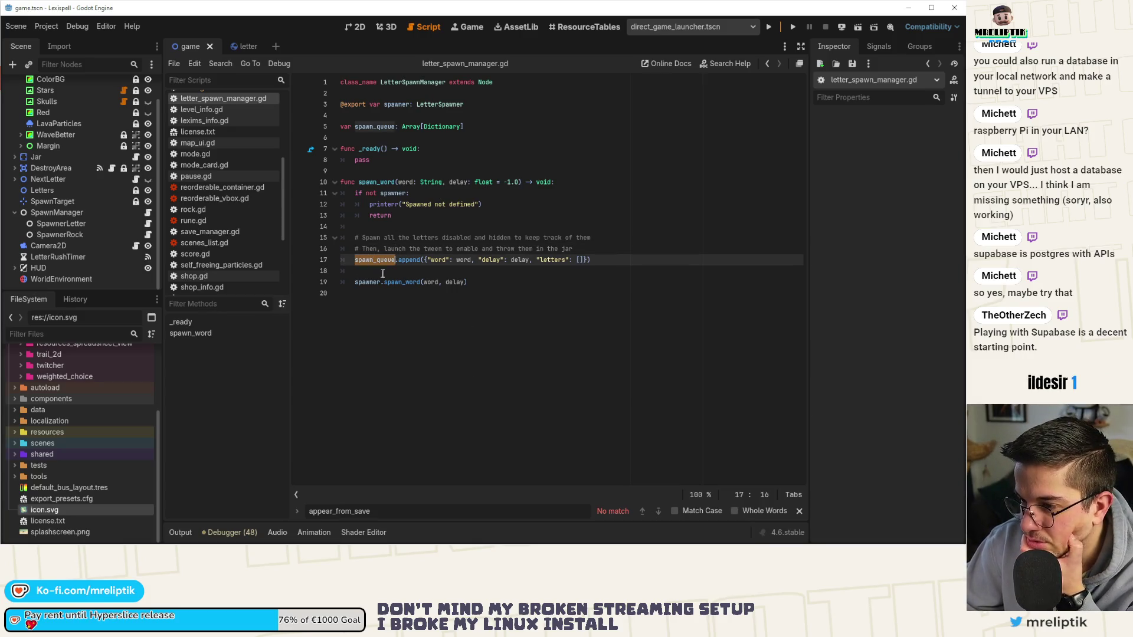
- Comment out the spawner.spawn_word call on line 19 with # and save
double_click(360, 282)
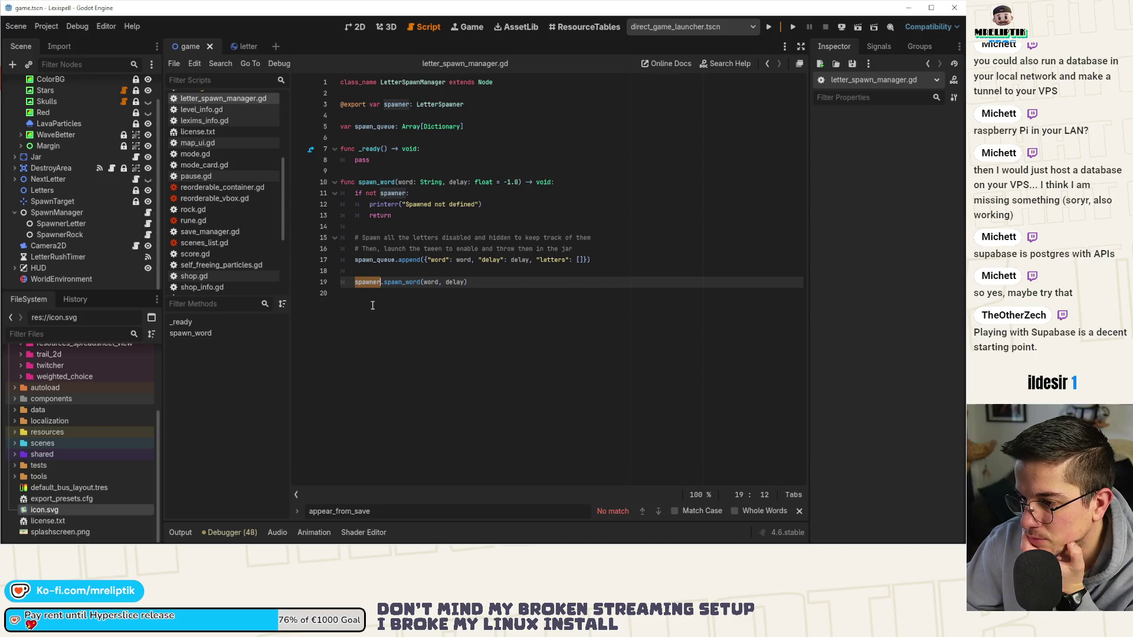
key("Home")
type("#")
key("ctrl+s")
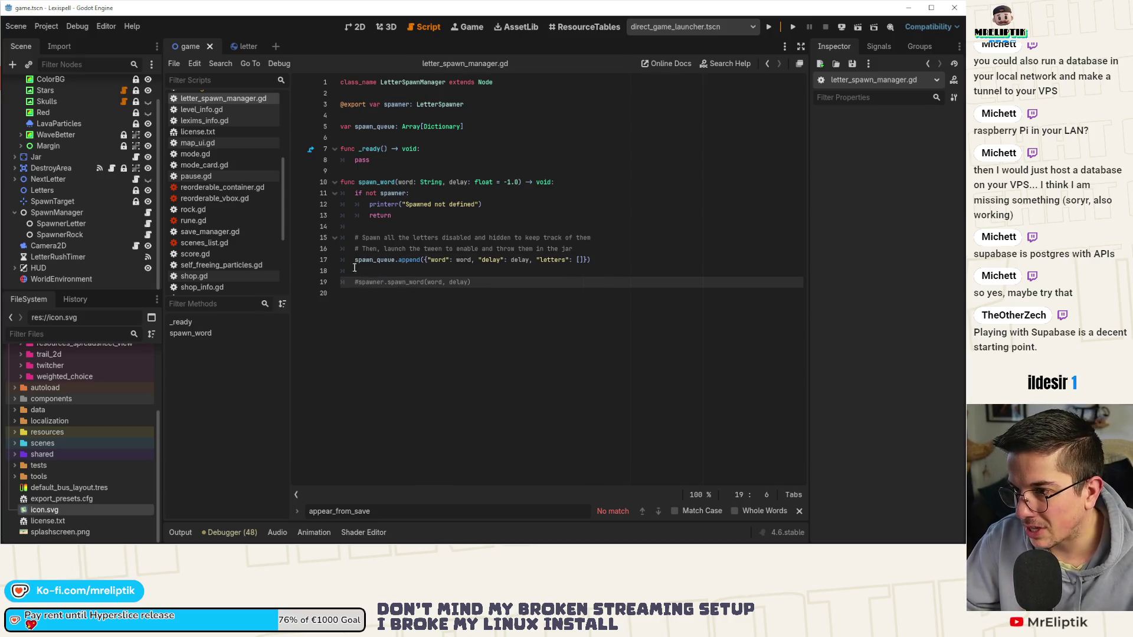
left_click(403, 281)
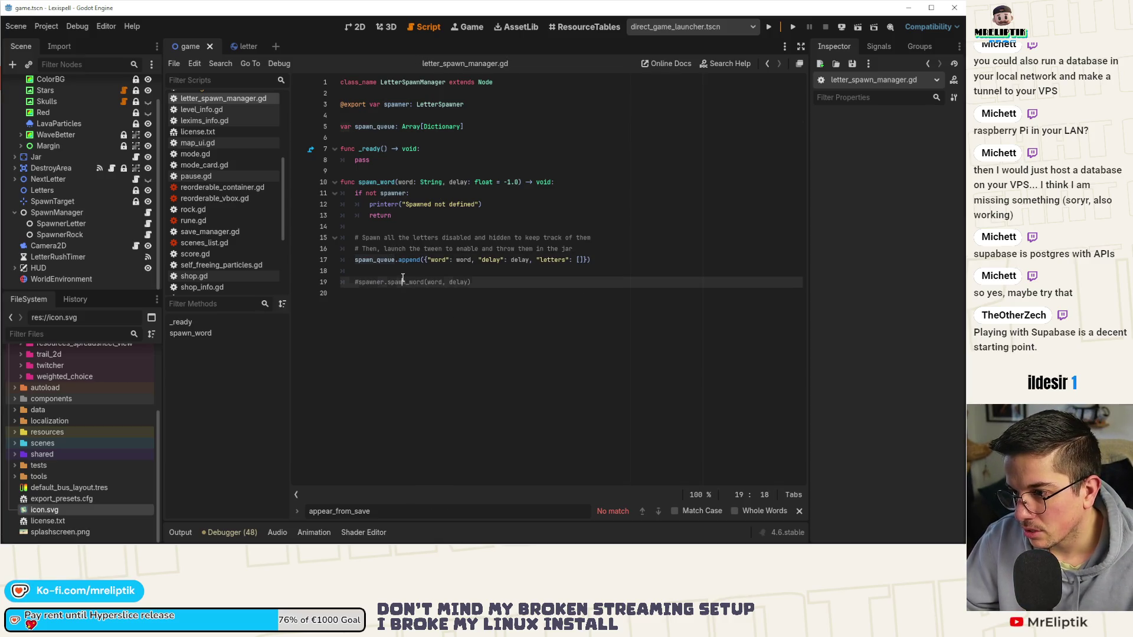
left_click(423, 272)
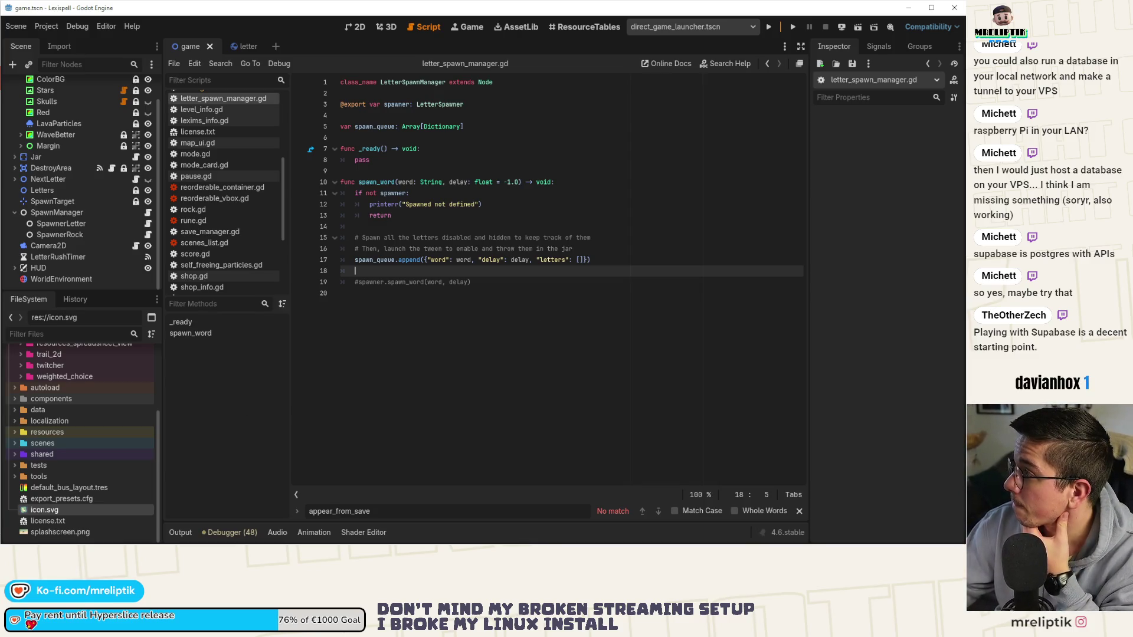
- Declare 'var letters: Array[Letter]' below the comment on line 16
left_click(444, 284)
double_click(378, 181)
double_click(360, 260)
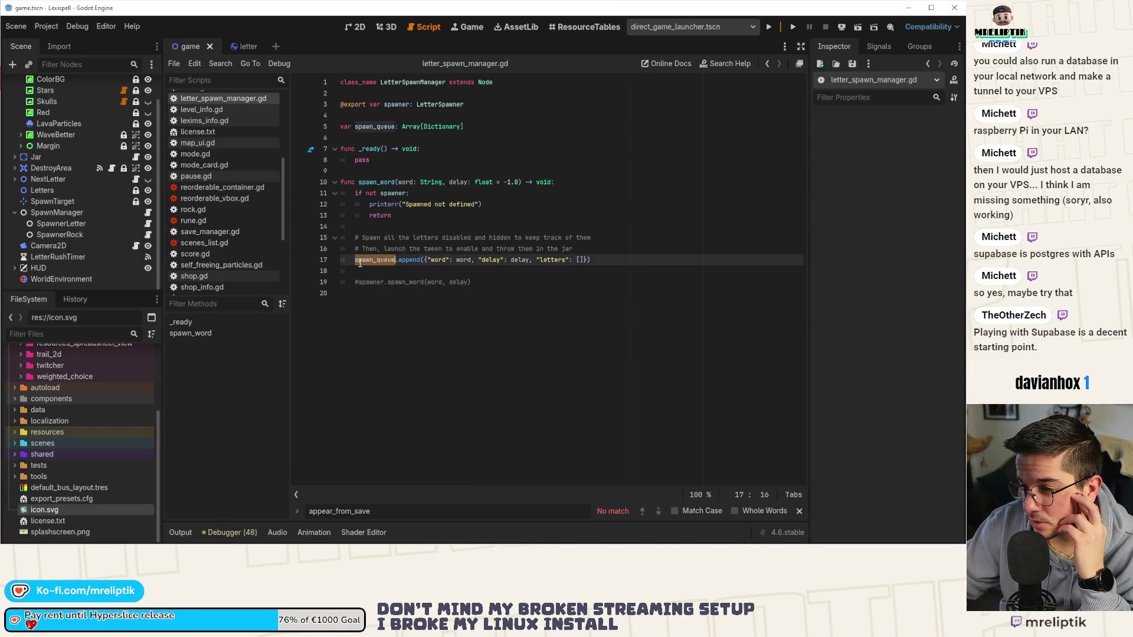
double_click(408, 260)
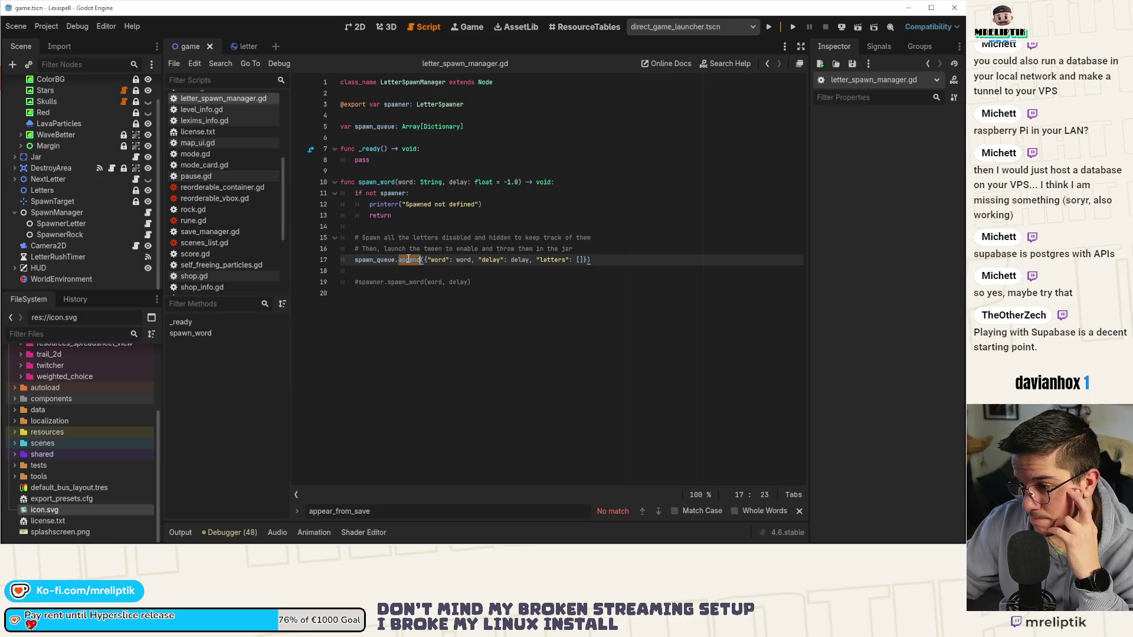
left_click(491, 282)
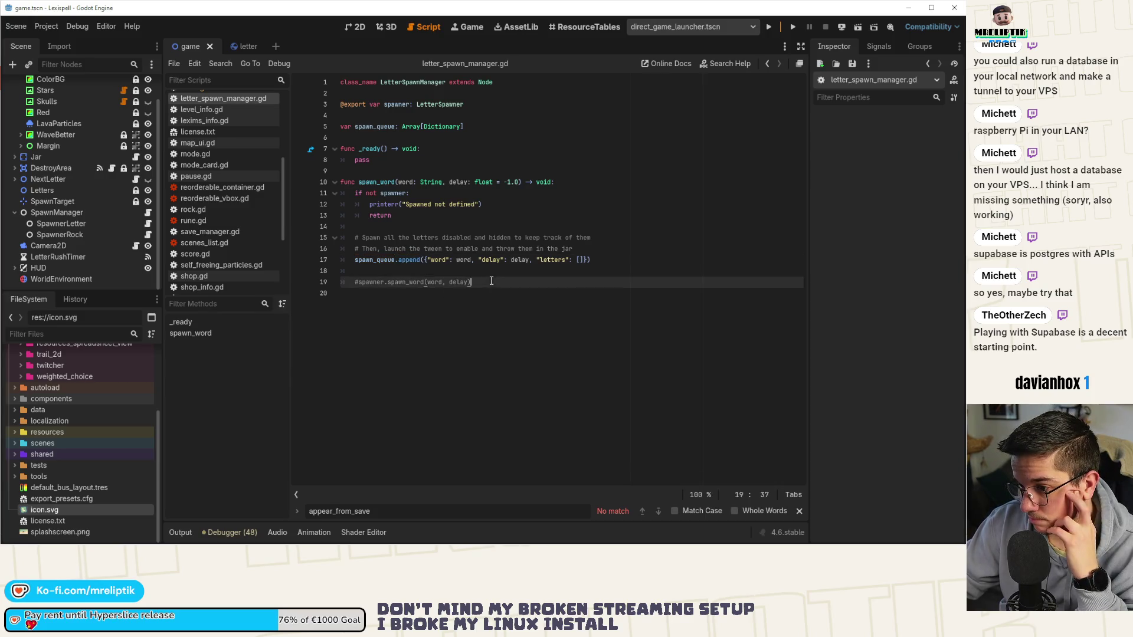
left_click(597, 242)
left_click(595, 249)
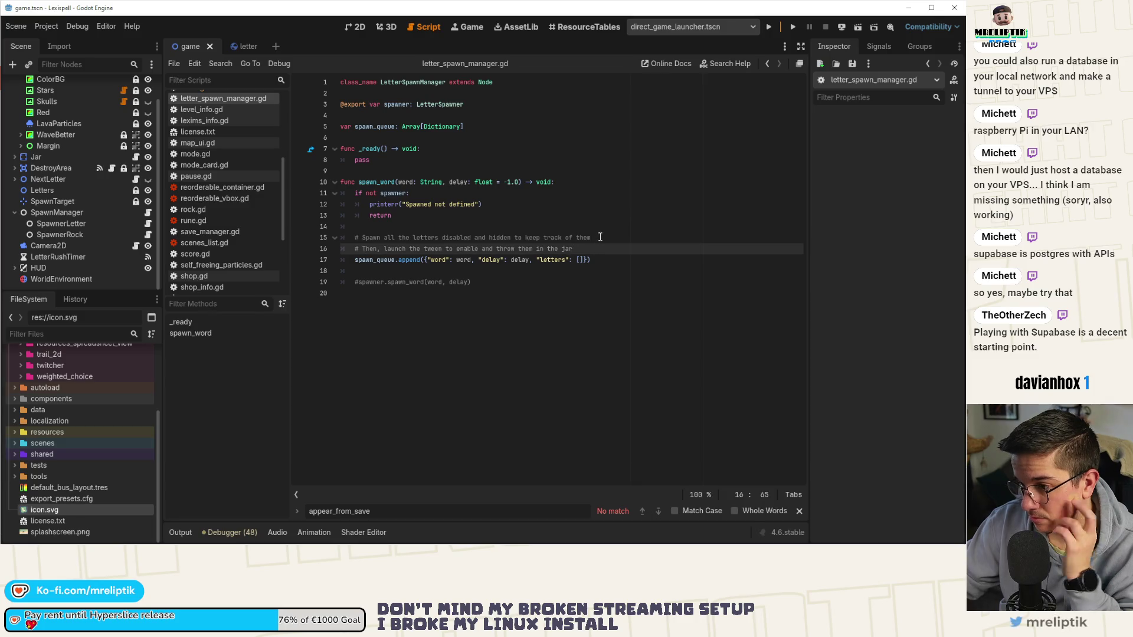
key("Return")
type("var le")
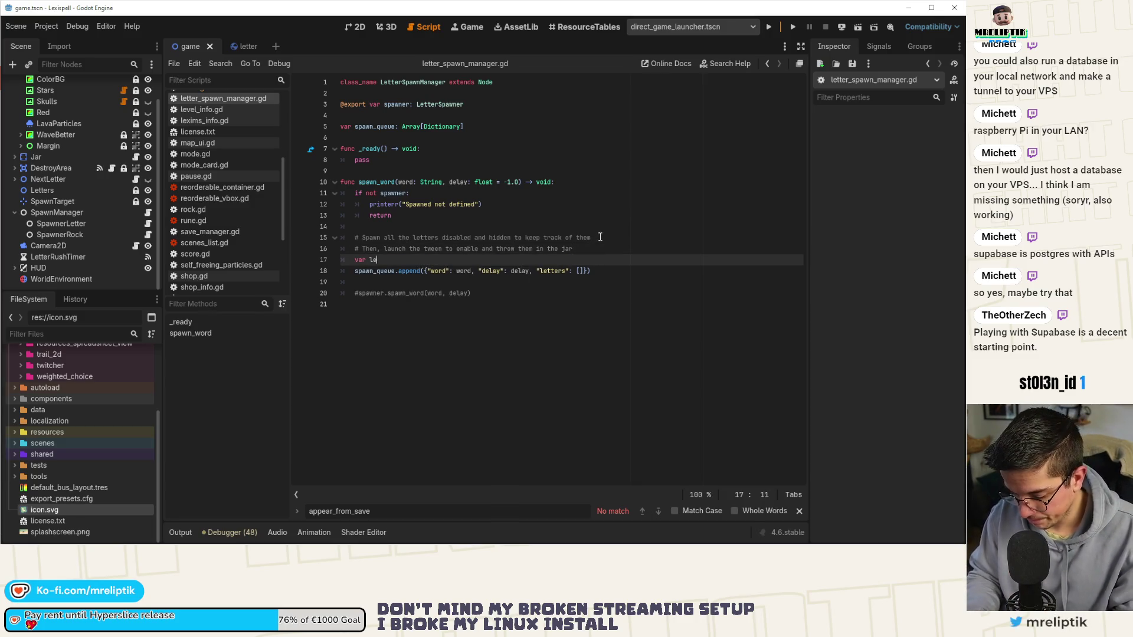
type("tters: Array[Let")
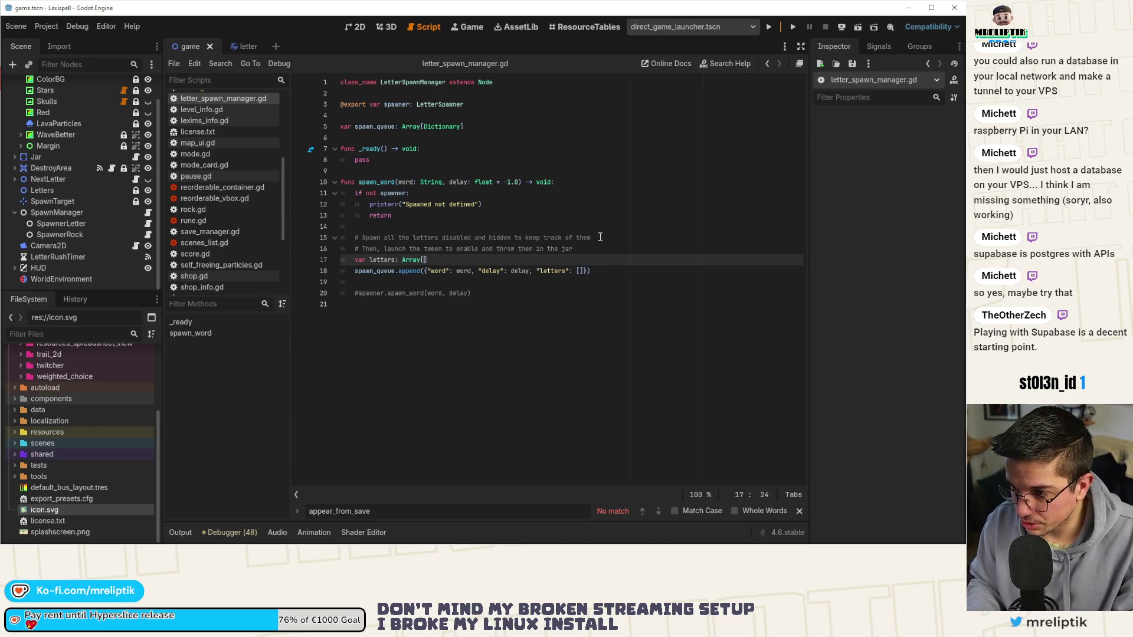
type("ter]")
key("ctrl+s")
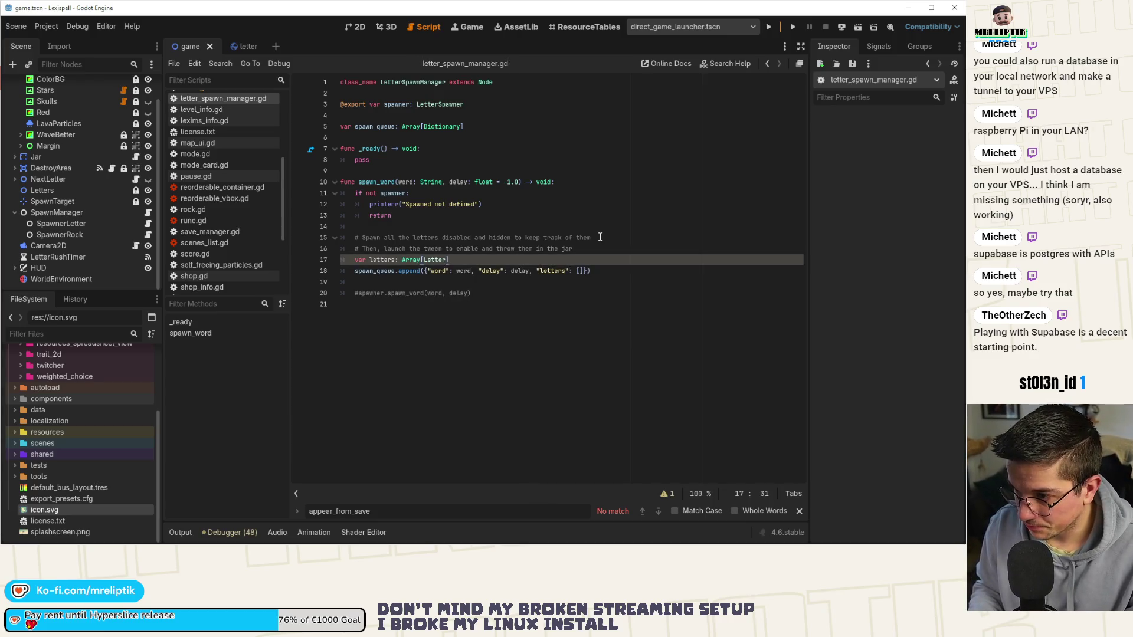
- Add a 'for c in word: String' loop header below the letters declaration and save
key("Return")
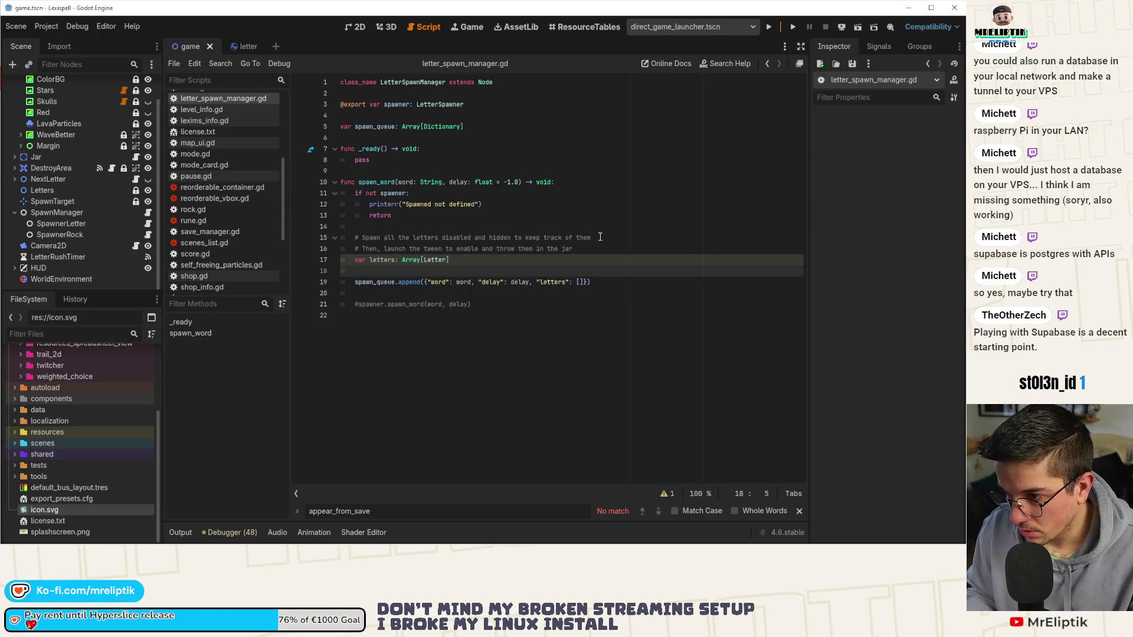
type("for ")
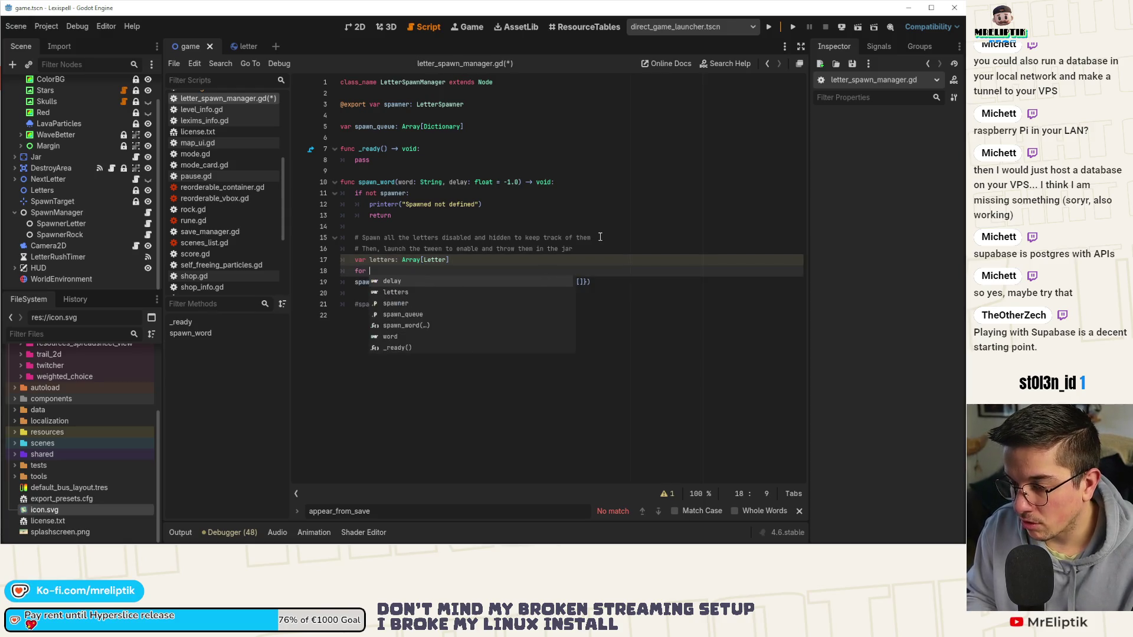
type("c in word")
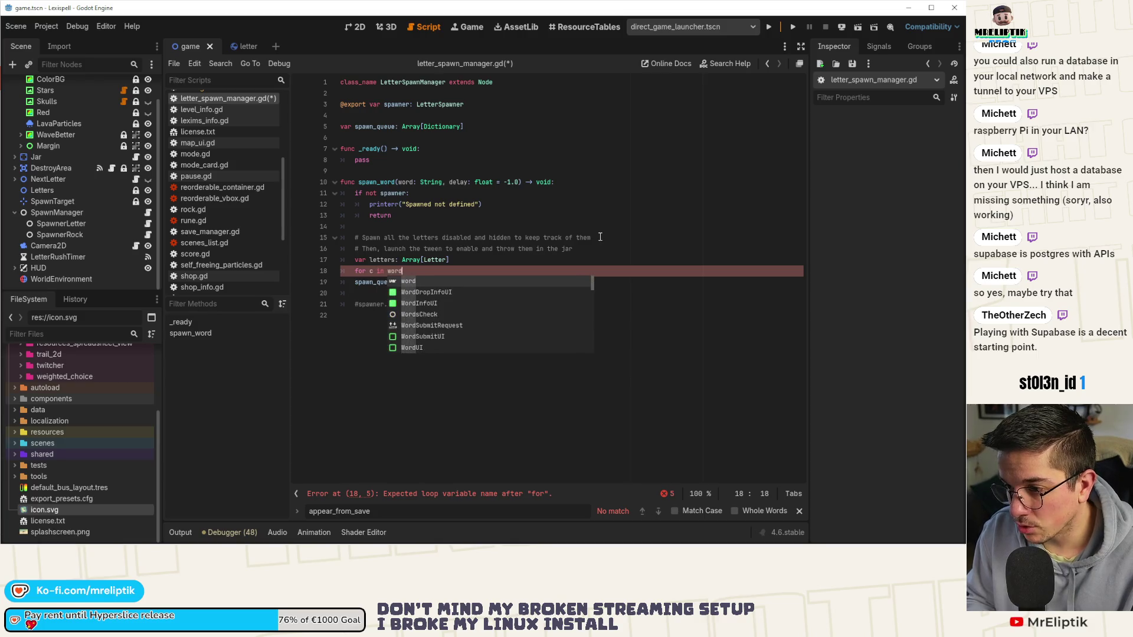
type(": S")
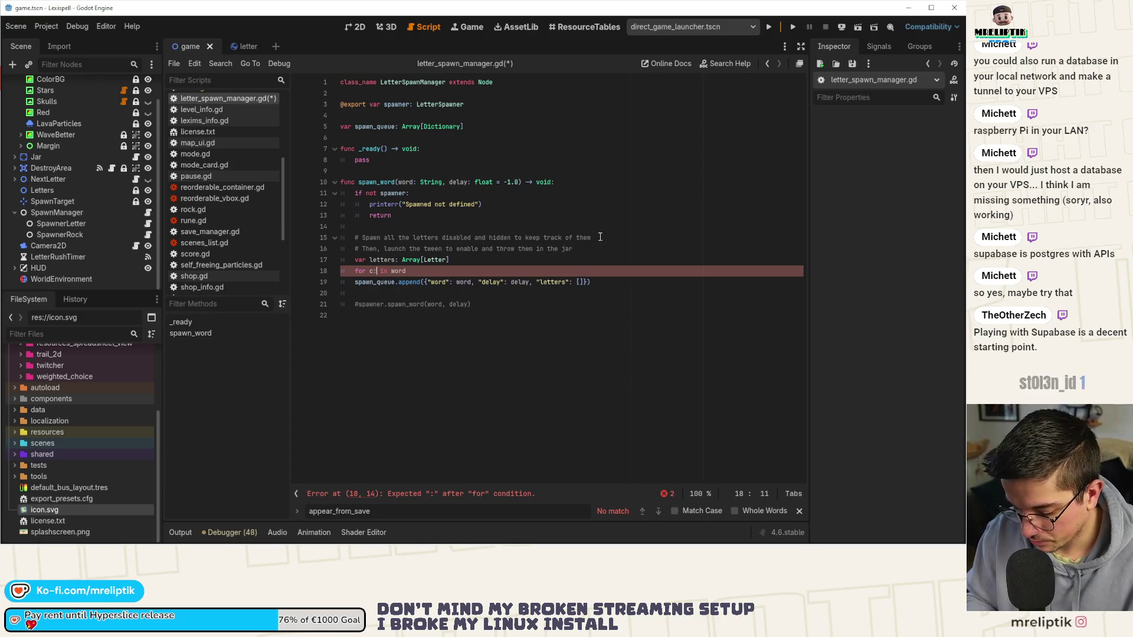
type("tring")
key("End")
key("ctrl+s")
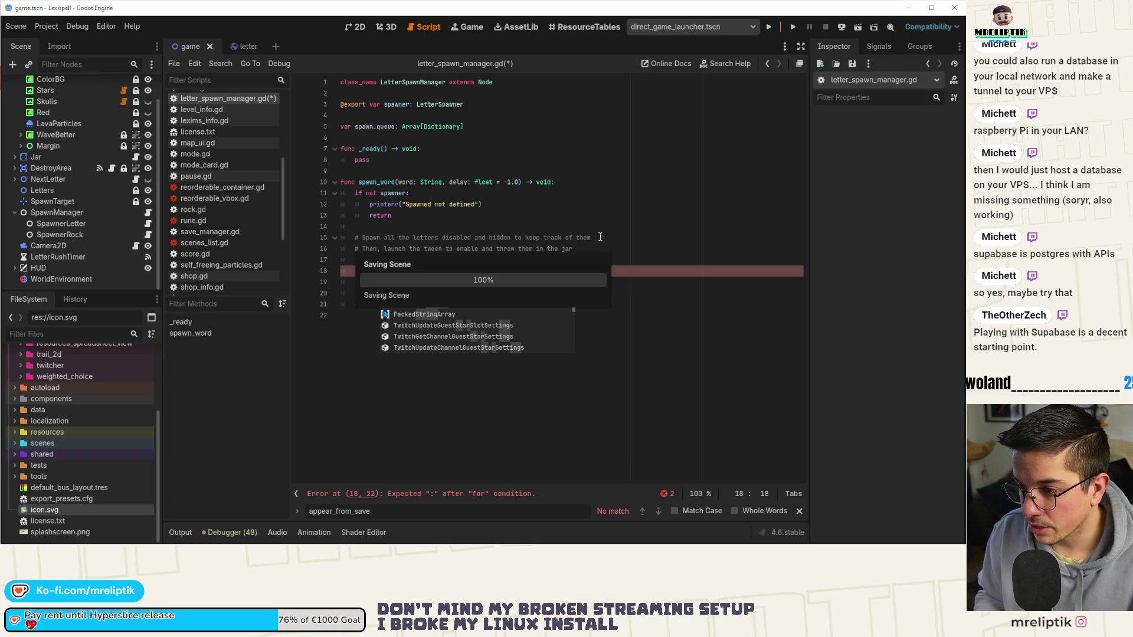
key("Escape")
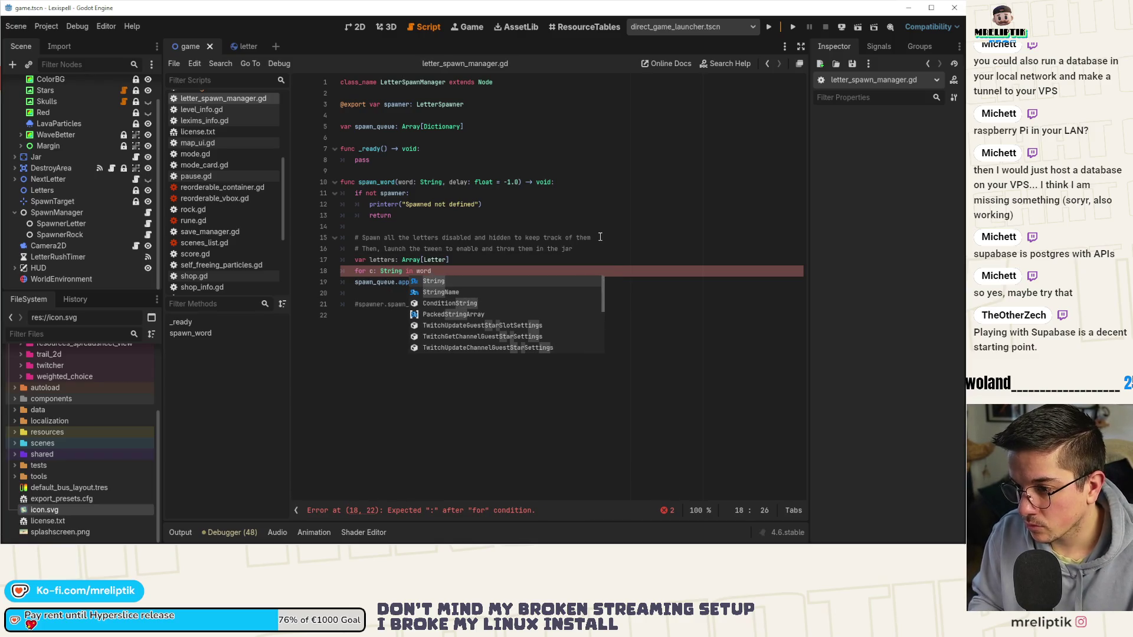
key("Escape")
type(":")
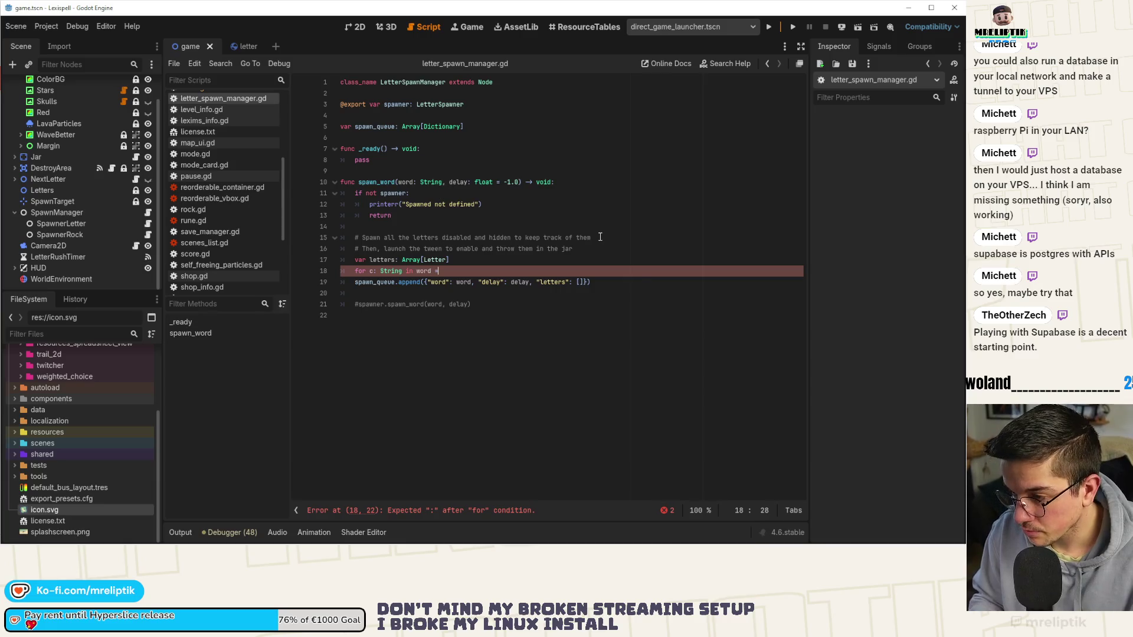
- Call spawner.spawn(c, {}, false, true, true) with a '# No random impulse, disabled and hidden' comment, and save
type("spawner.s")
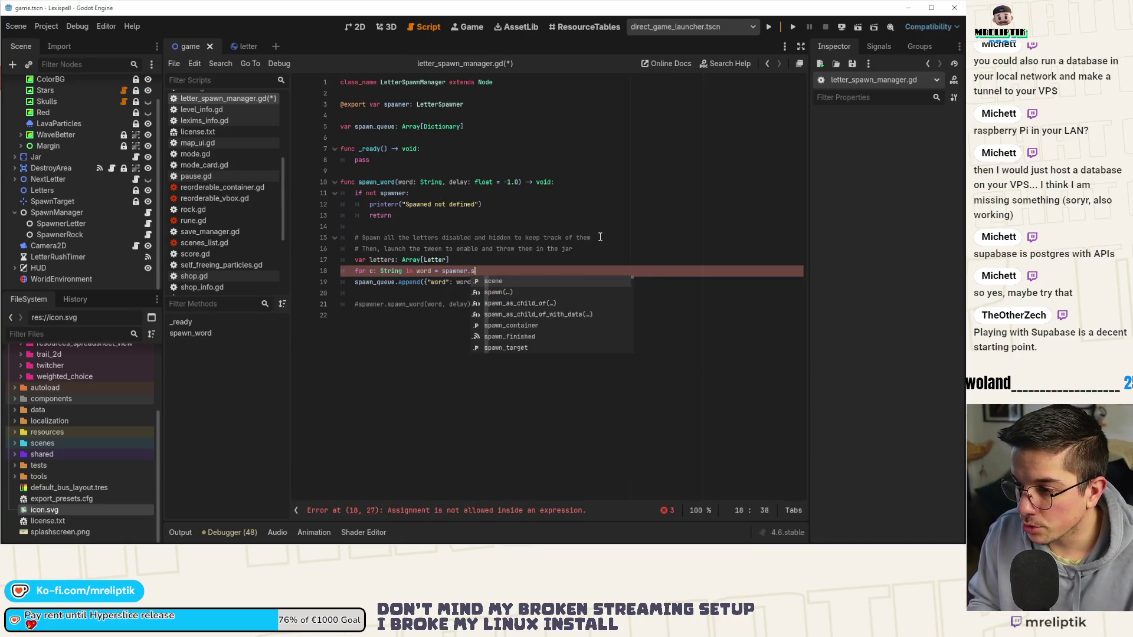
type("pa")
key("Return")
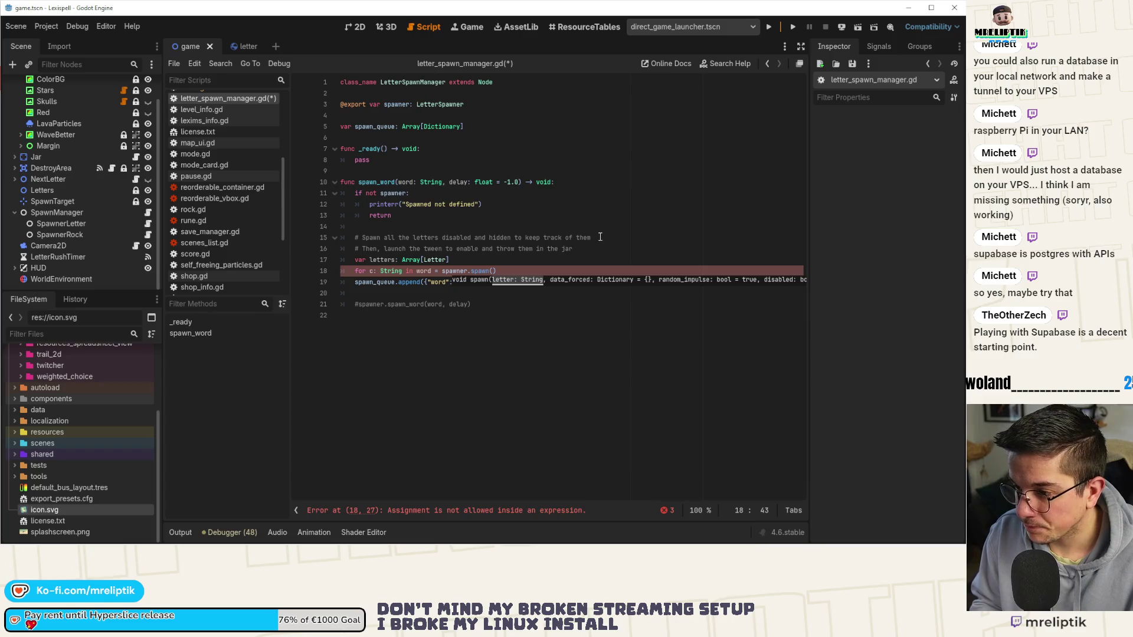
type("c, ")
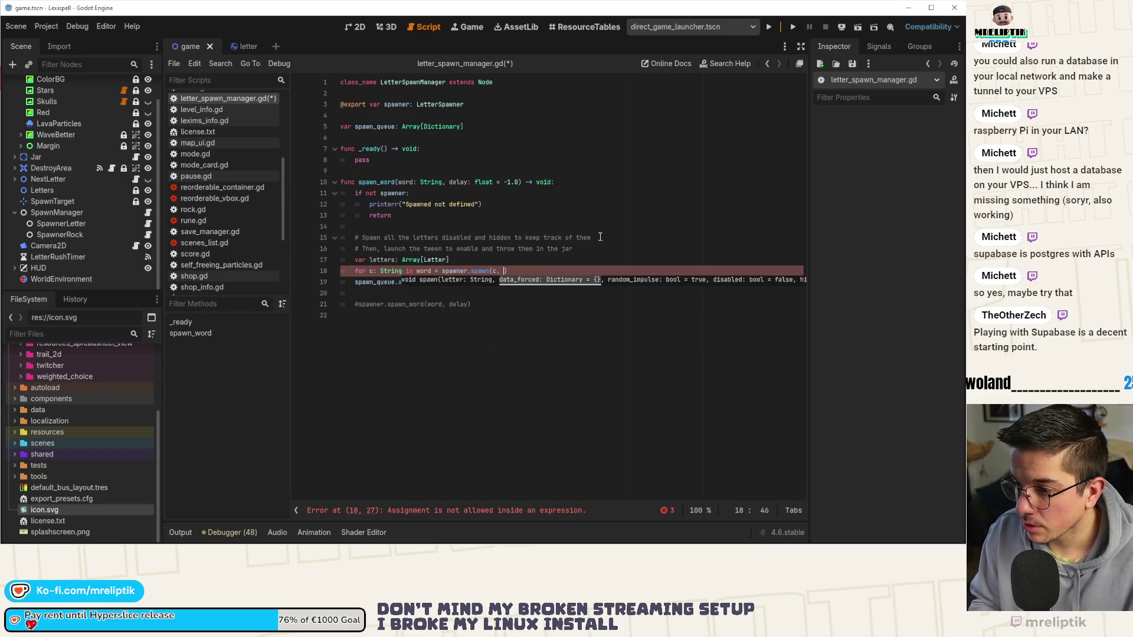
type("{}")
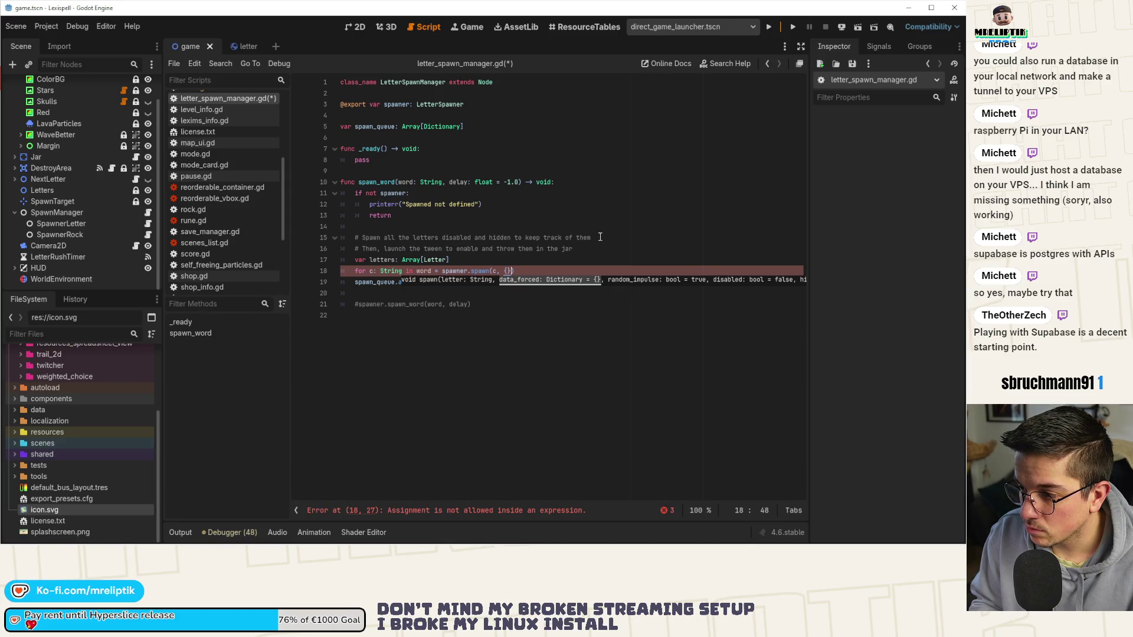
type(", ")
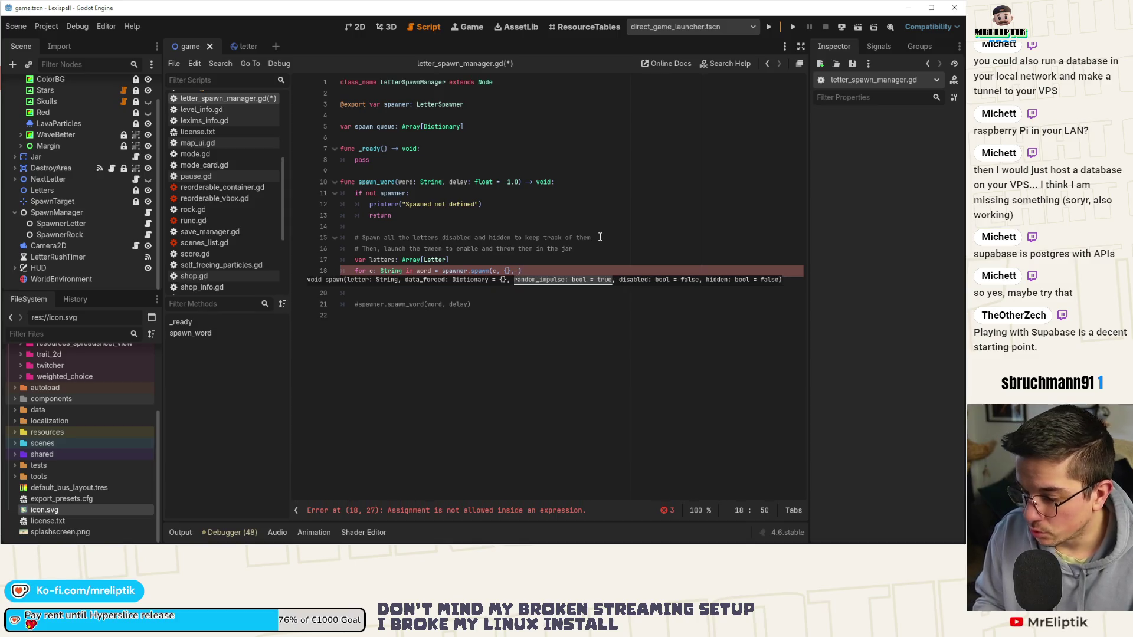
type("false, ")
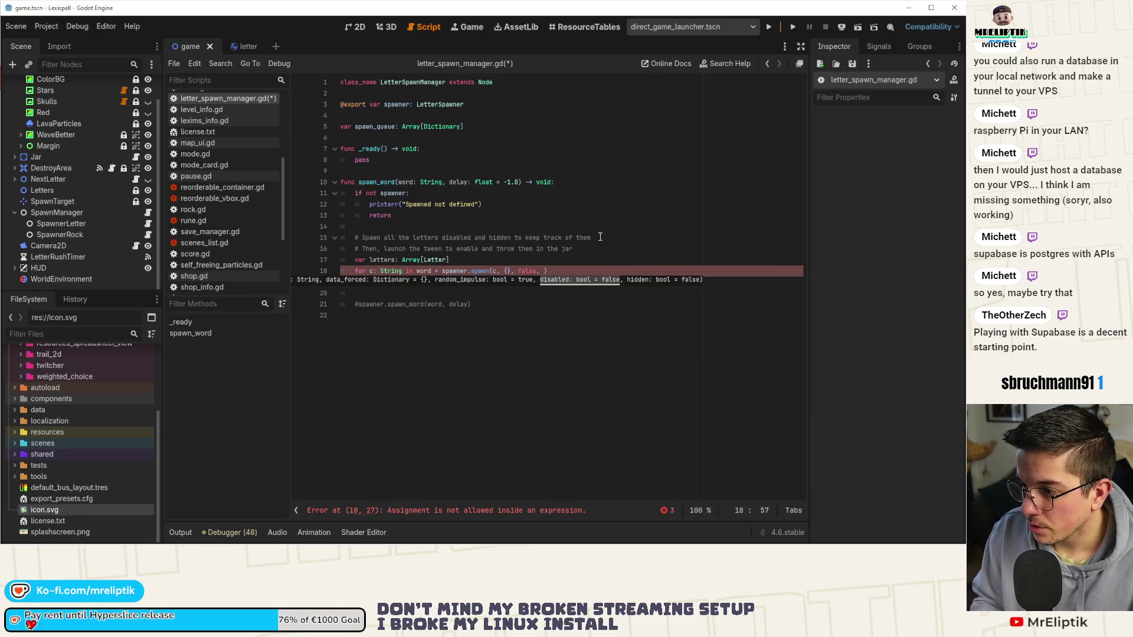
type("true, ")
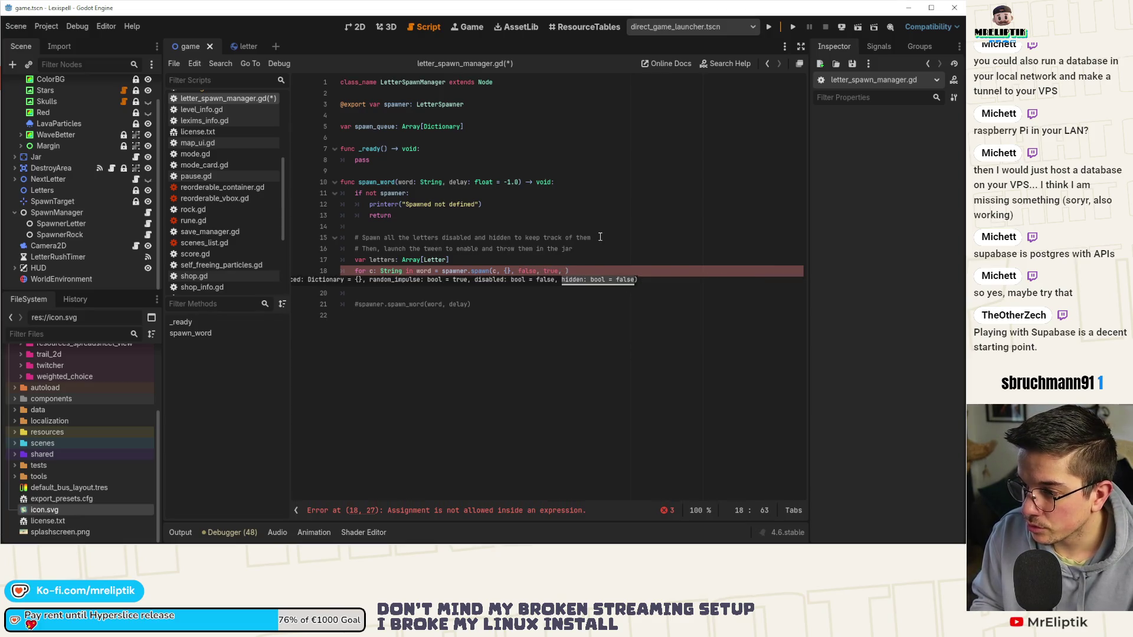
type("true")
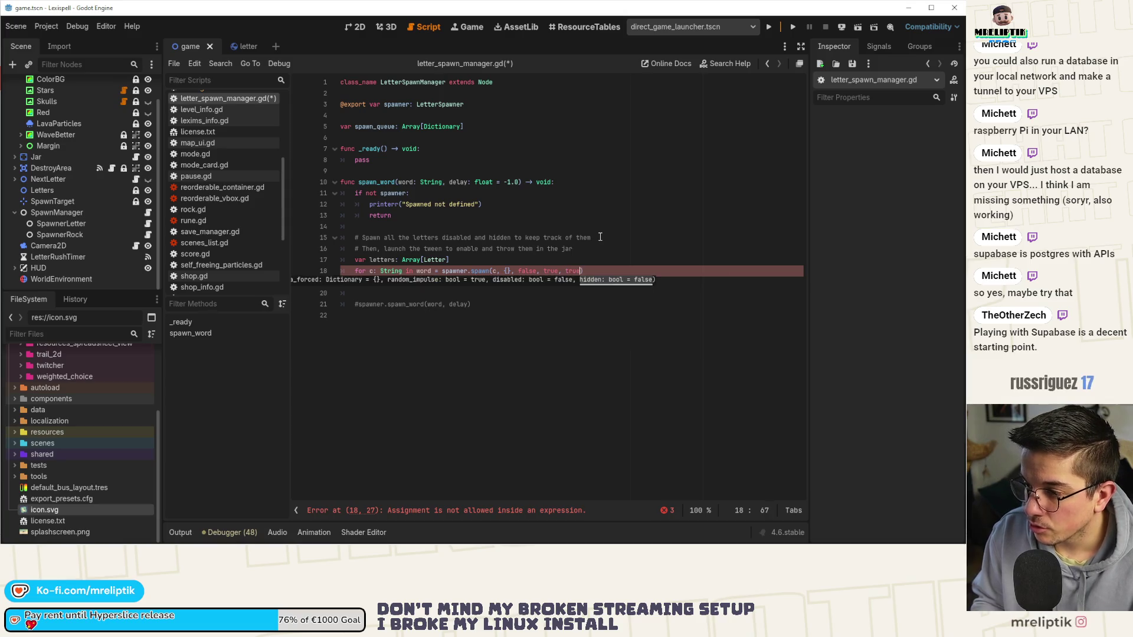
key("ctrl+s")
type(") # ")
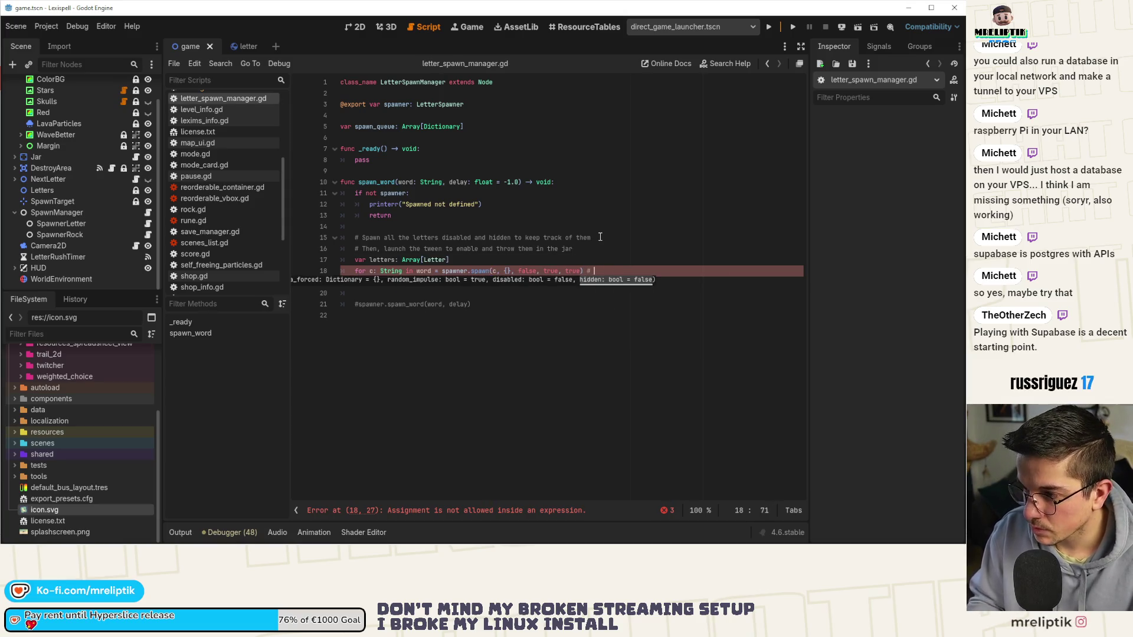
type("No random impulse,")
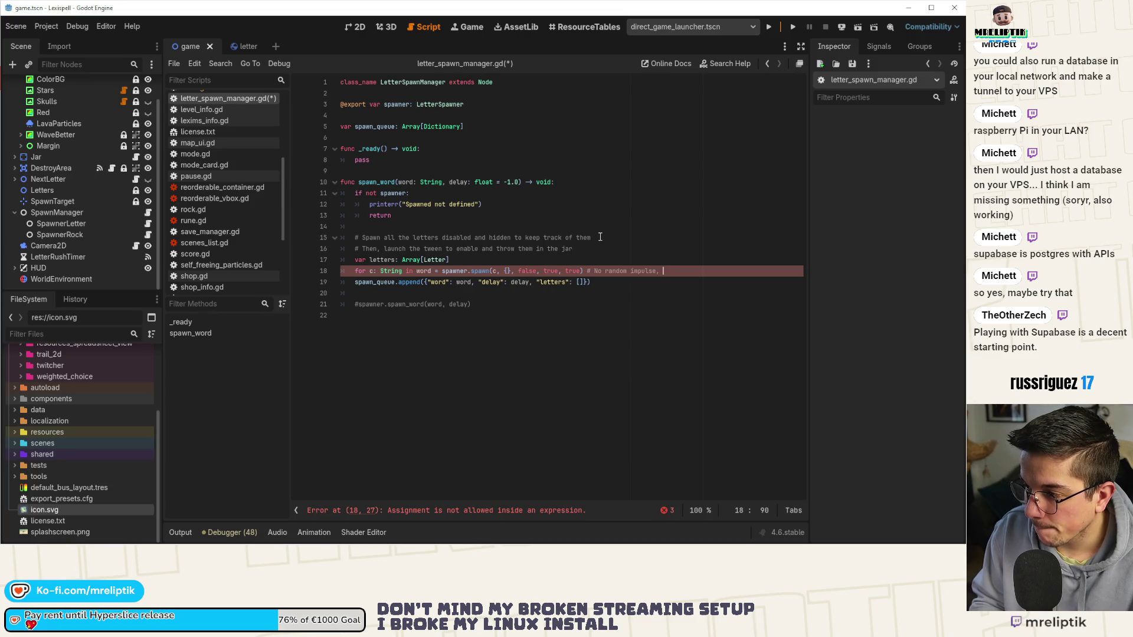
type(" disabled and hidde")
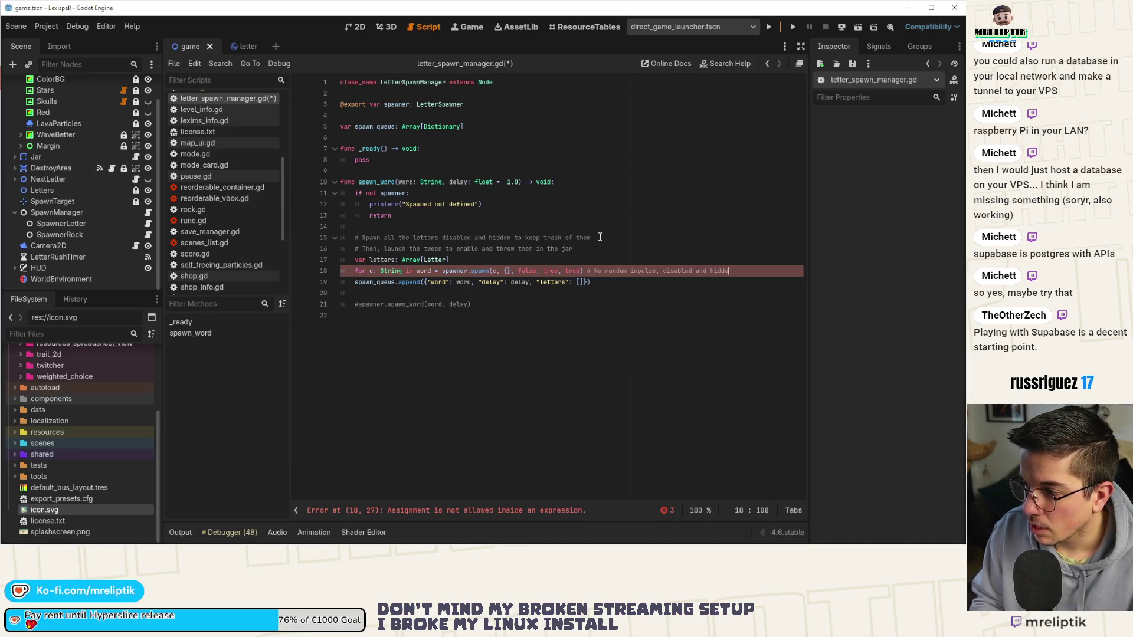
type("n")
key("ctrl+s")
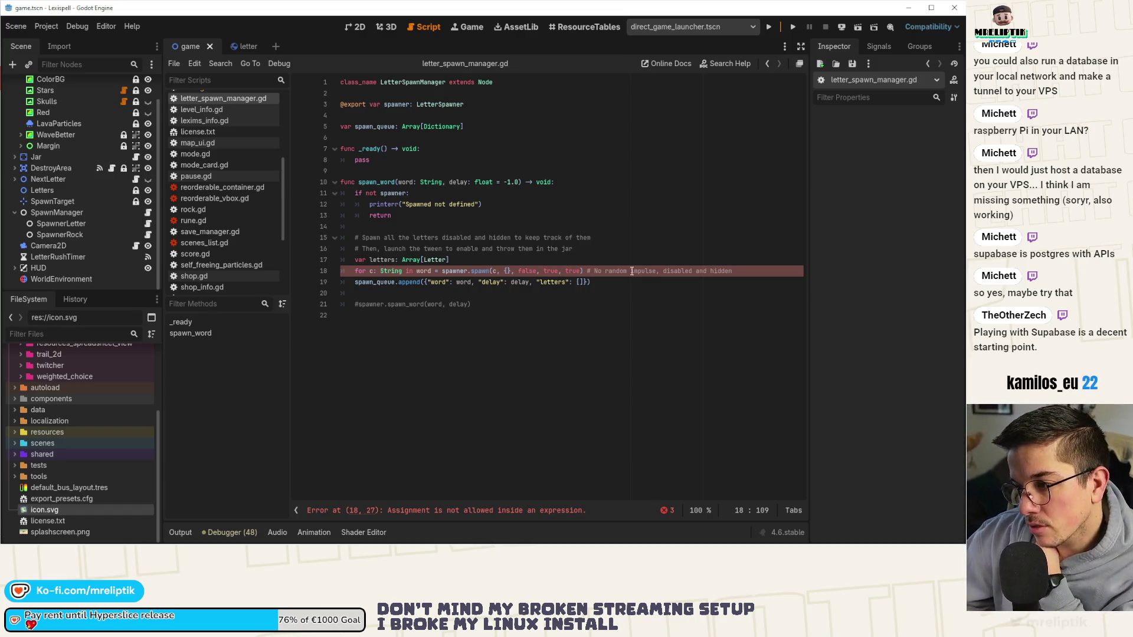
left_click(458, 272)
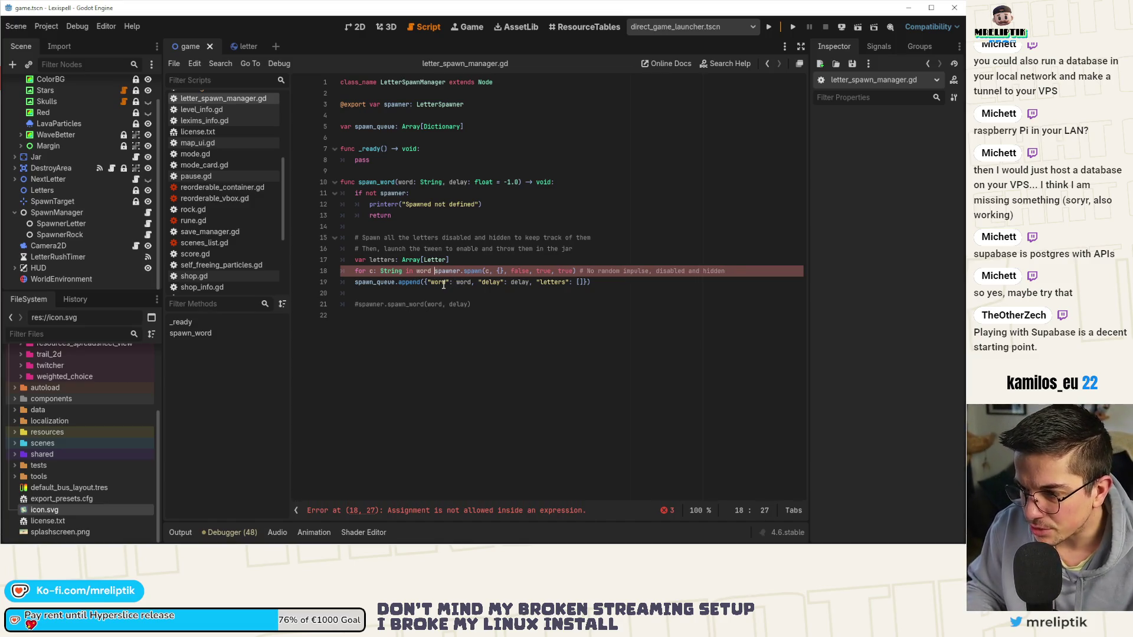
- End the loop header with a colon, move the spawn call into the loop body, and save
key("BackSpace")
key("BackSpace")
key("BackSpace")
type(":")
key("Return")
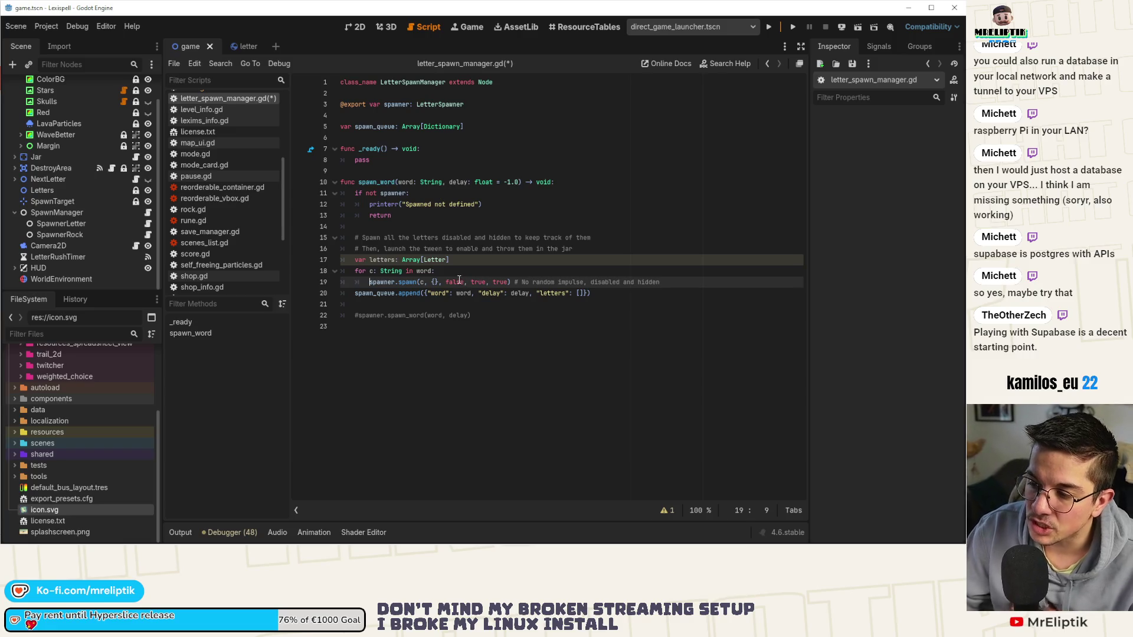
mouse_move(413, 285)
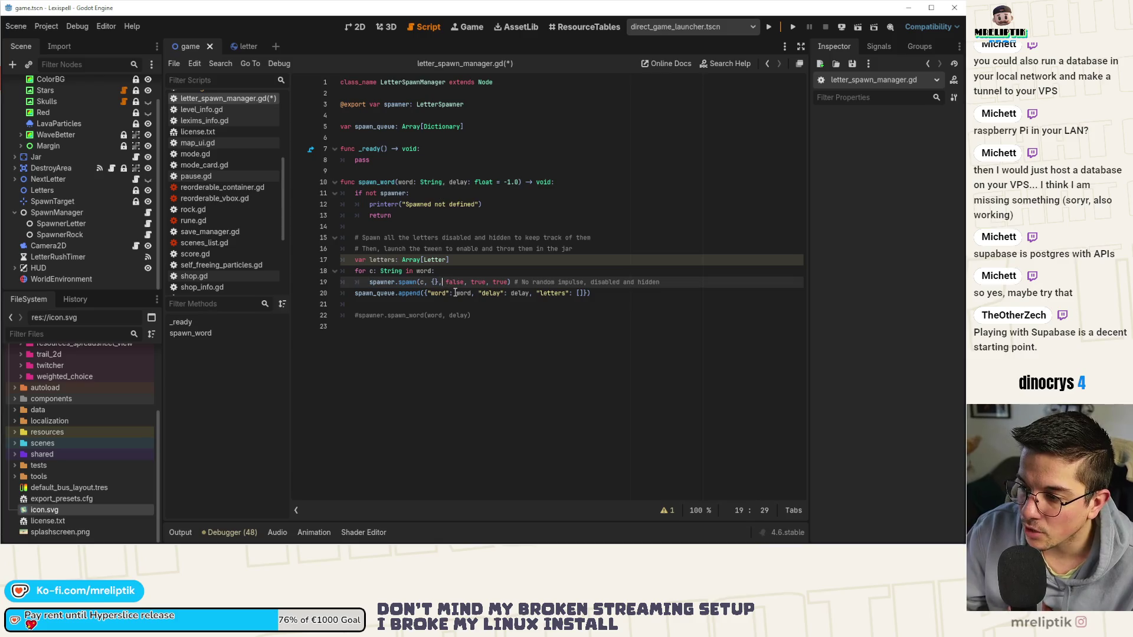
type("random_impulse")
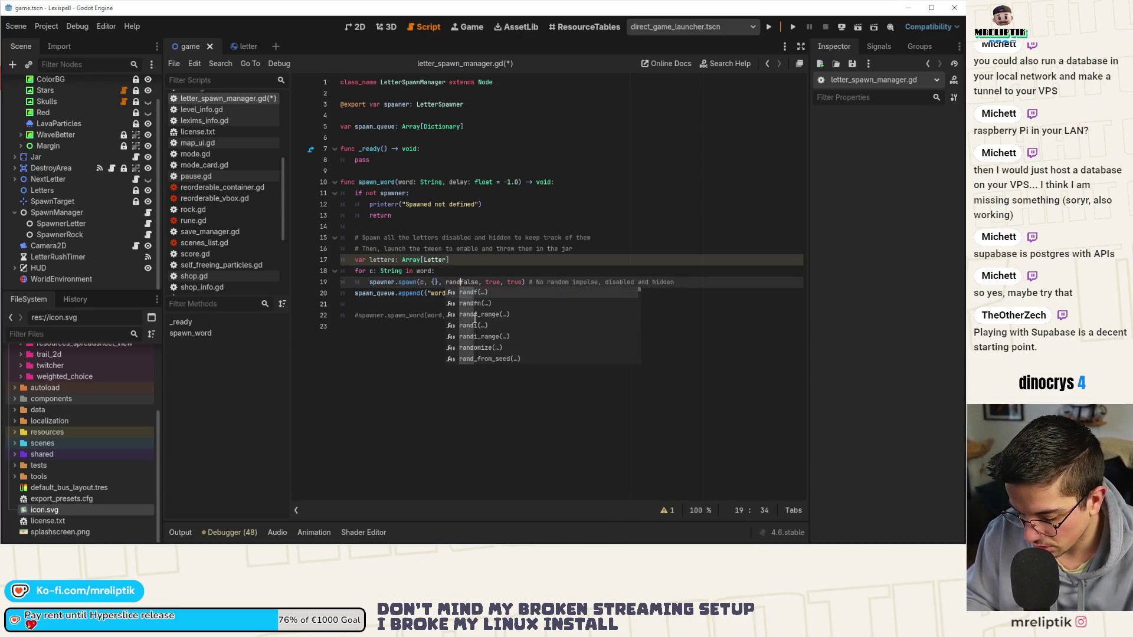
type("=")
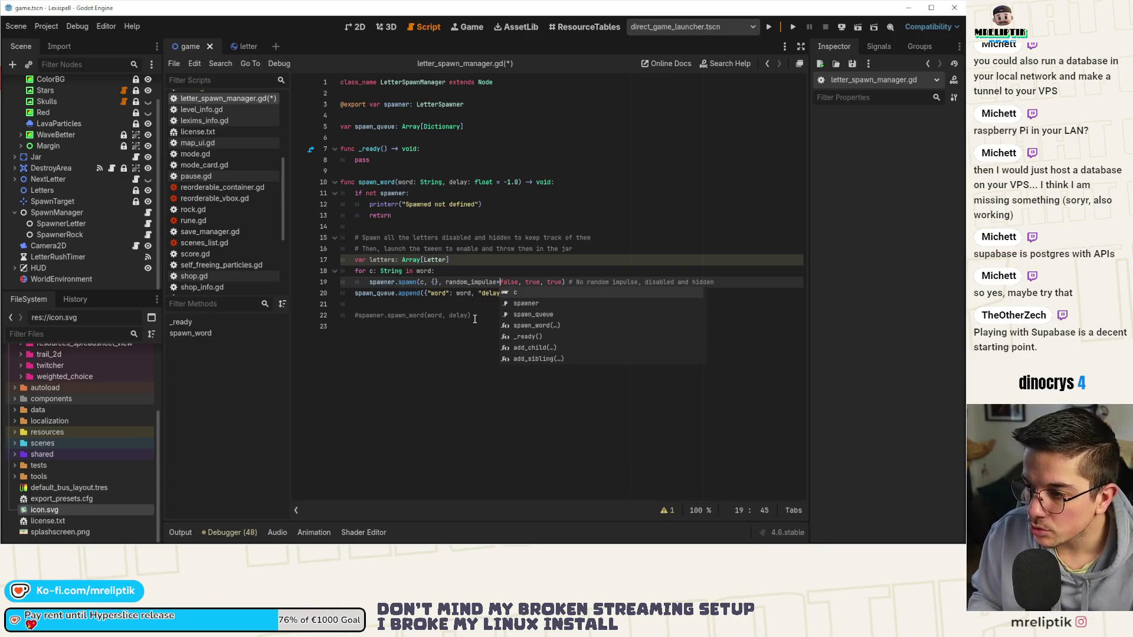
key("ctrl+s")
left_click(403, 324)
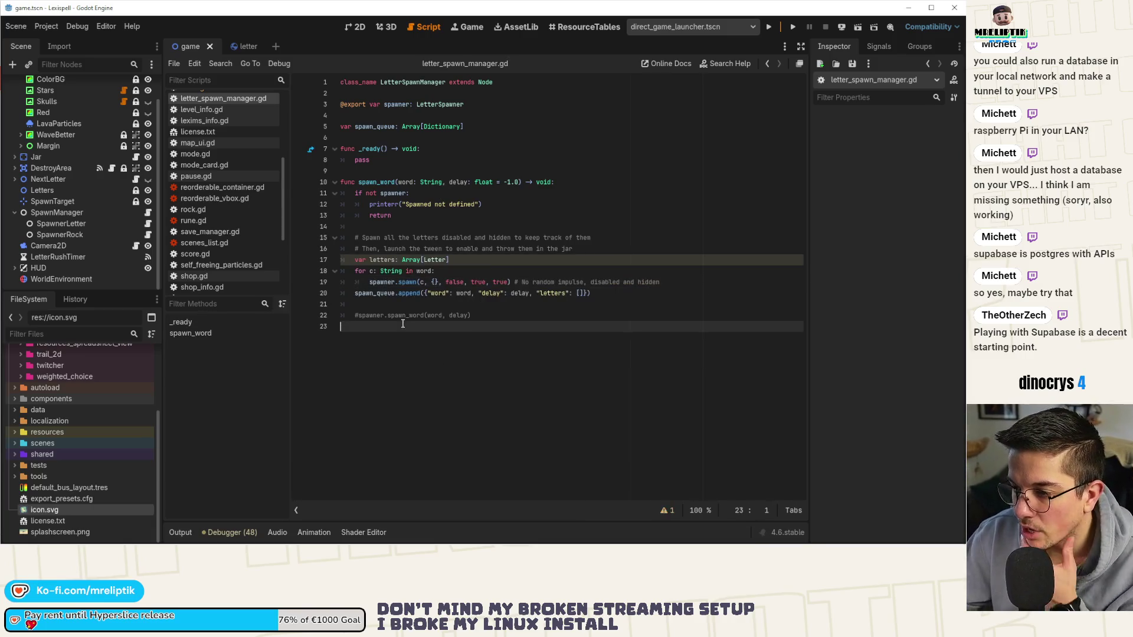
- Insert a blank line before the spawn_queue append, delete blank line 22, and save
left_click(356, 293)
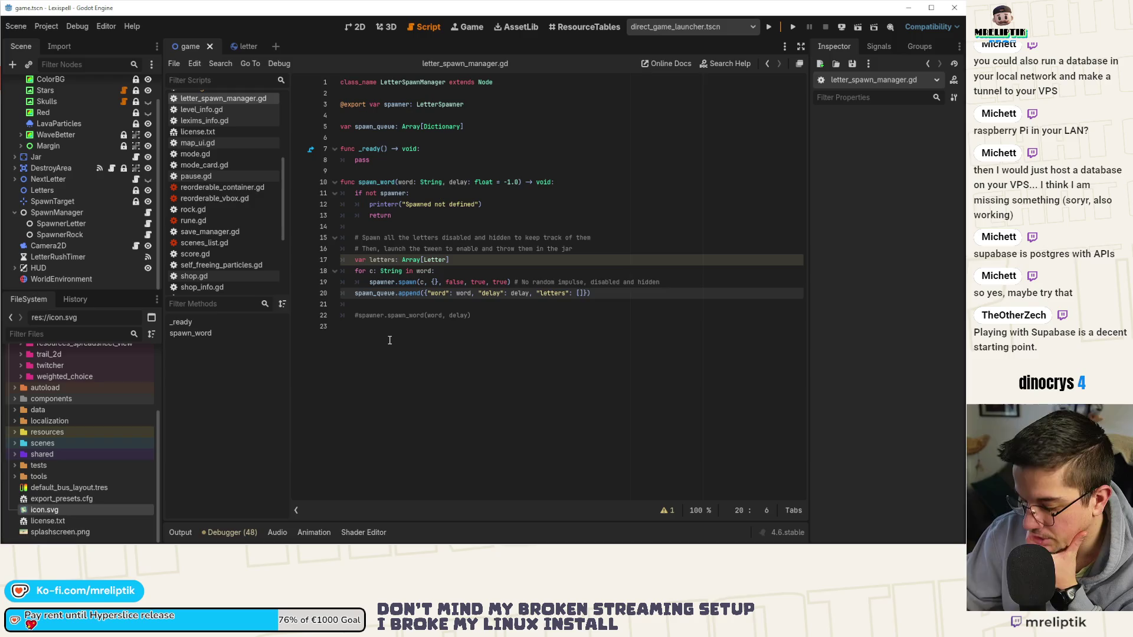
key("Return")
left_click(389, 341)
left_click(391, 317)
key("ctrl+shift+k")
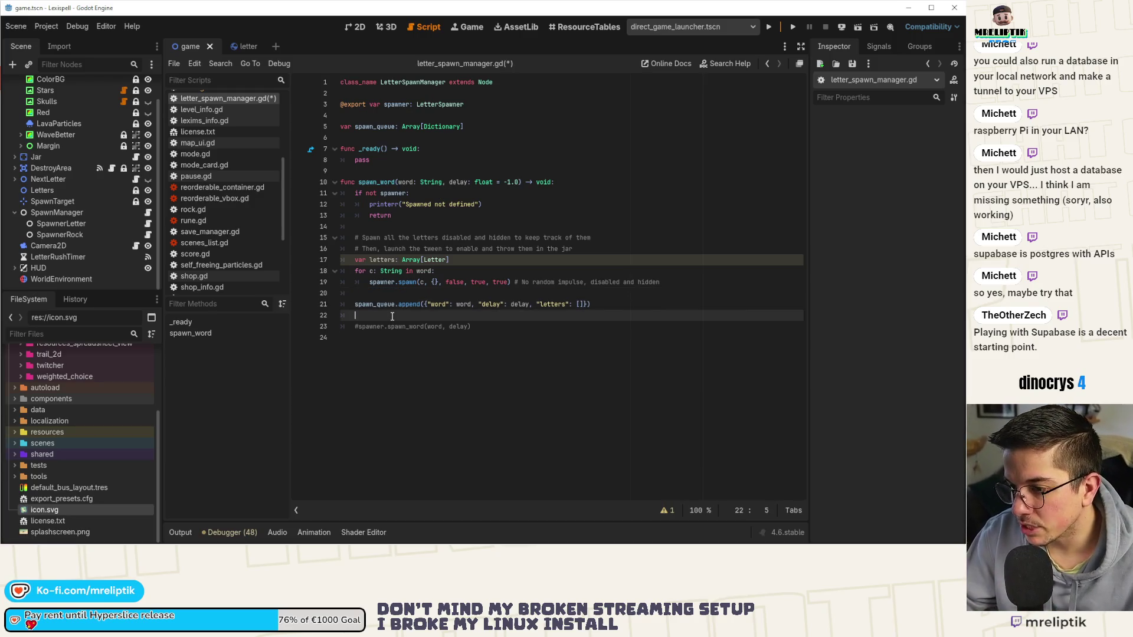
key("ctrl+s")
left_click(369, 282)
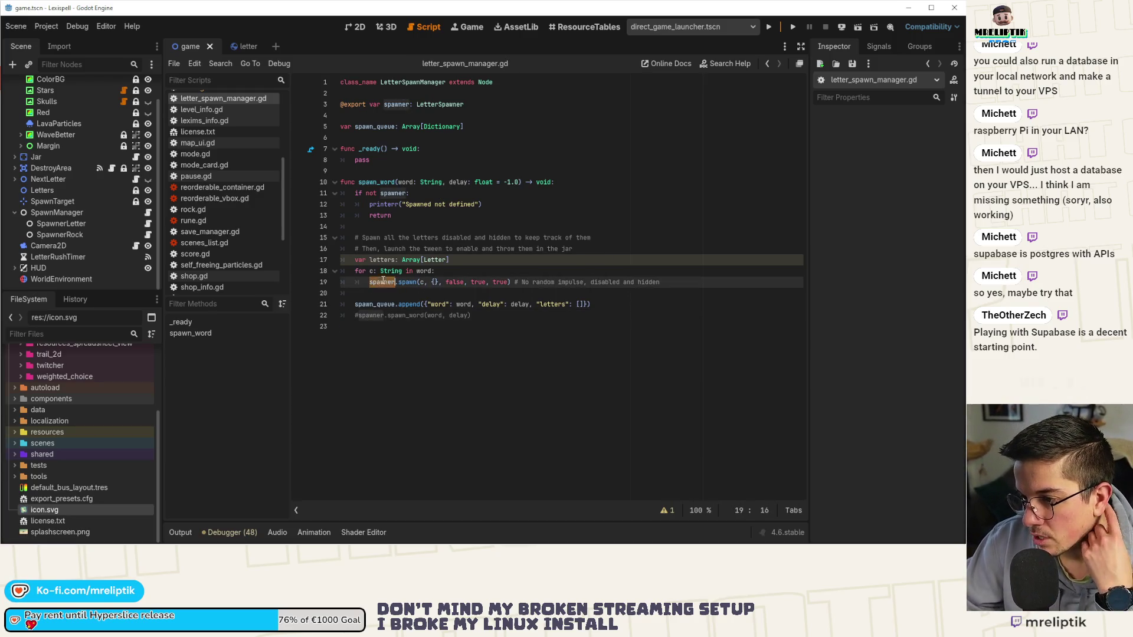
- Jump to spawn in spawner.gd and add 'return instance' at the end of its body
left_click(412, 282, "ctrl")
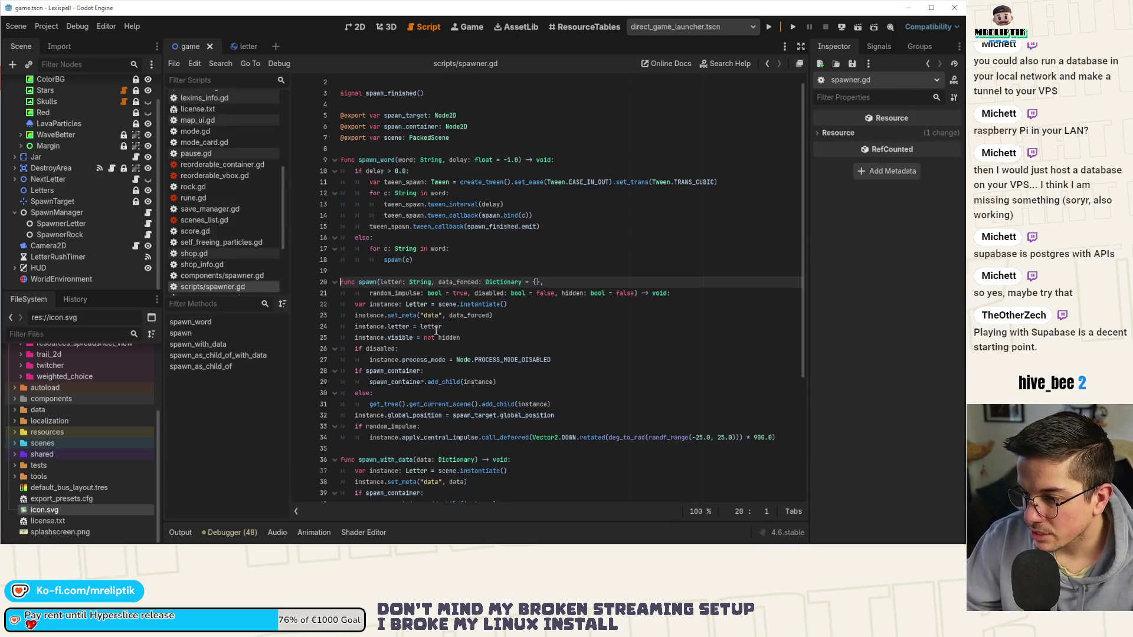
left_click(407, 382)
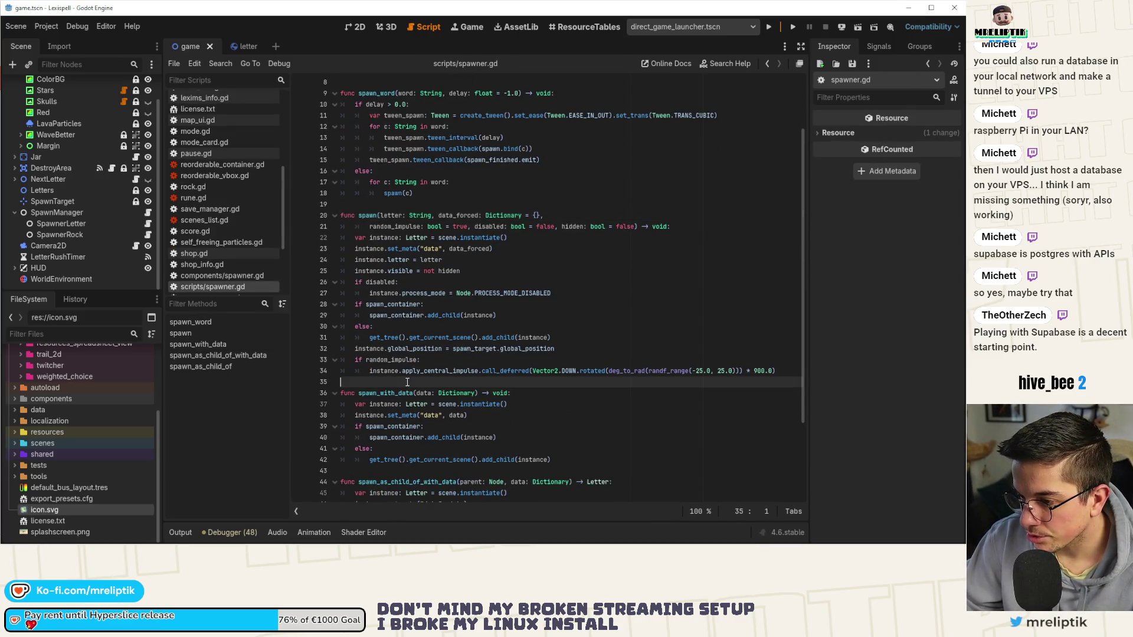
key("Return")
key("Return")
key("Up")
type("retu")
key("Return")
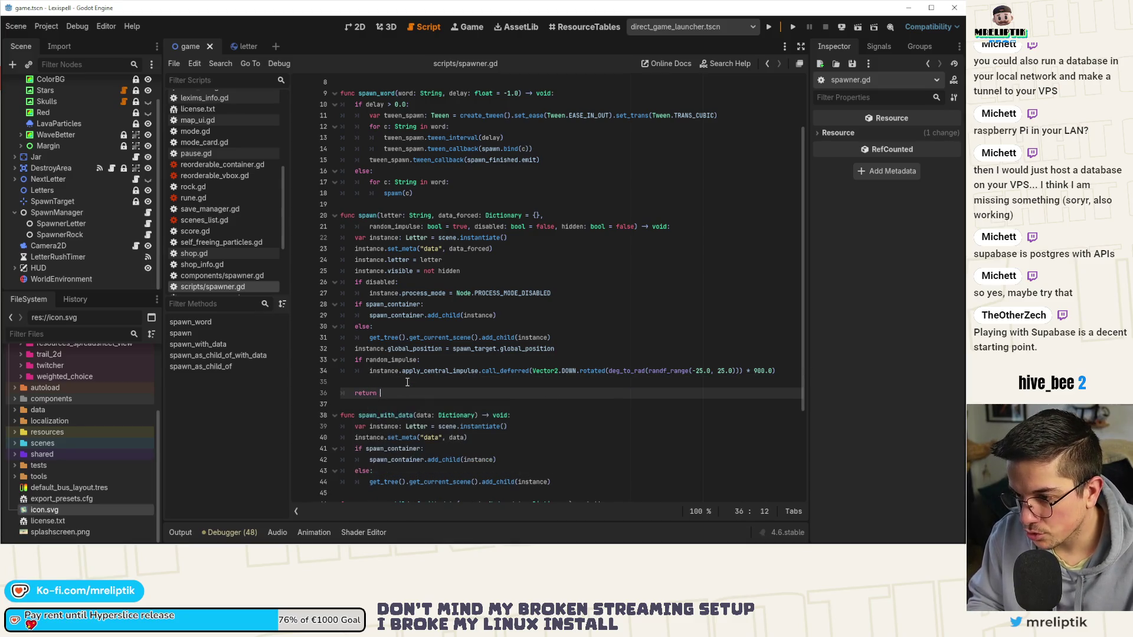
type("instance")
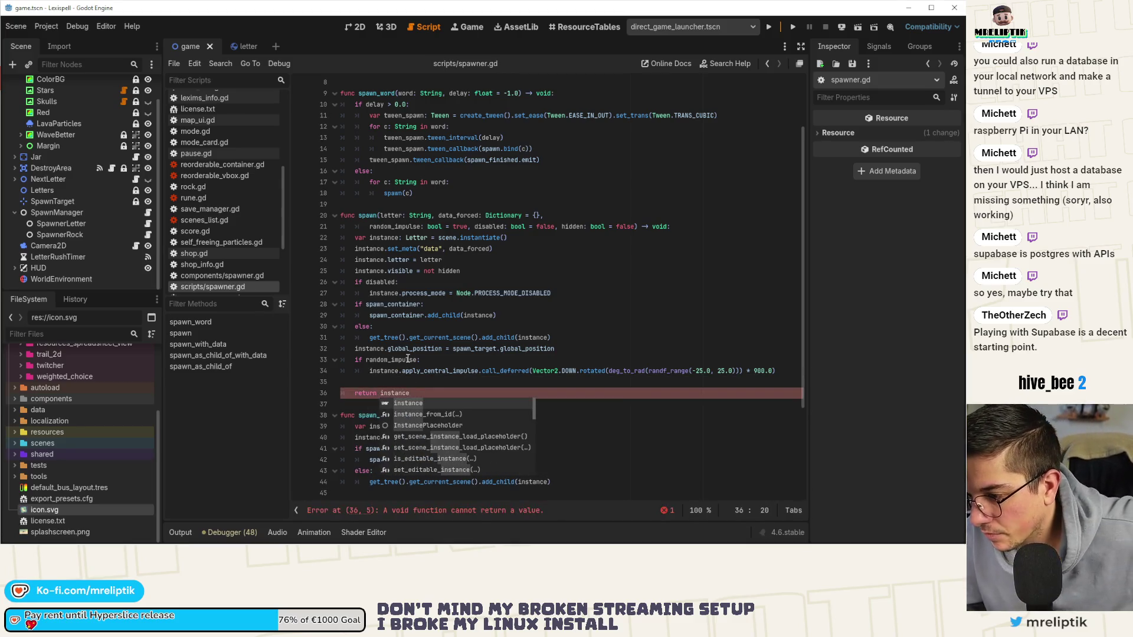
key("Escape")
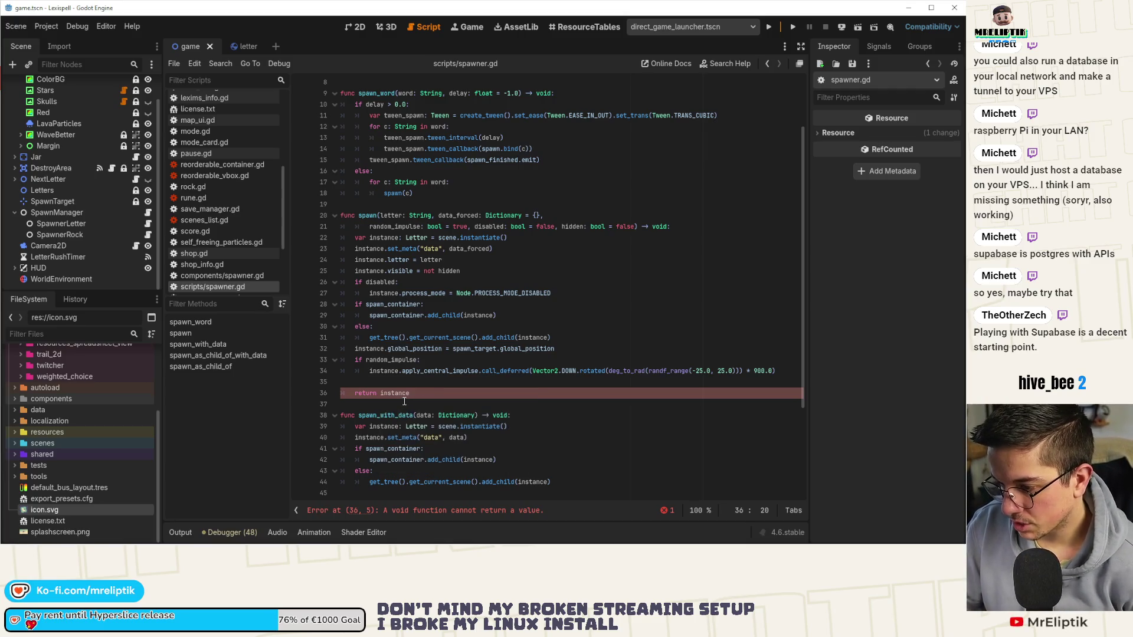
- Change spawn's return type from void to Letter and save spawner.gd
left_click(668, 226)
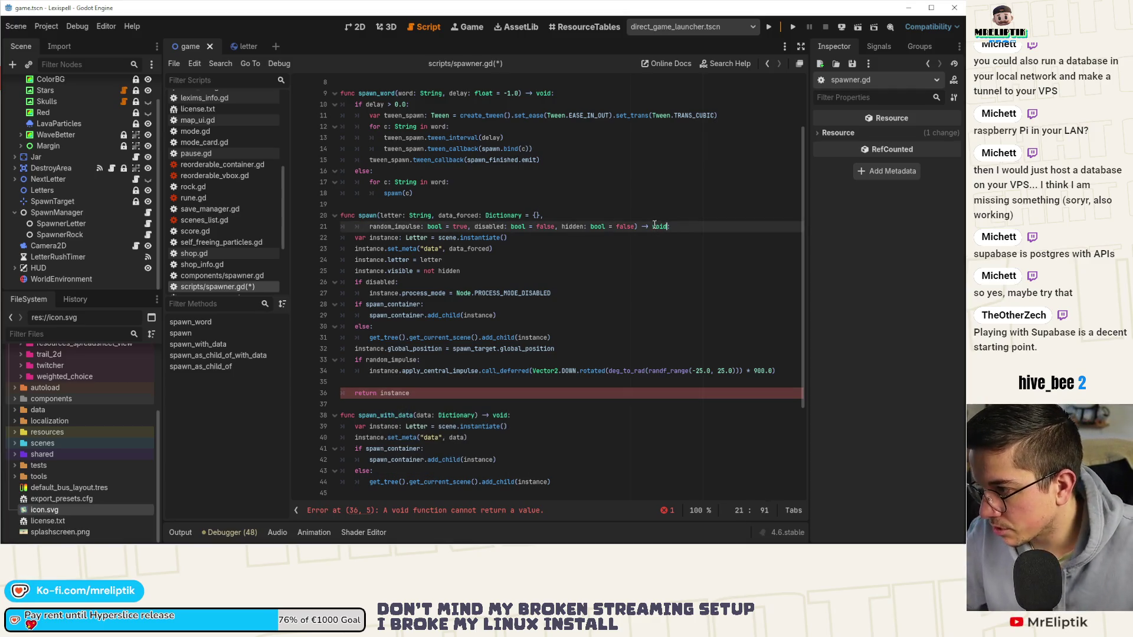
type("Letter")
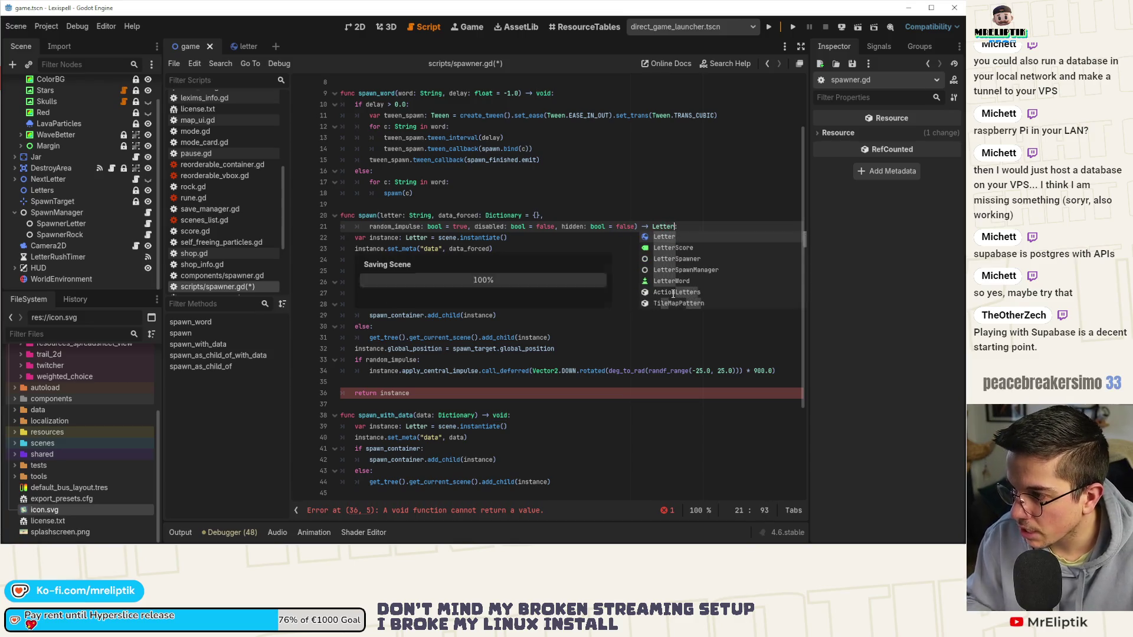
key("ctrl+s")
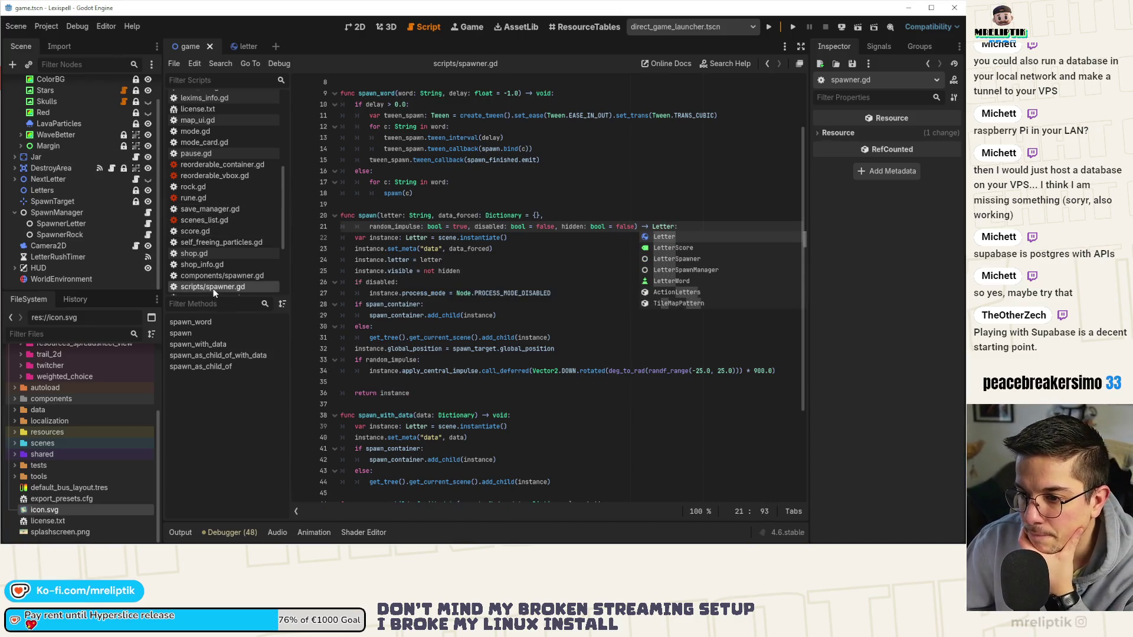
- Wrap the spawner.spawn call on line 19 in letters.append(...) and save
left_click(148, 212)
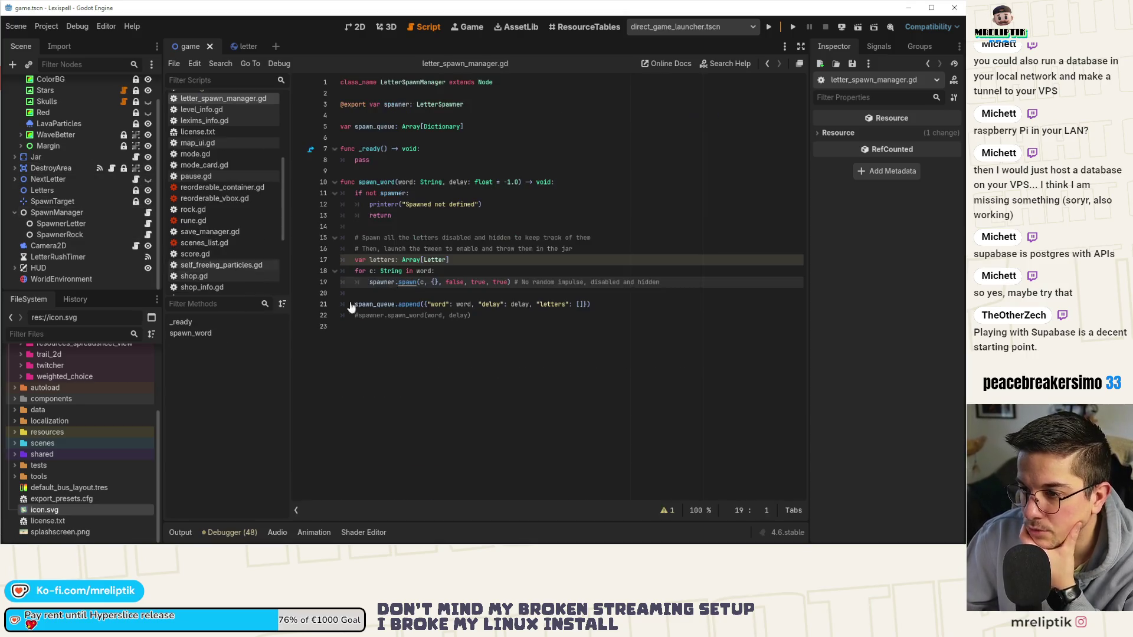
left_click(368, 282)
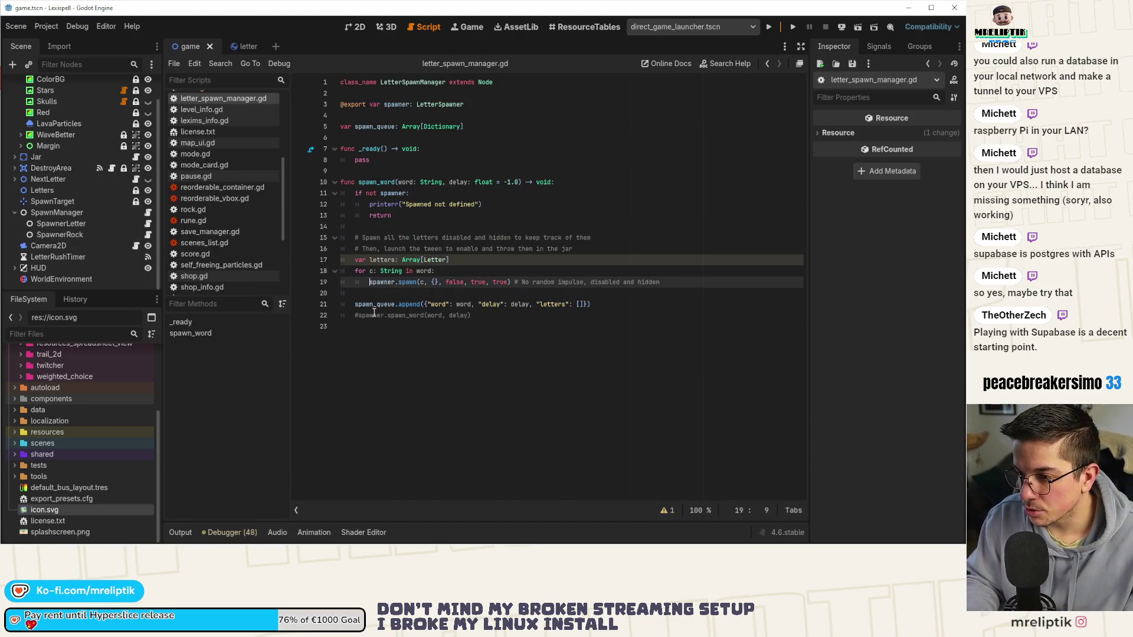
type("letters.ap")
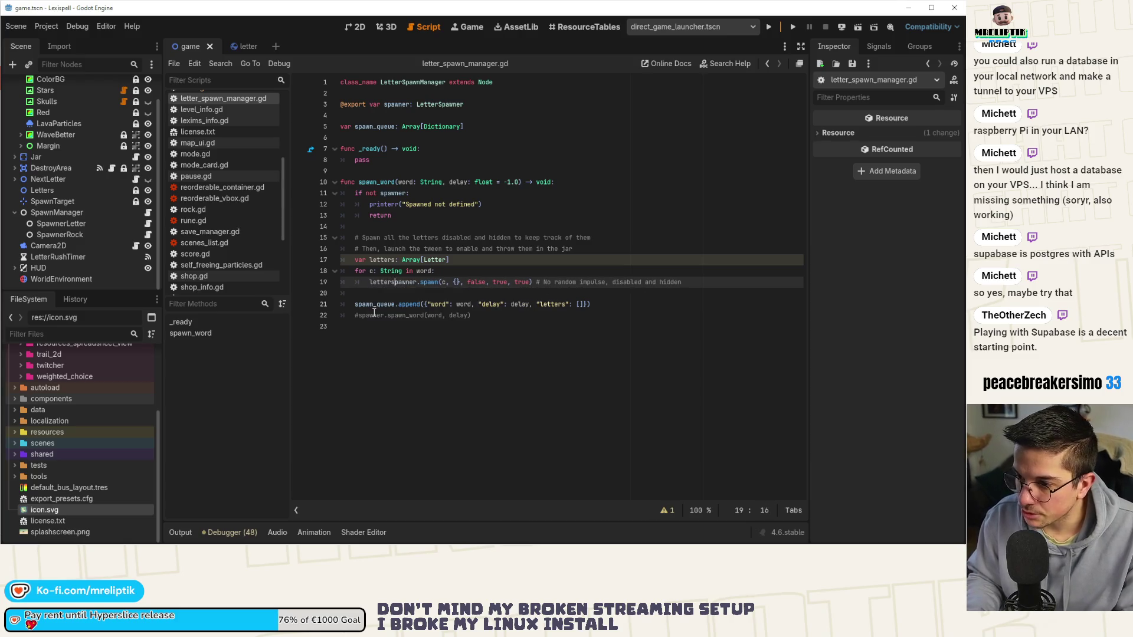
key("Return")
key("ctrl+Right")
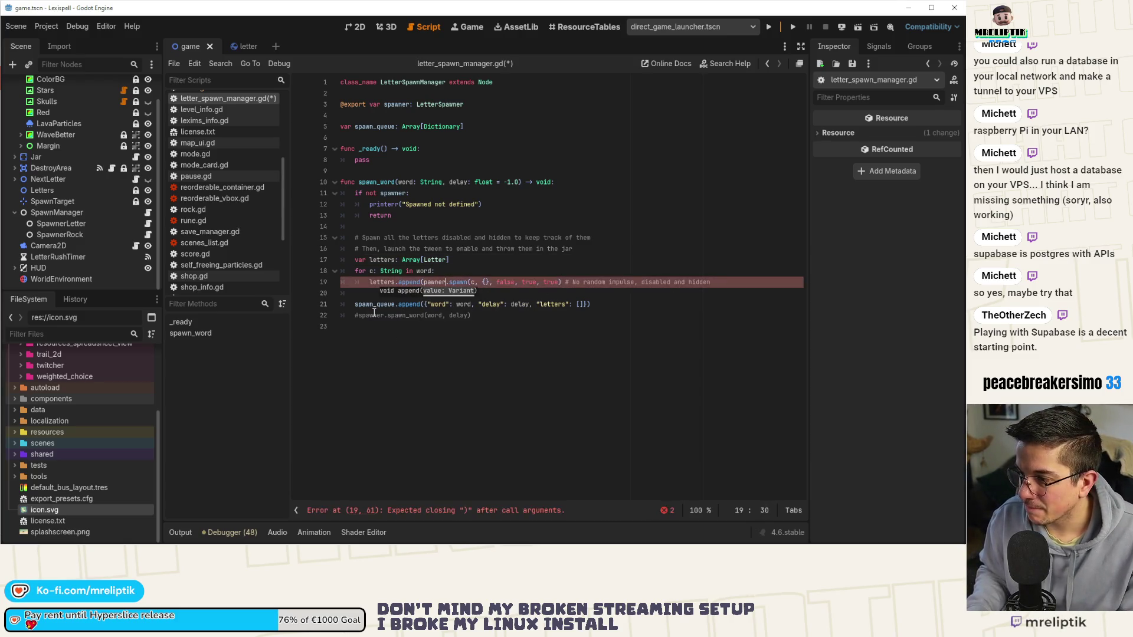
type(")")
key("ctrl+s")
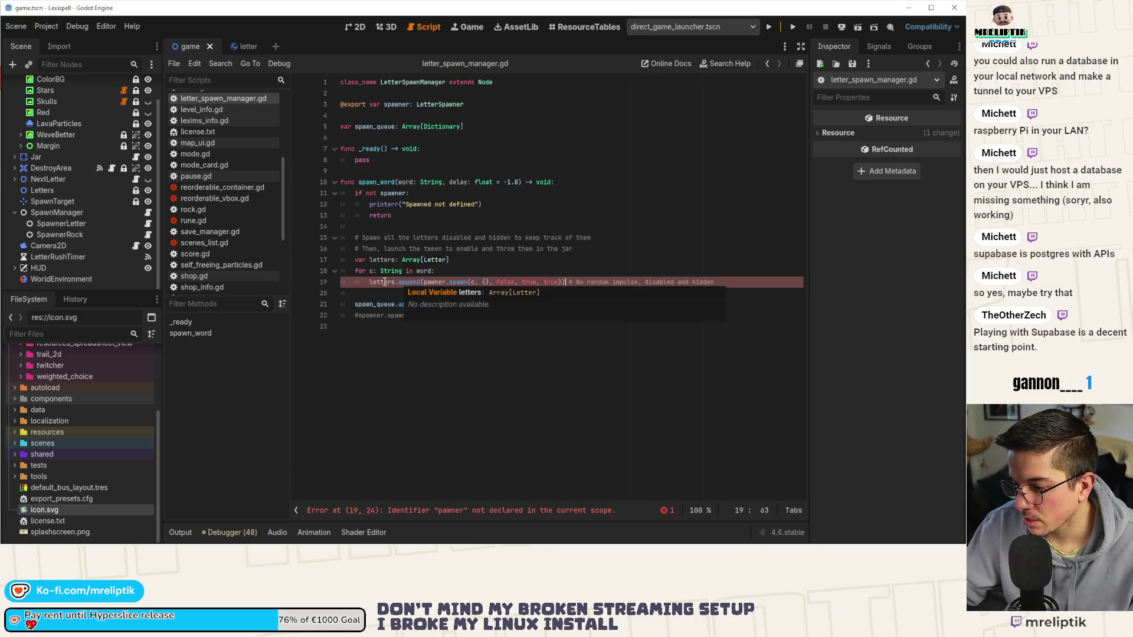
- Fix the 'pawner' typo and replace [] with letters on line 21, then save
left_click(422, 284)
type("s")
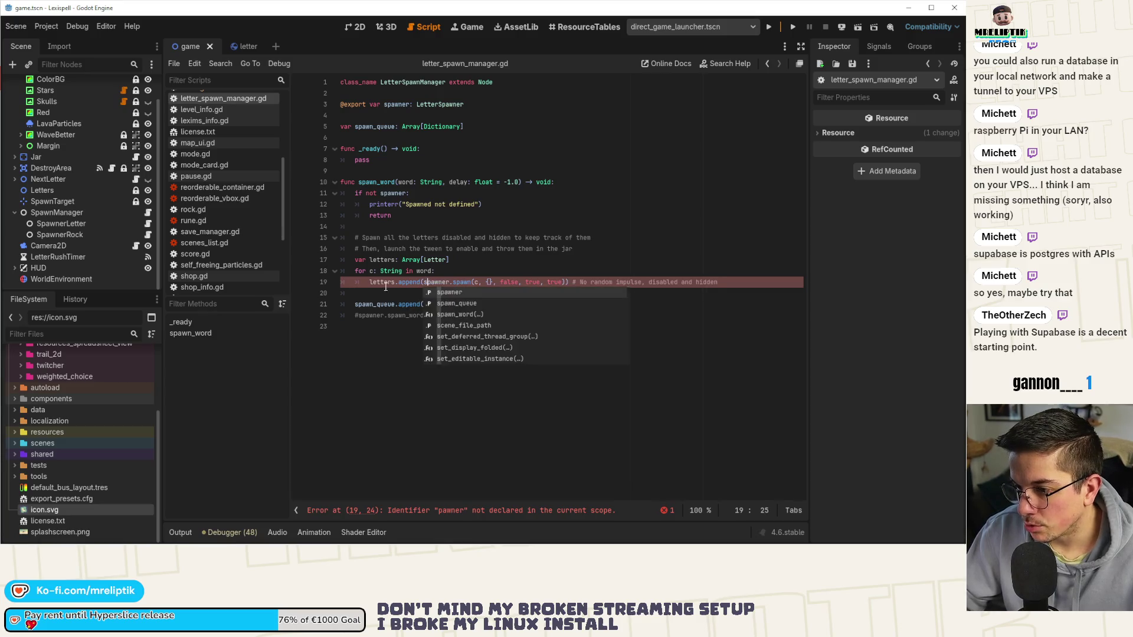
key("ctrl+Left")
key("ctrl+Left")
key("ctrl+Left")
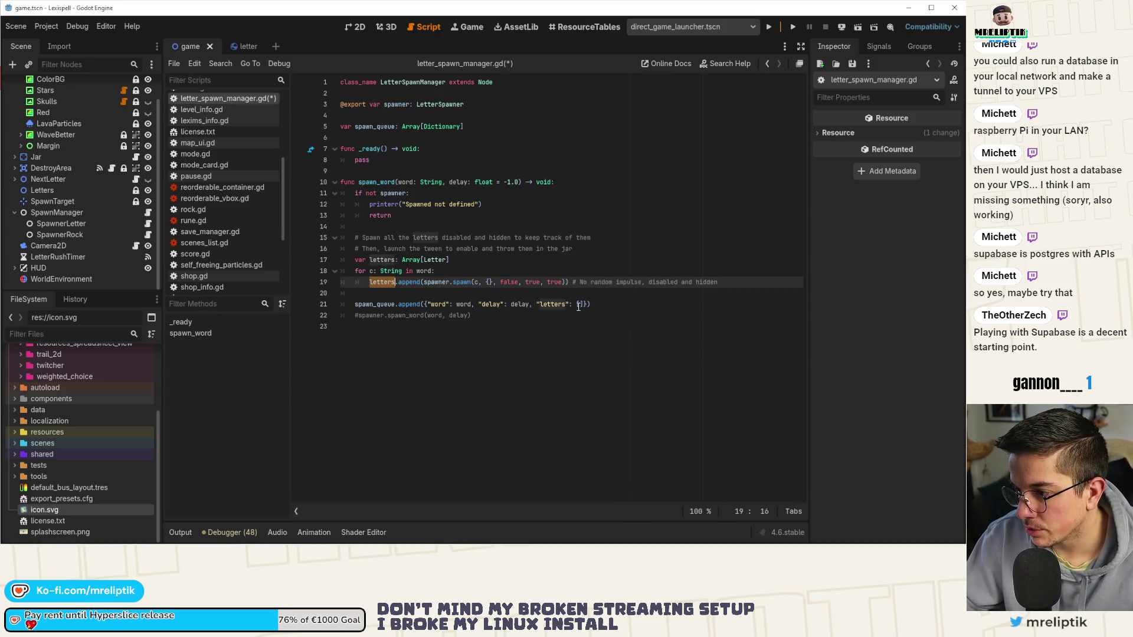
double_click(578, 306)
type("letters")
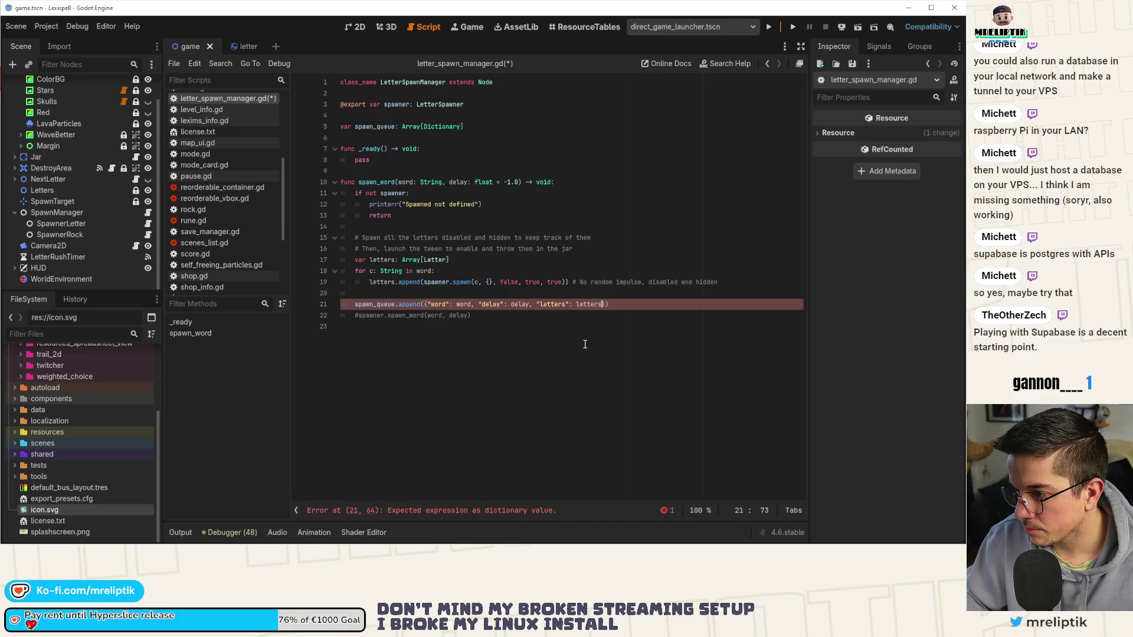
key("ctrl+s")
double_click(375, 304)
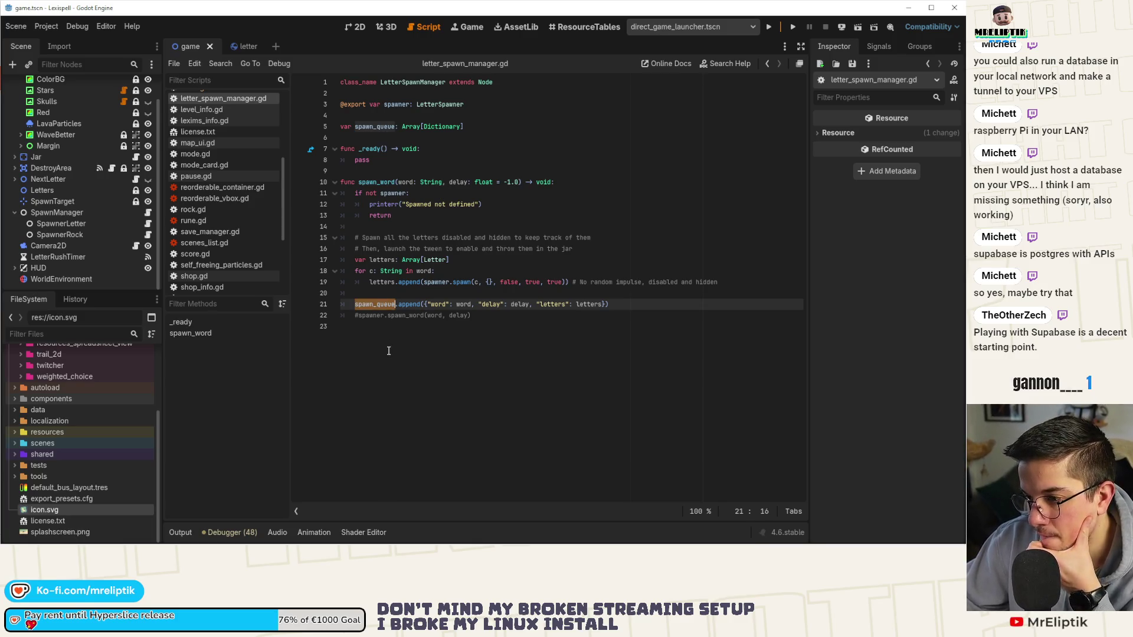
left_click(334, 330)
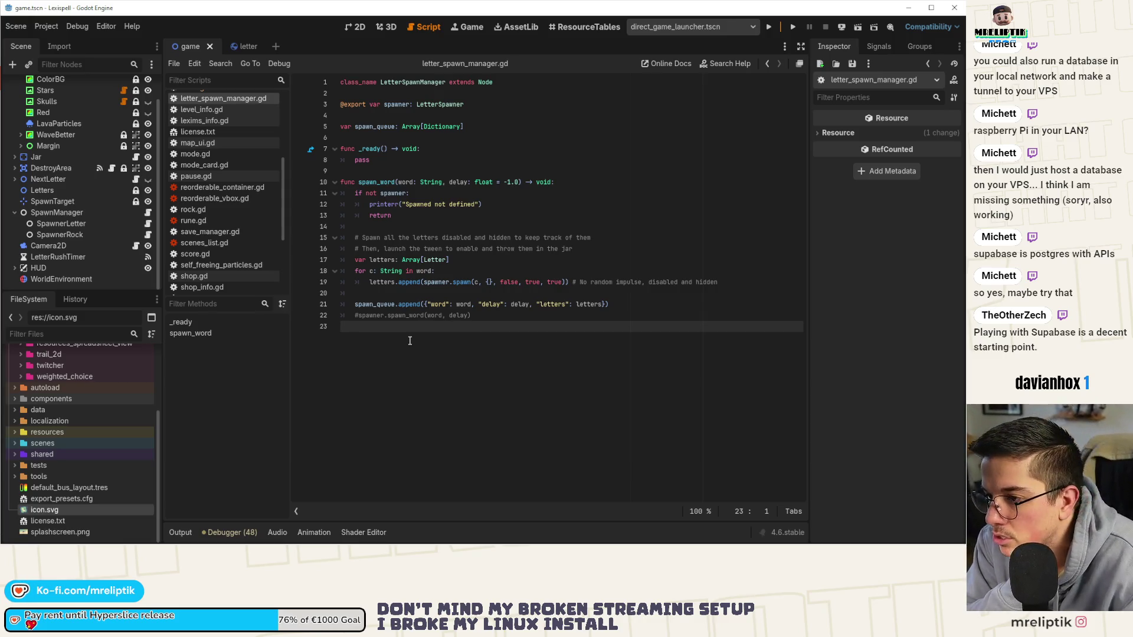
left_click(409, 293)
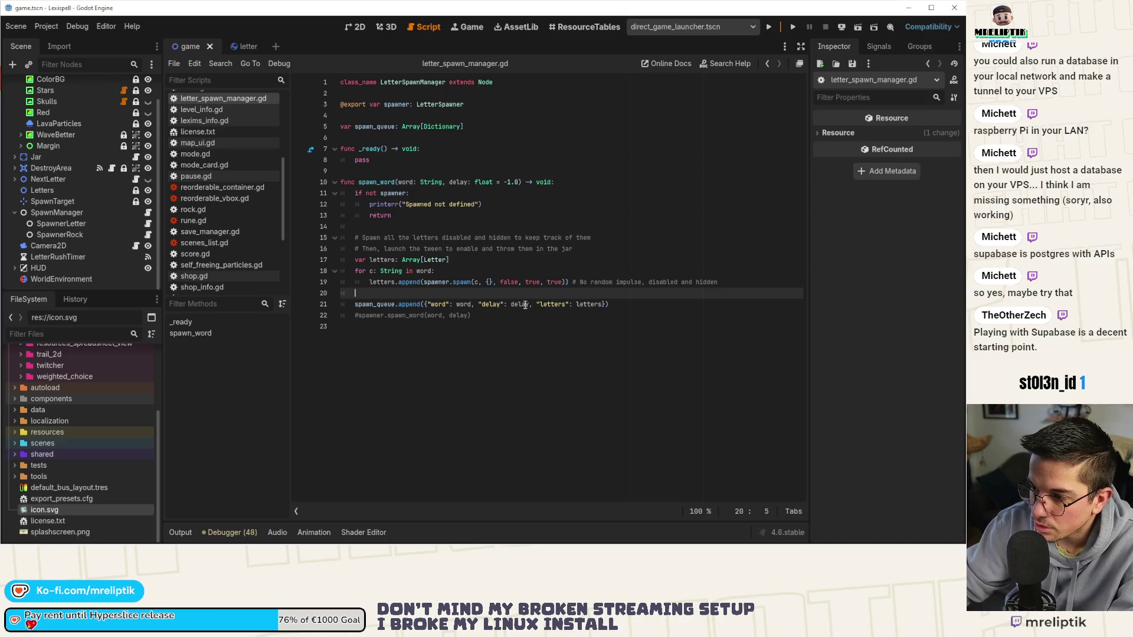
double_click(455, 181)
double_click(494, 305)
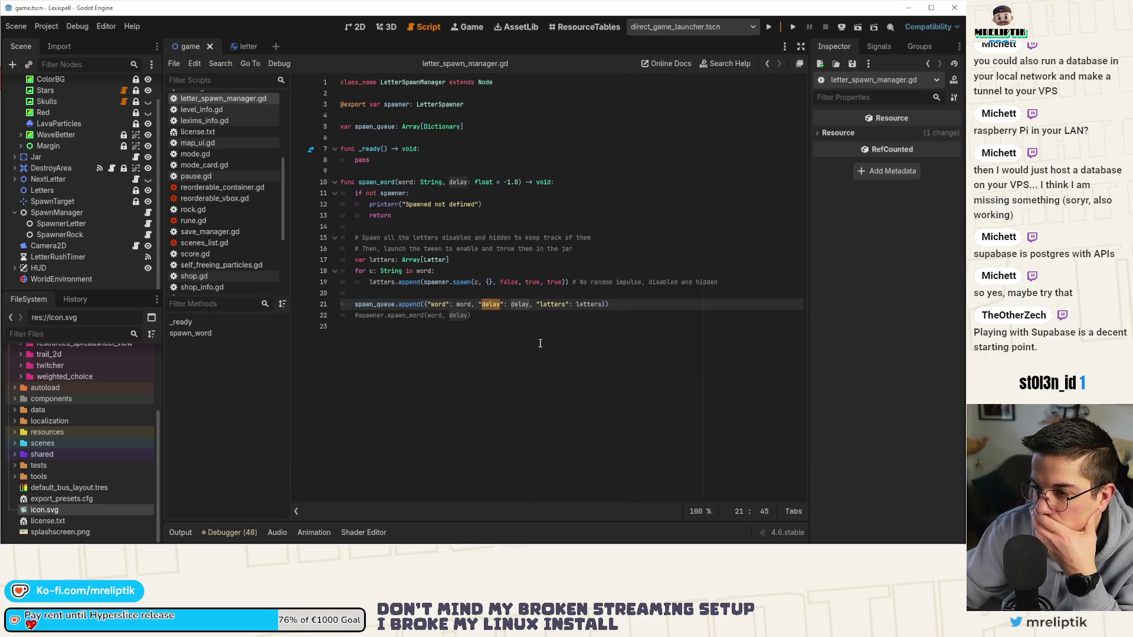
double_click(441, 304)
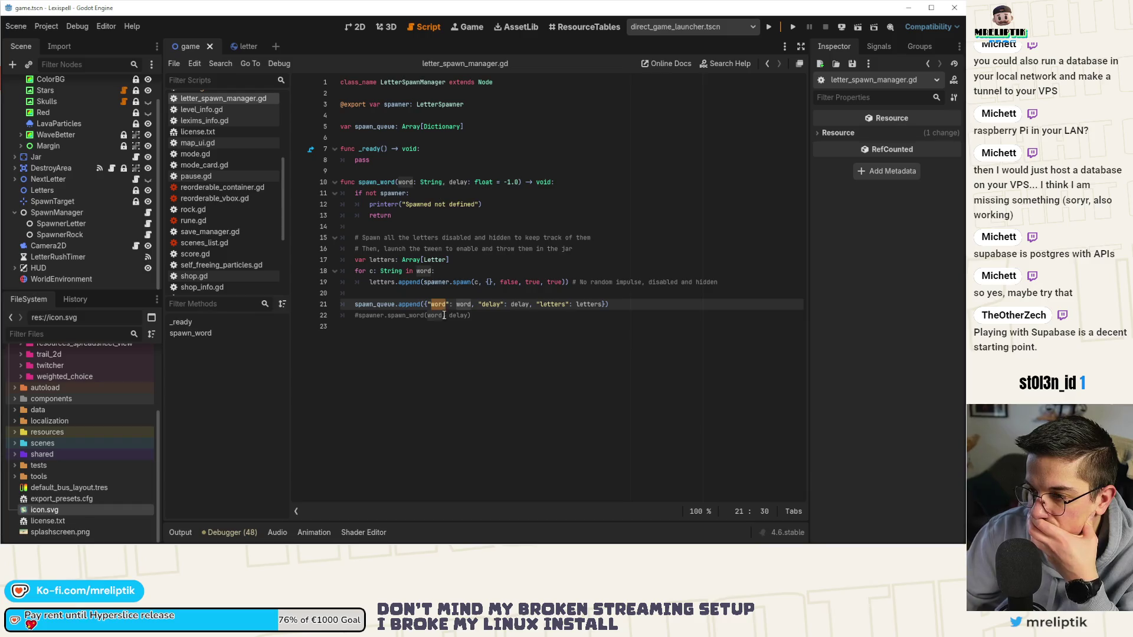
left_click(407, 327)
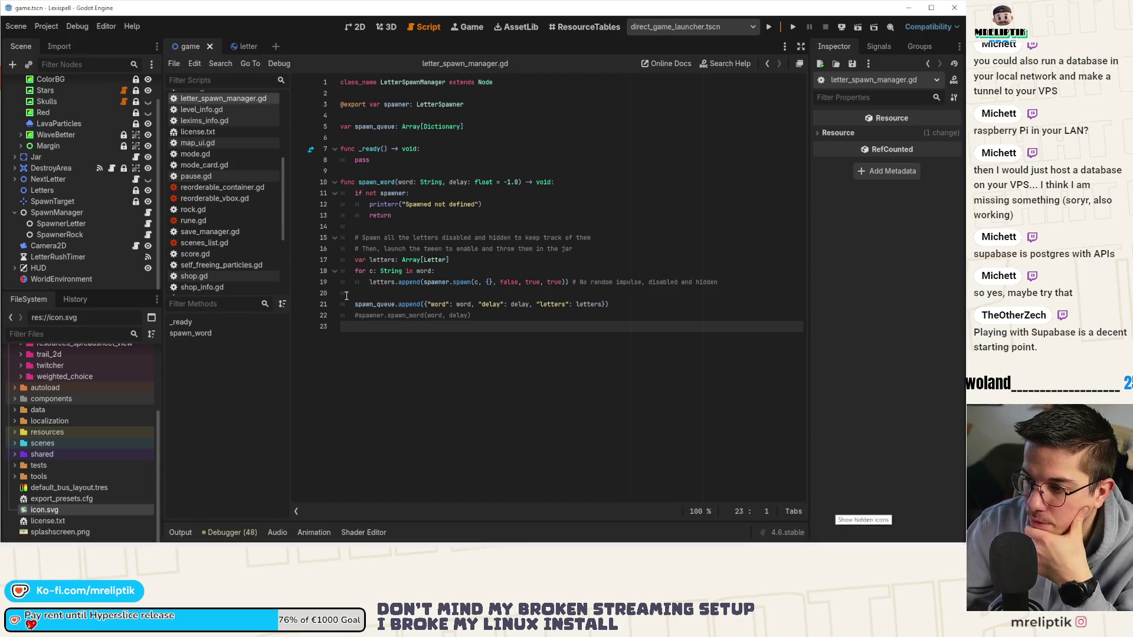
left_click_drag(354, 304, 622, 306)
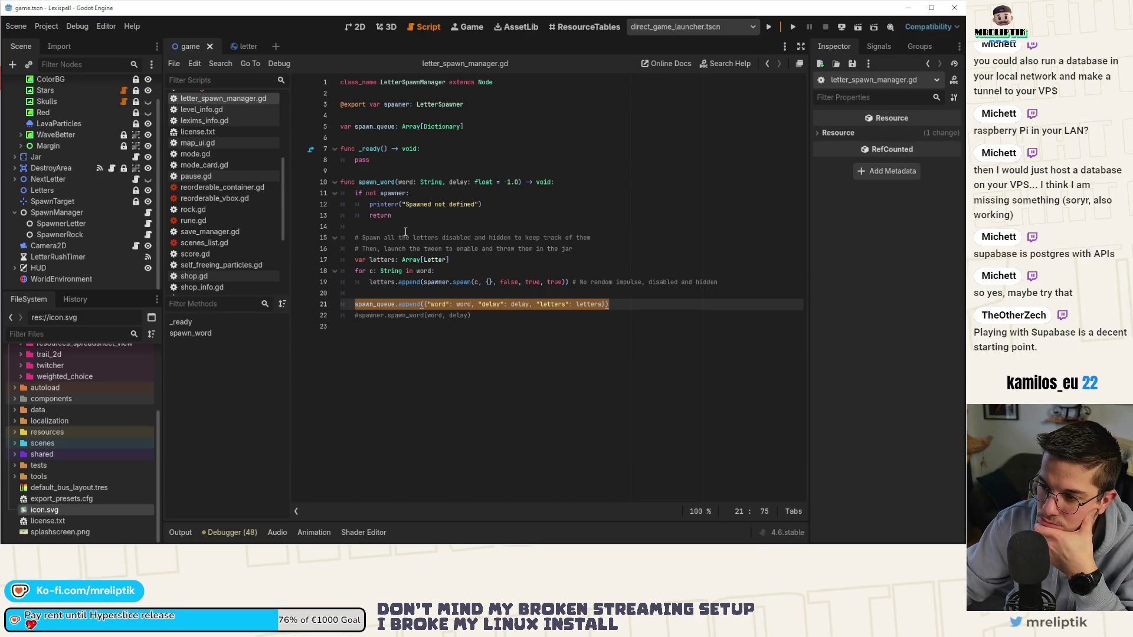
left_click(420, 315)
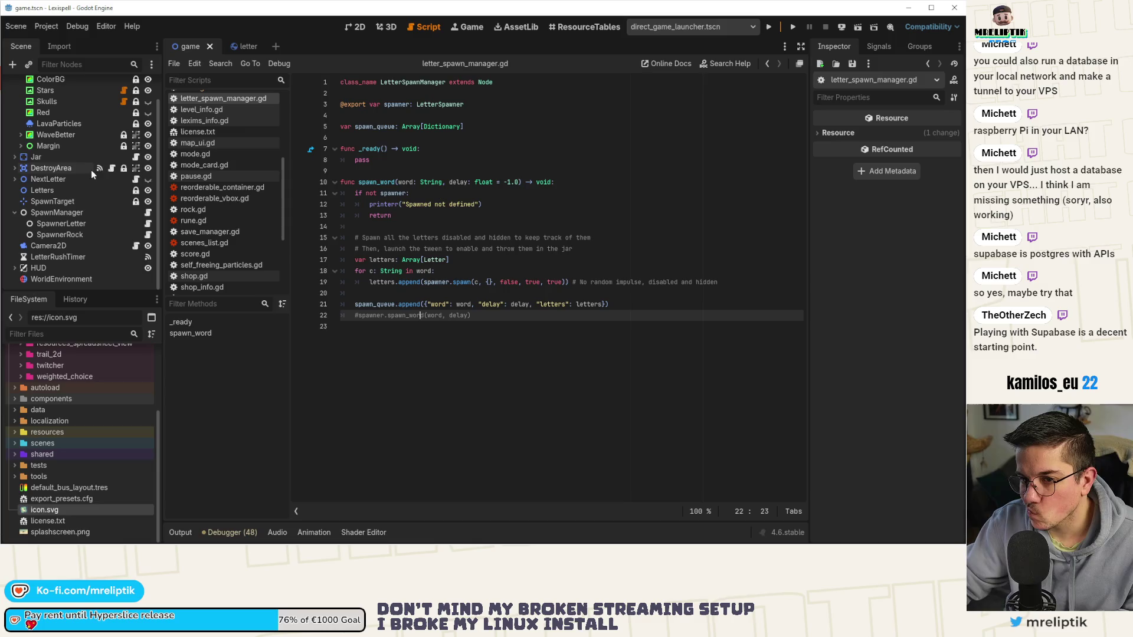
left_click(147, 223)
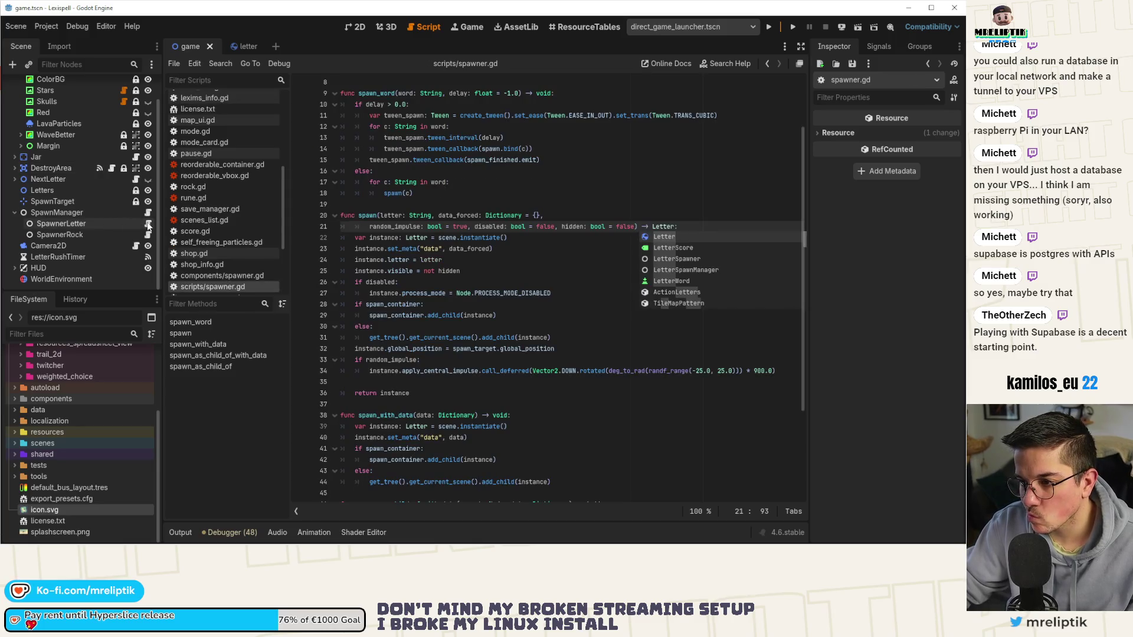
left_click(528, 241)
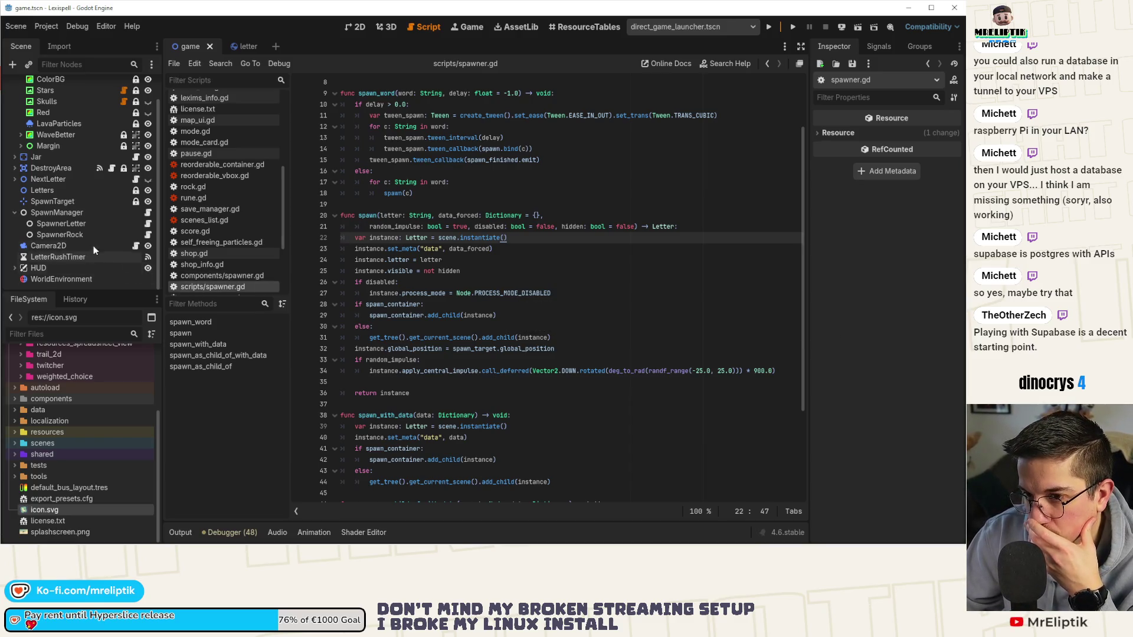
left_click(148, 213)
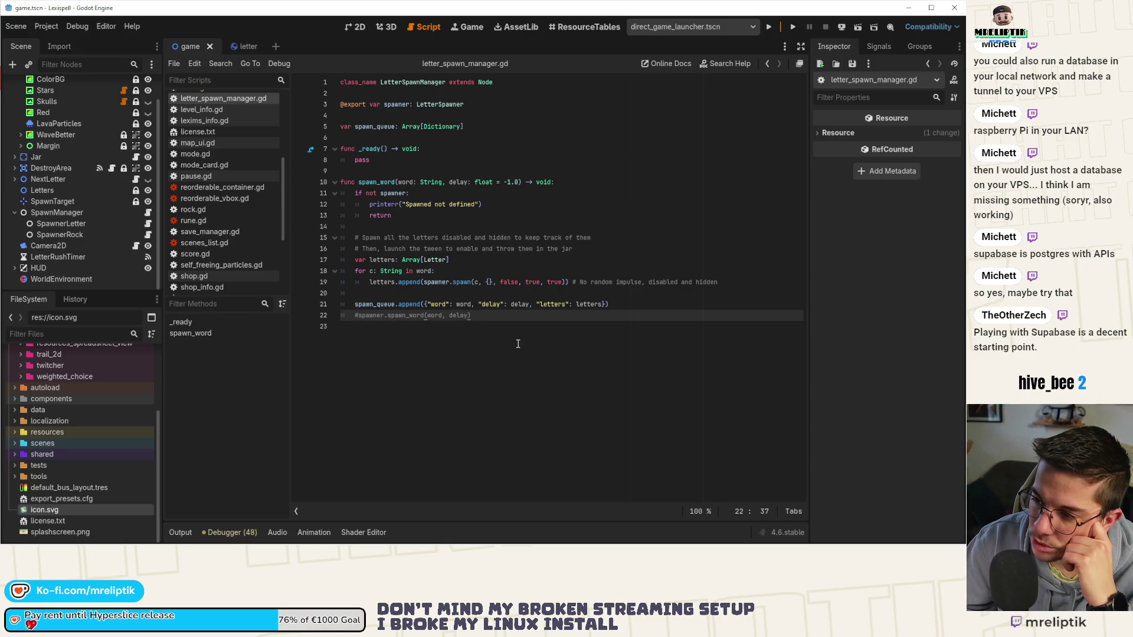
left_click_drag(370, 282, 718, 282)
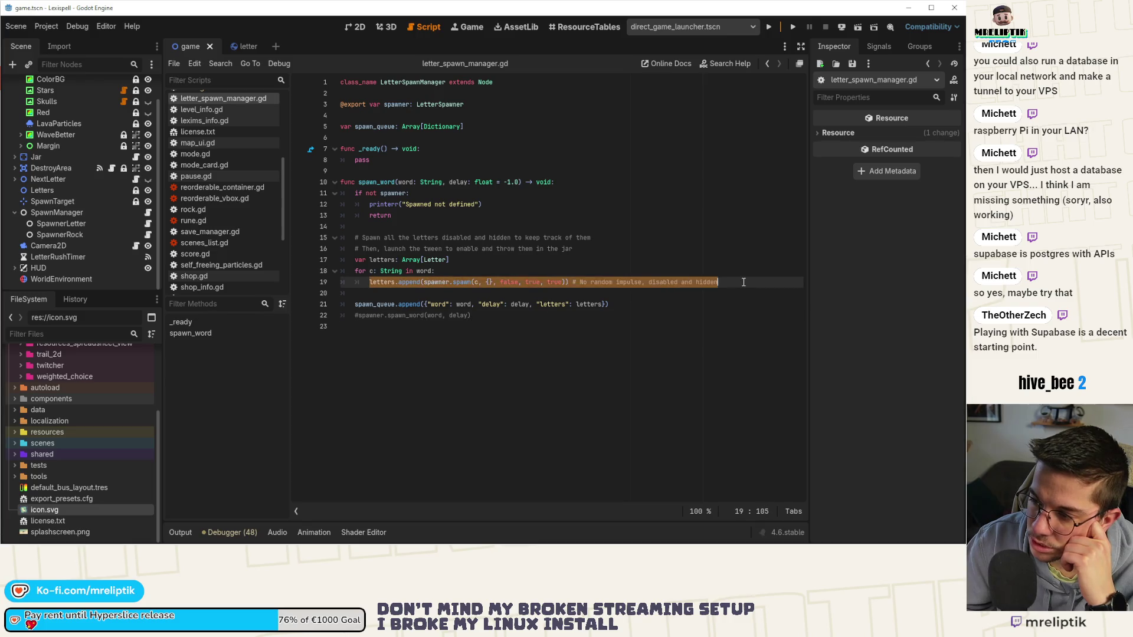
left_click(652, 295)
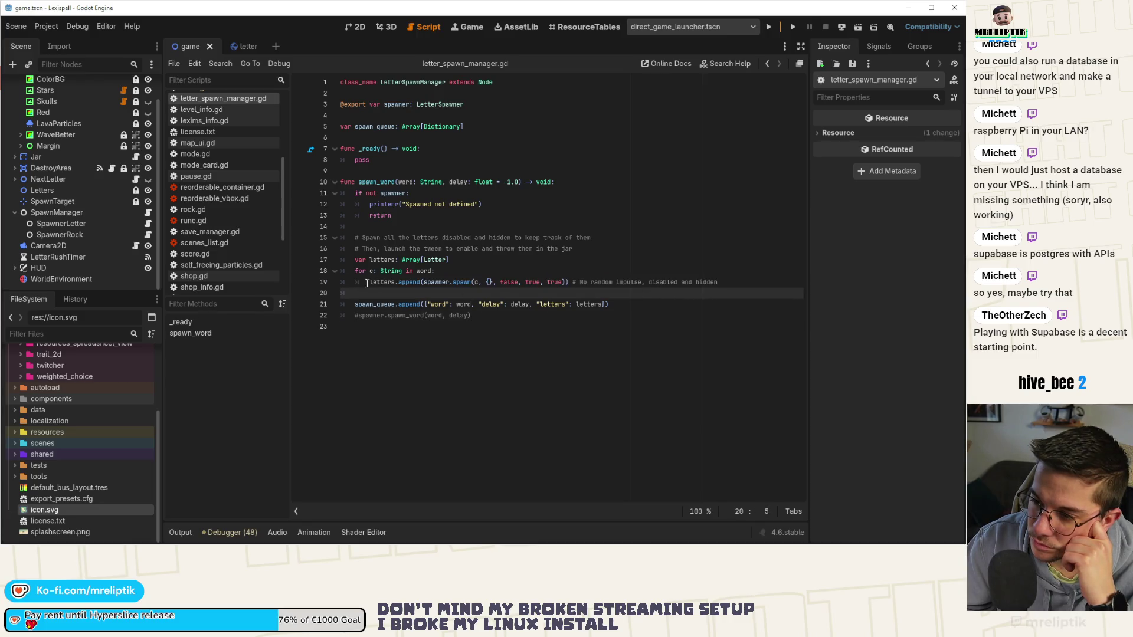
left_click_drag(369, 282, 736, 283)
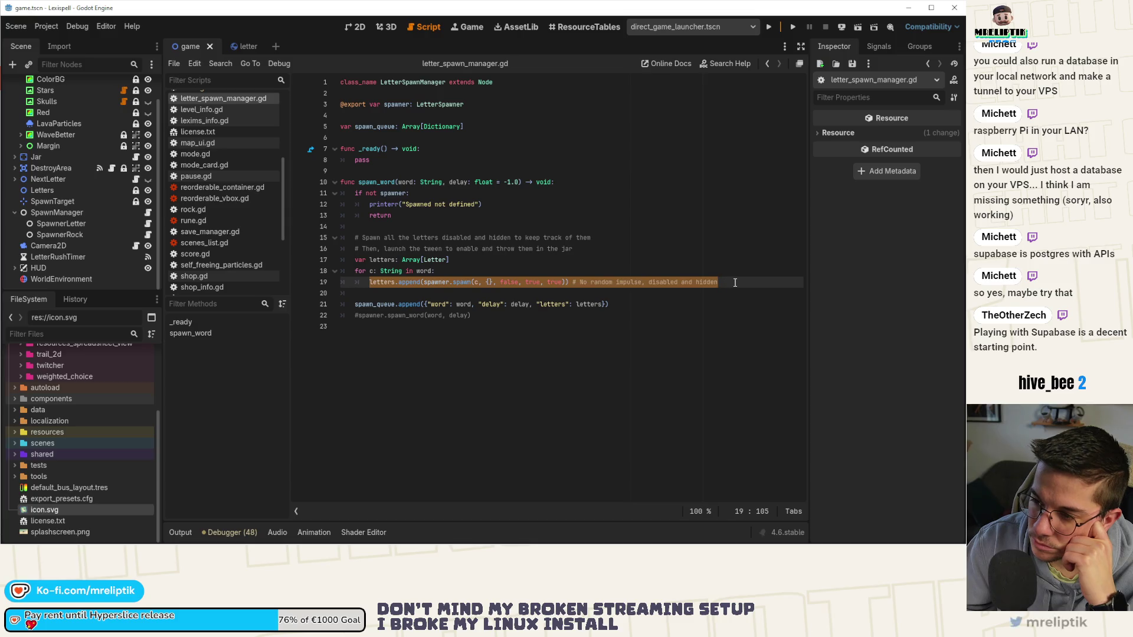
left_click(375, 295)
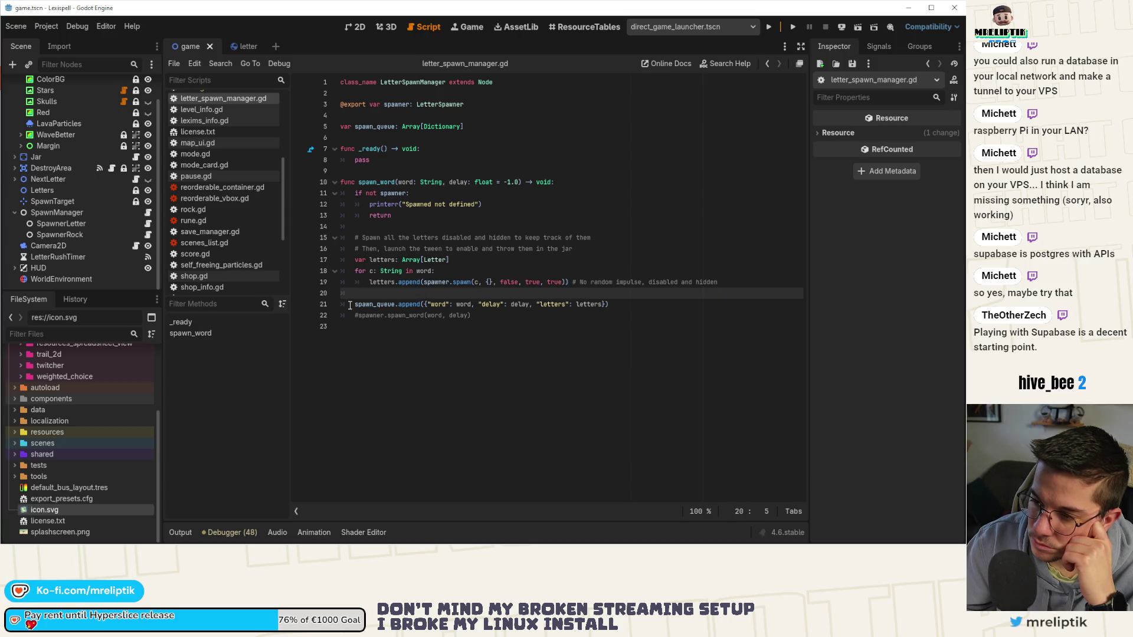
left_click_drag(355, 305, 618, 305)
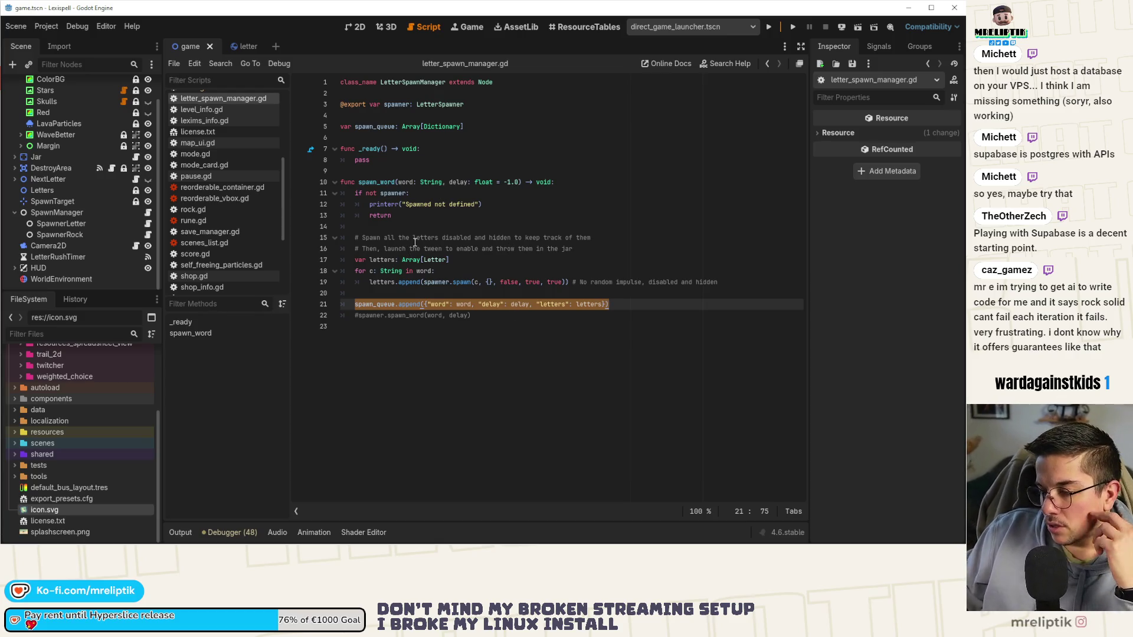
left_click(383, 260)
left_click(420, 282)
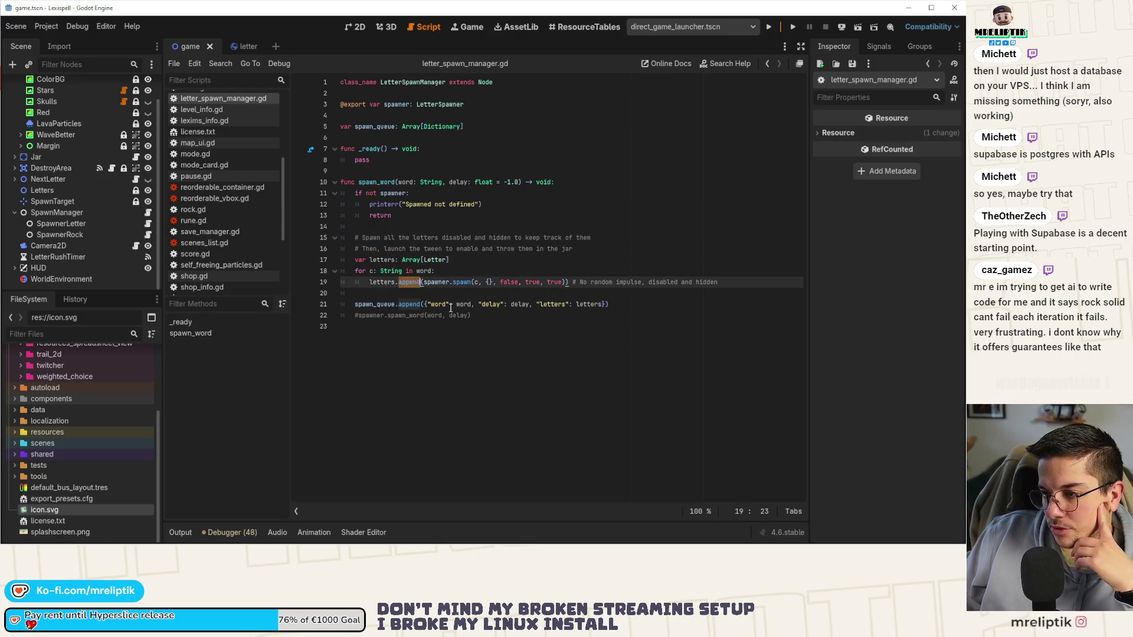
double_click(436, 282)
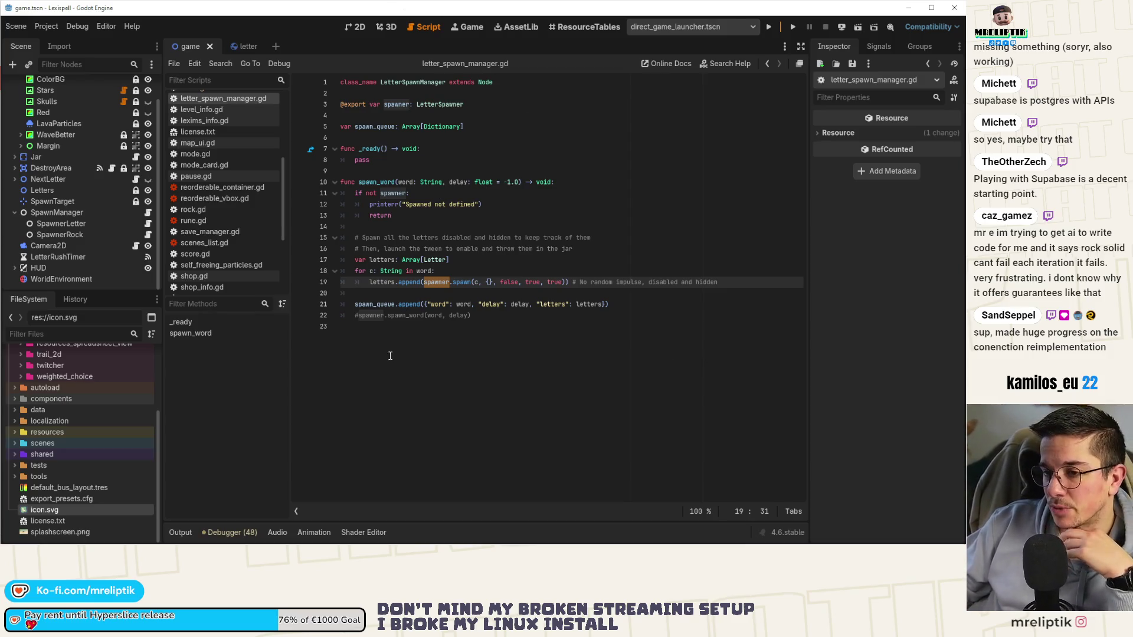
- Bring up Discord from the hidden tray icons and drag its window onto the other monitor
key("Down")
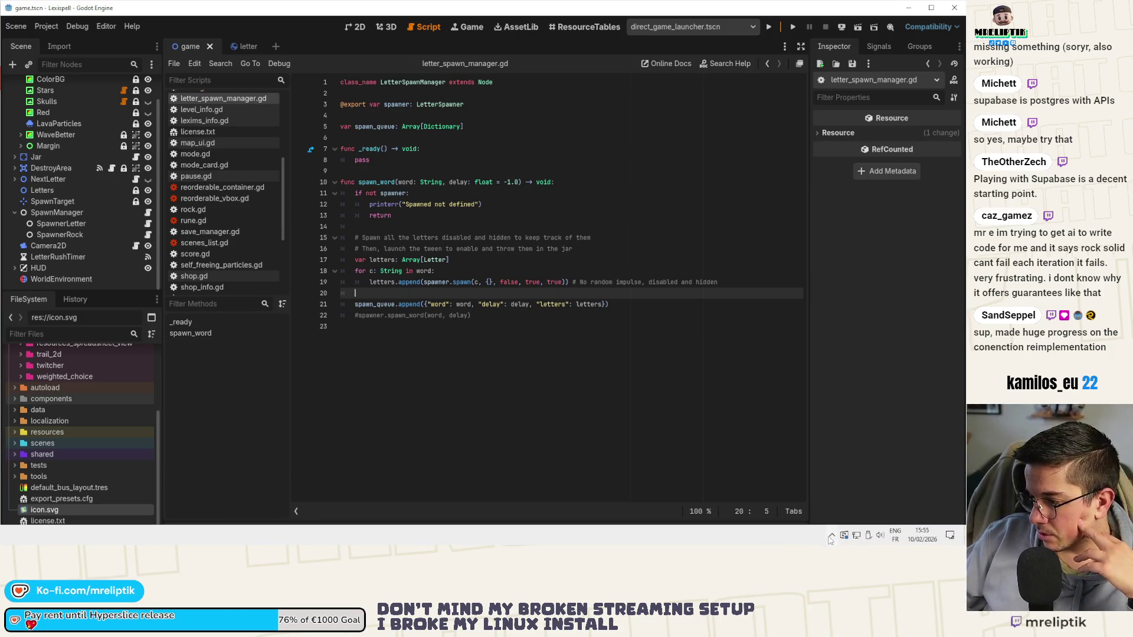
left_click(832, 537)
left_click(821, 513)
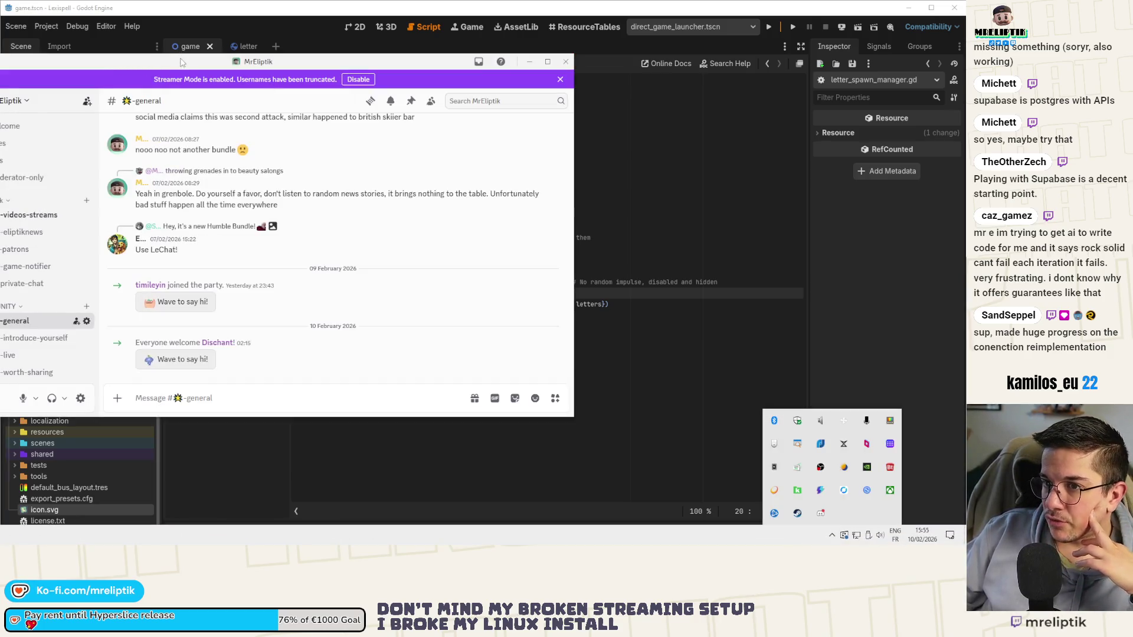
mouse_move(181, 62)
left_mouse_down()
mouse_move(686, 166)
mouse_move(1127, 171)
left_mouse_up()
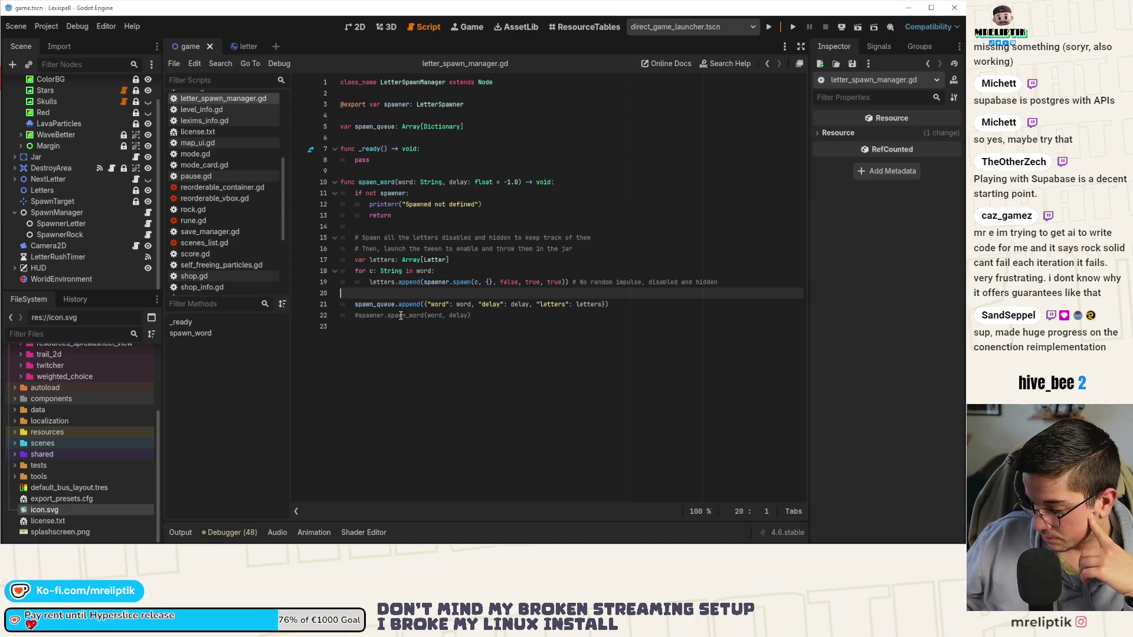
- Remove the tab indentation from empty line 20 of letter_spawn_manager.gd
key("BackSpace")
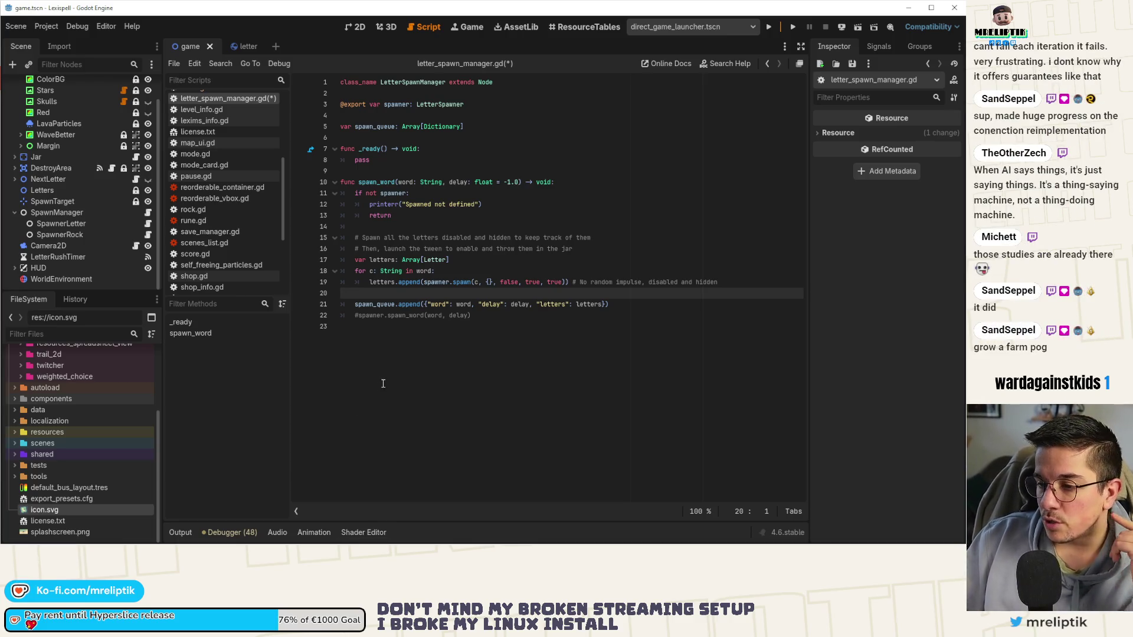
left_click(424, 346)
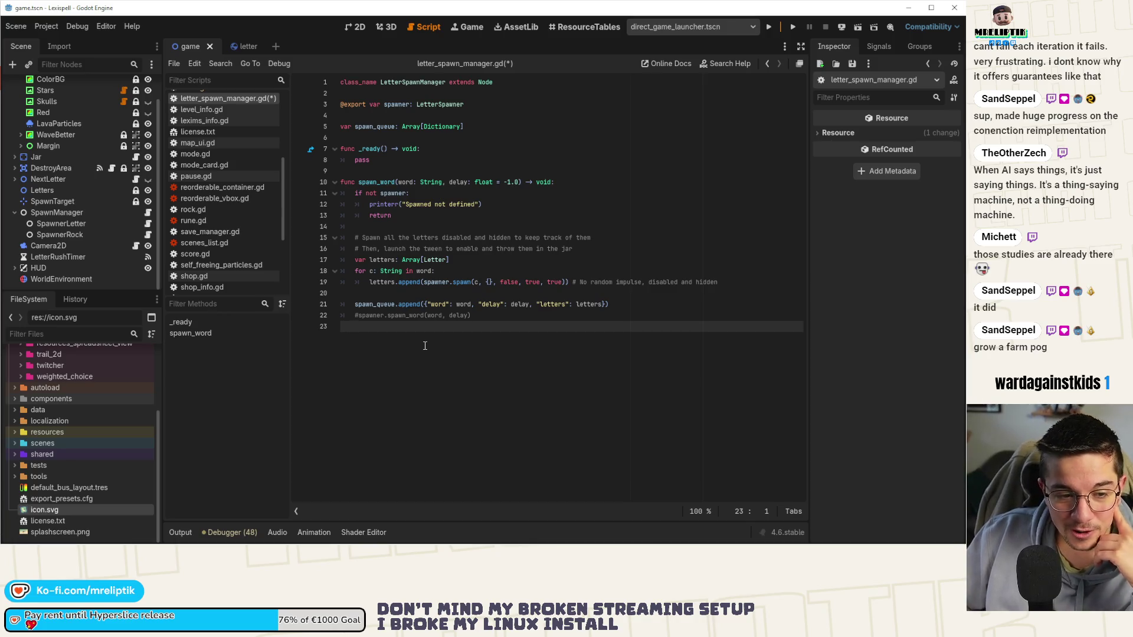
left_click(462, 314)
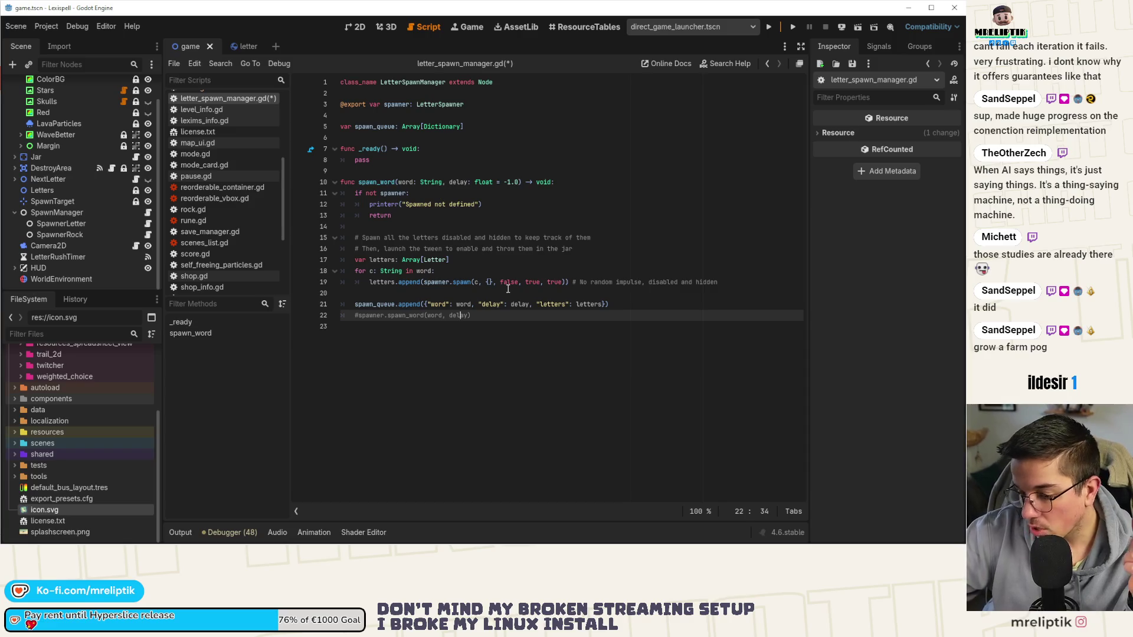
left_click(484, 318)
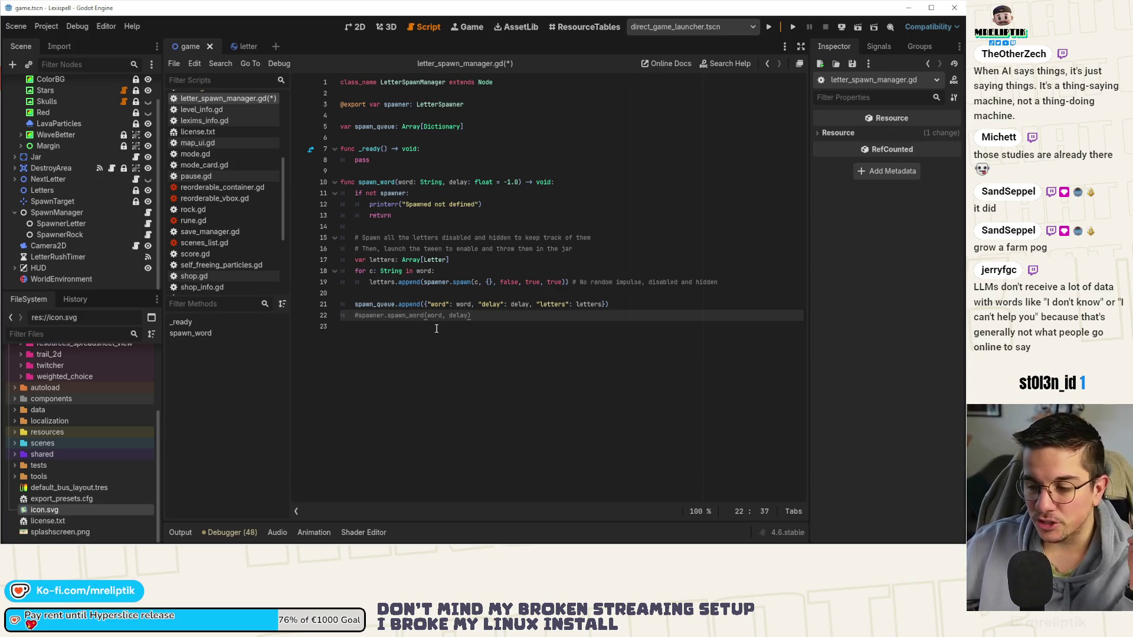
- Review spawn_word's final lines, ending at the commented-out spawner.spawn_word call
left_click(460, 328)
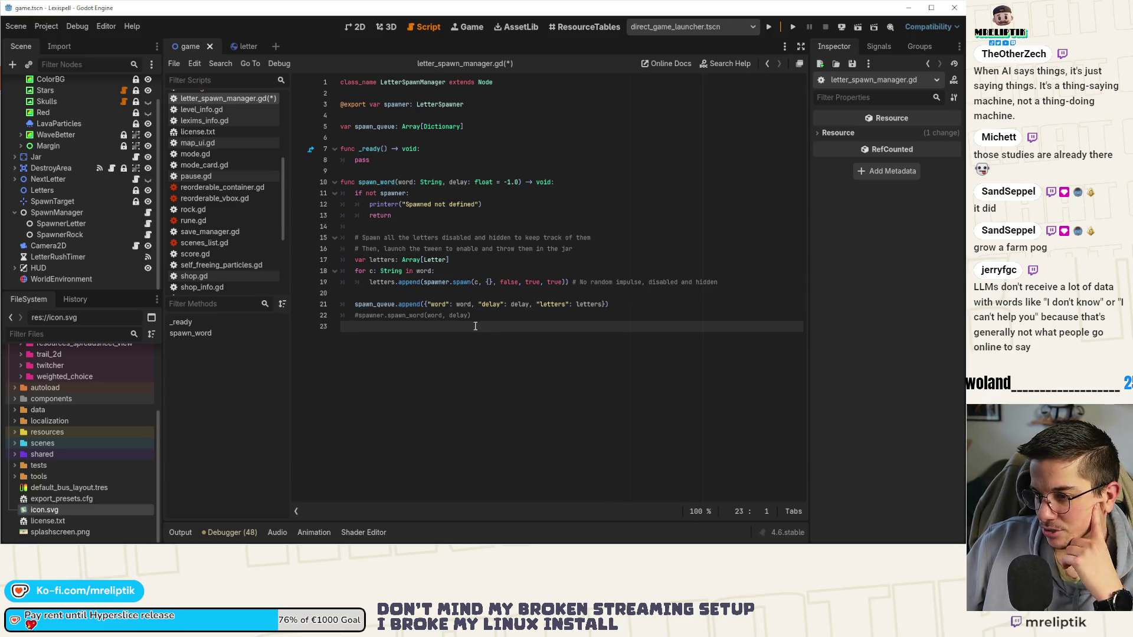
left_click(377, 297)
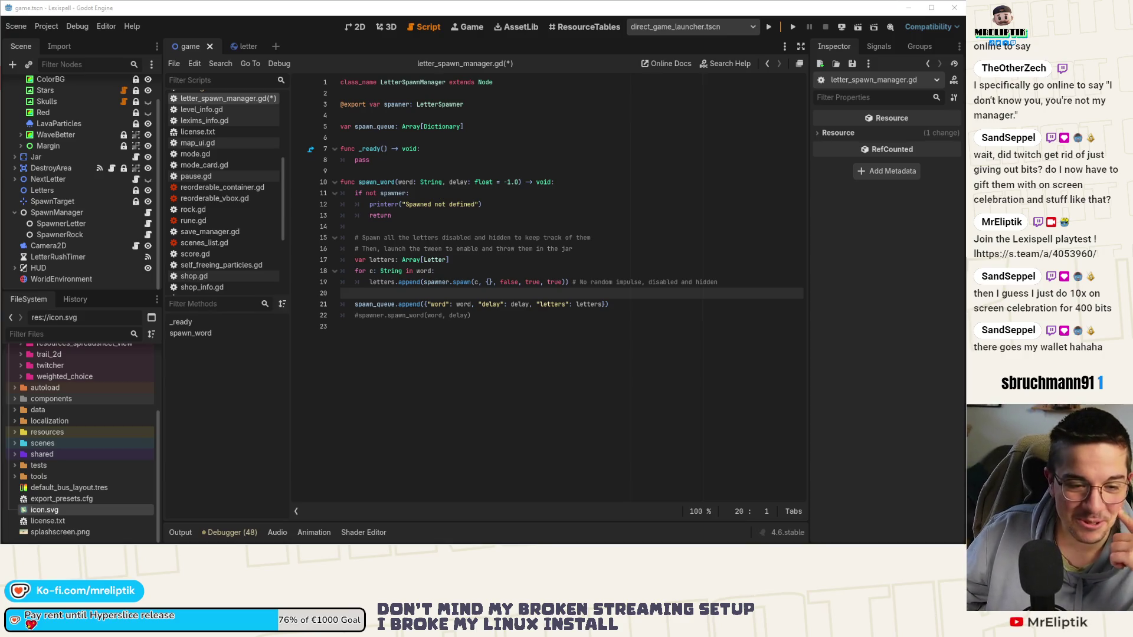
left_click(341, 326)
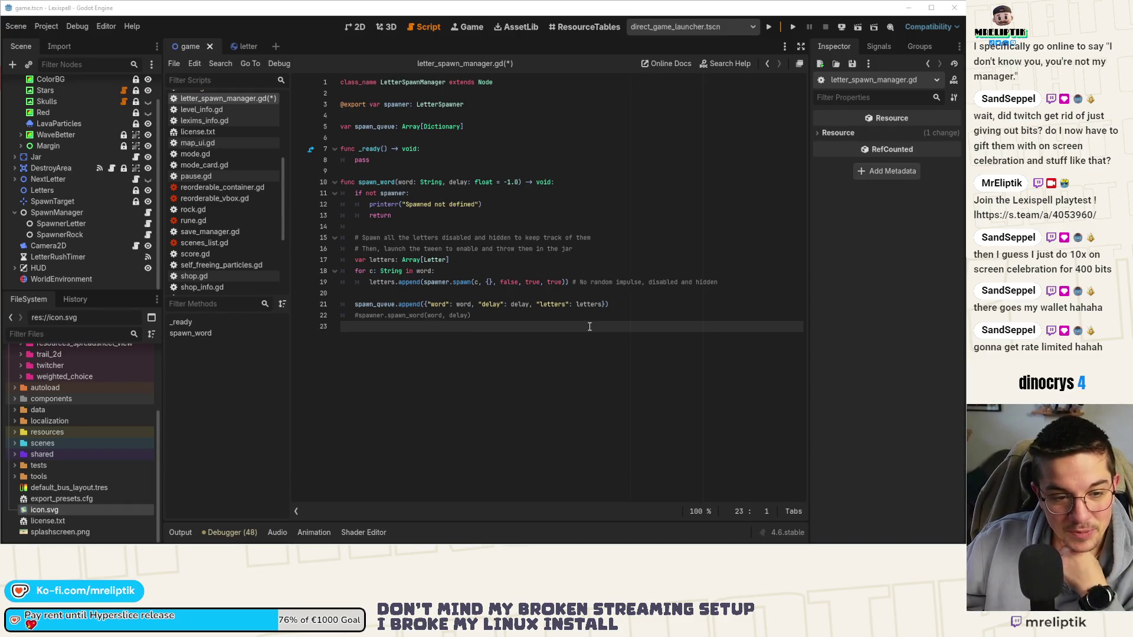
left_click(502, 319)
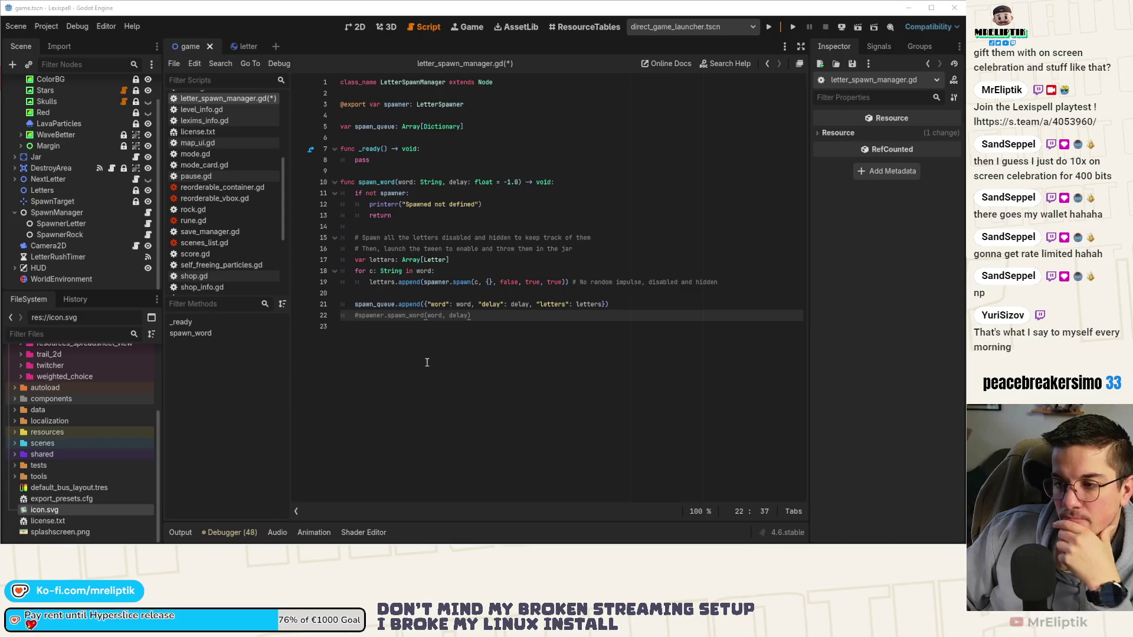
- Move the caret from the empty last line back to the commented-out spawn_word line
left_click(470, 330)
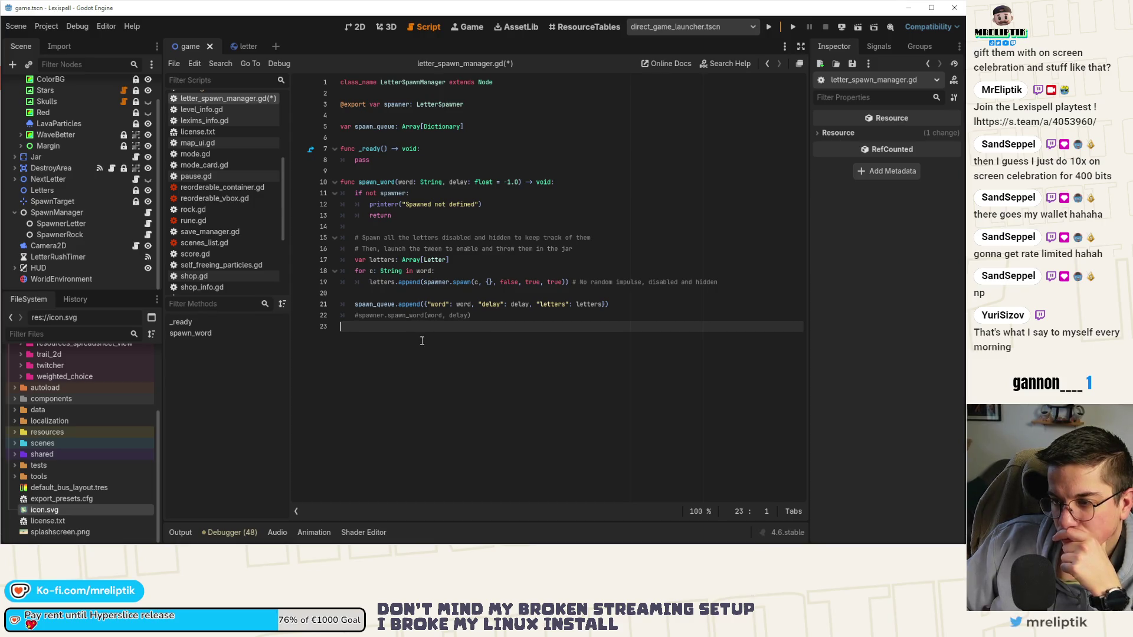
left_click(361, 318)
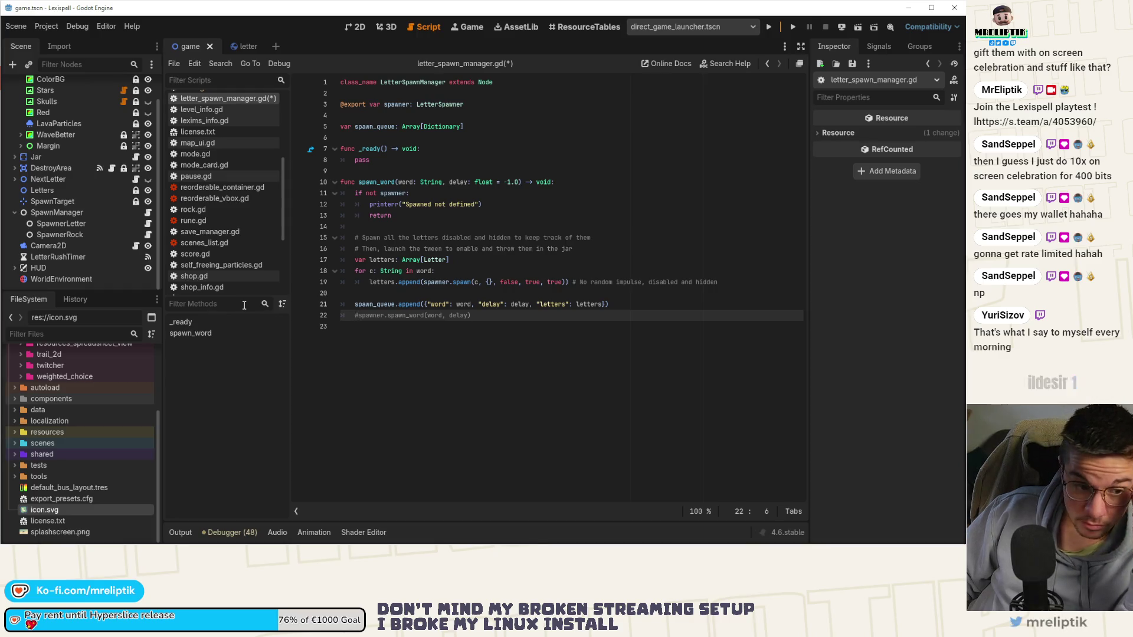
left_click(244, 46)
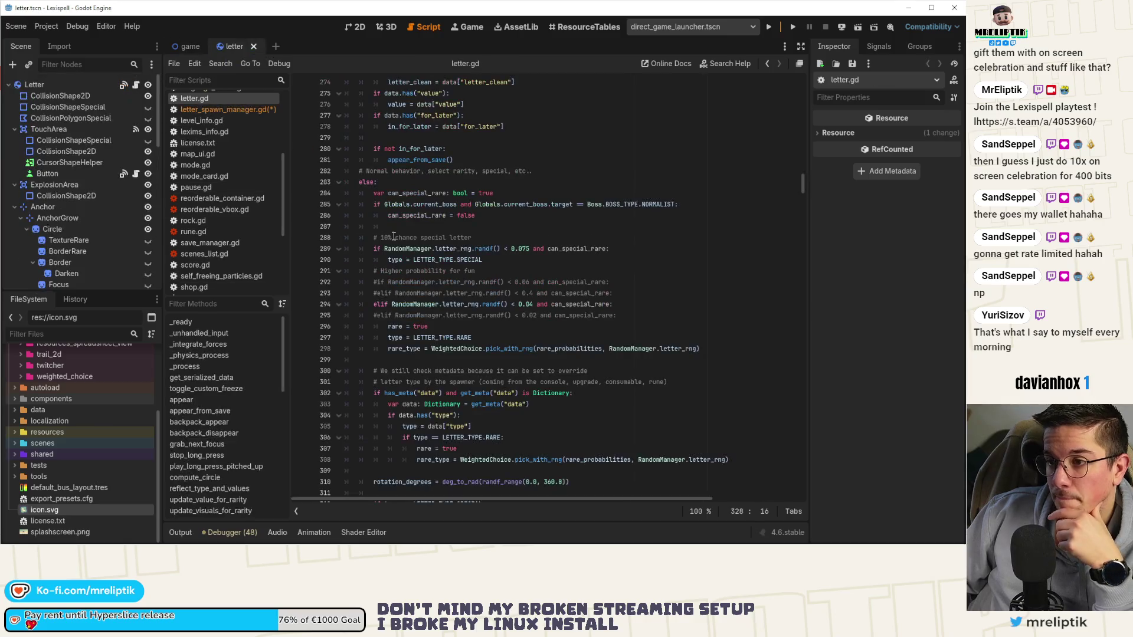
scroll(399, 326, "up", 5)
left_click(194, 322)
scroll(451, 342, "up", 5)
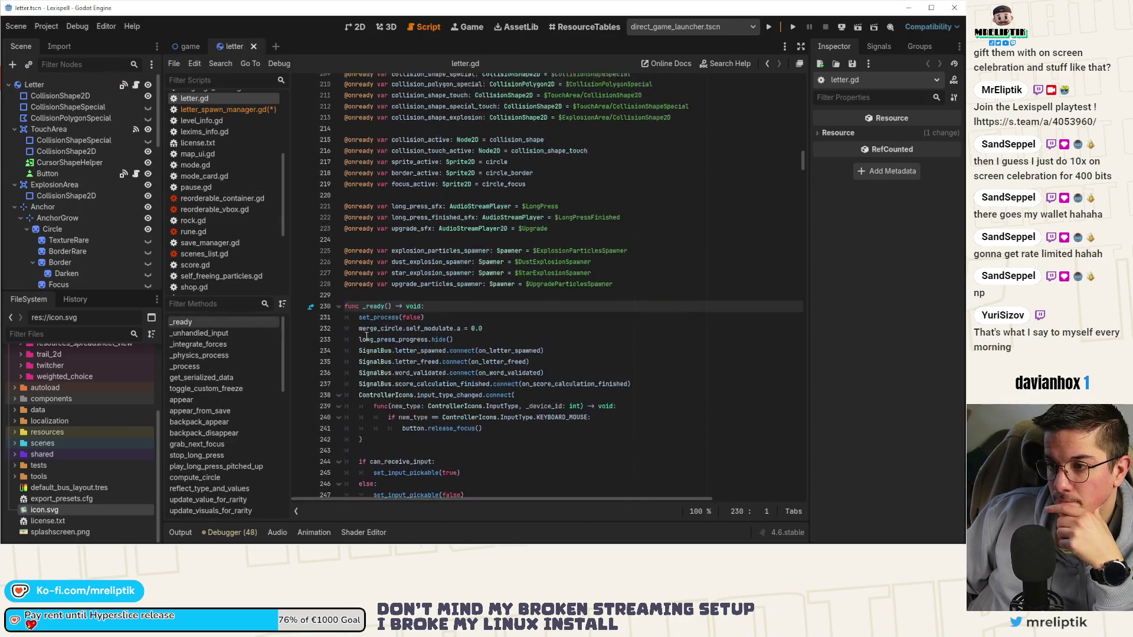
scroll(472, 341, "up", 20)
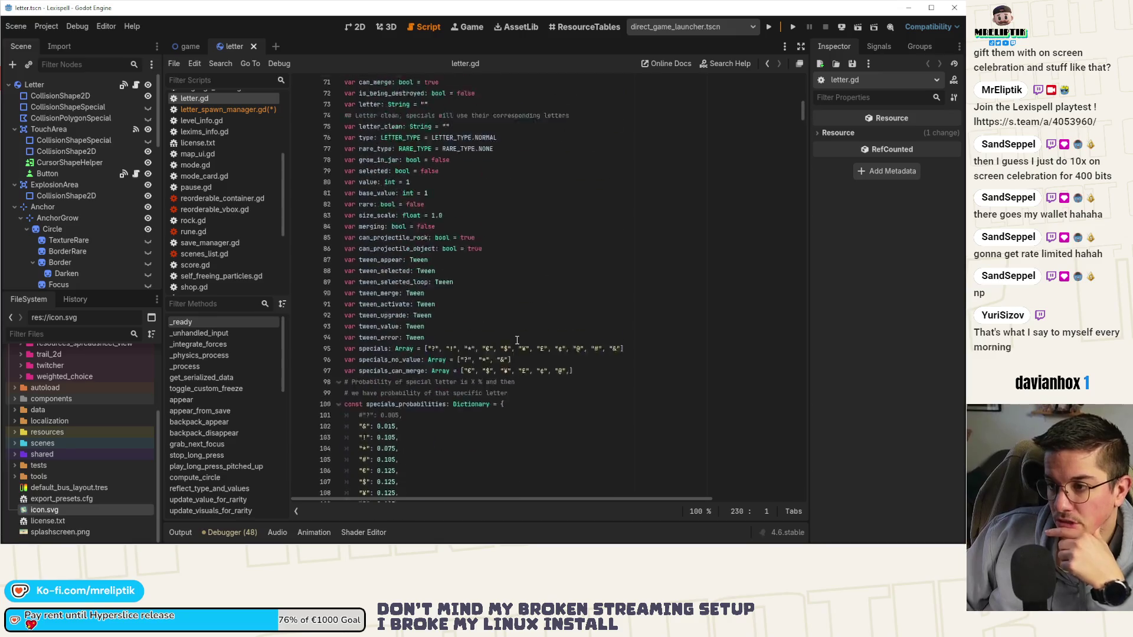
left_click(383, 275)
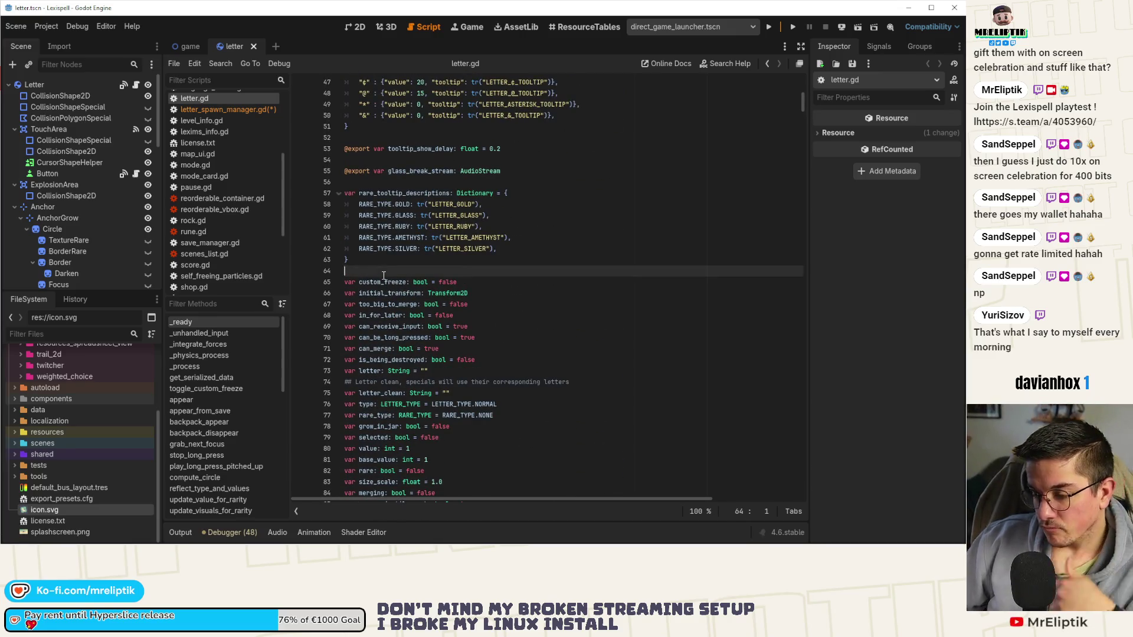
key("Return")
type("var spawned:")
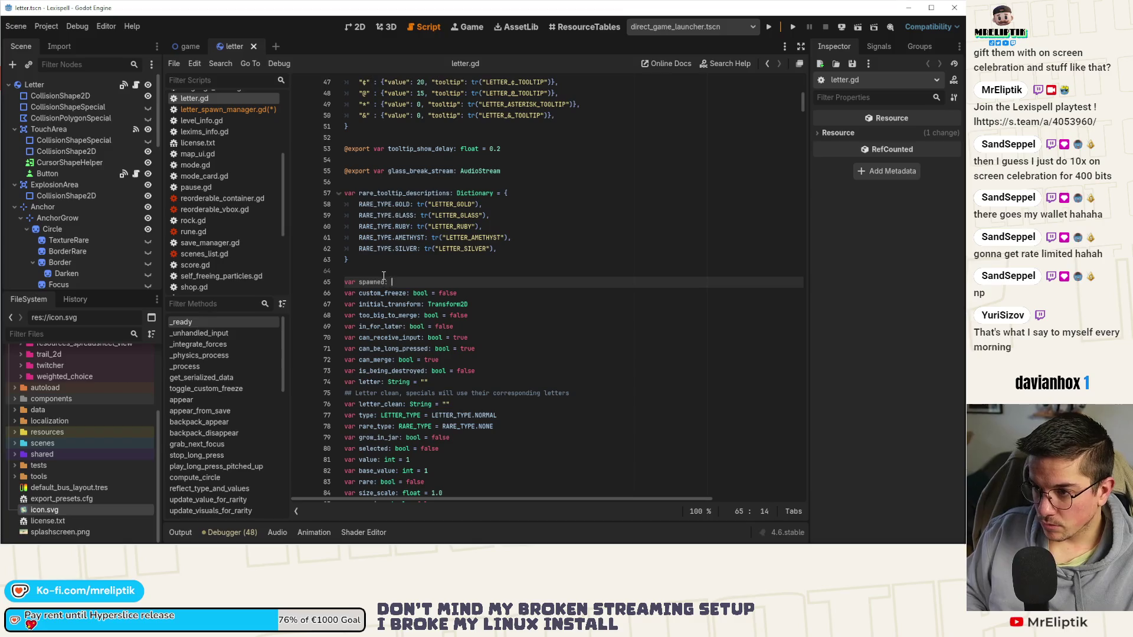
type("bool = false")
key("ctrl+s")
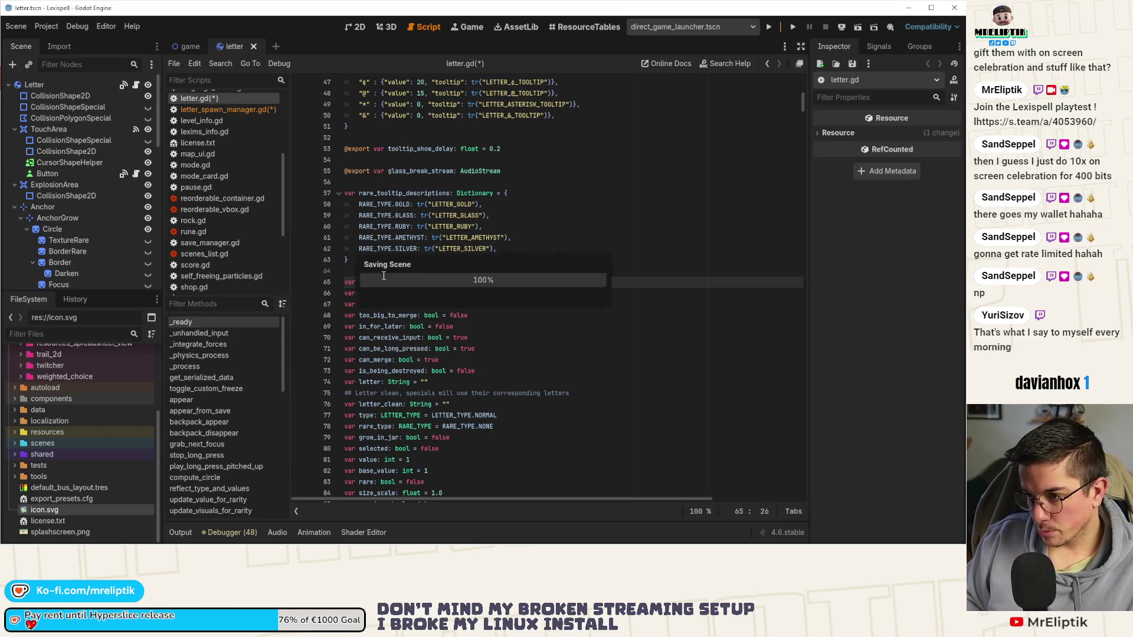
left_click(381, 282)
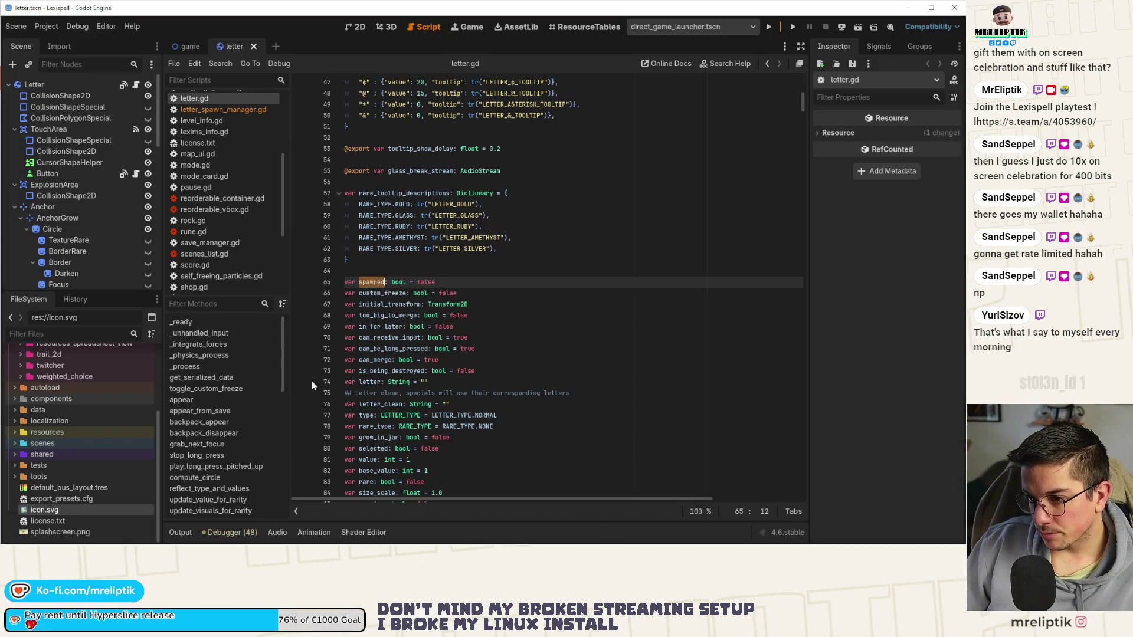
scroll(214, 470, "down", 4)
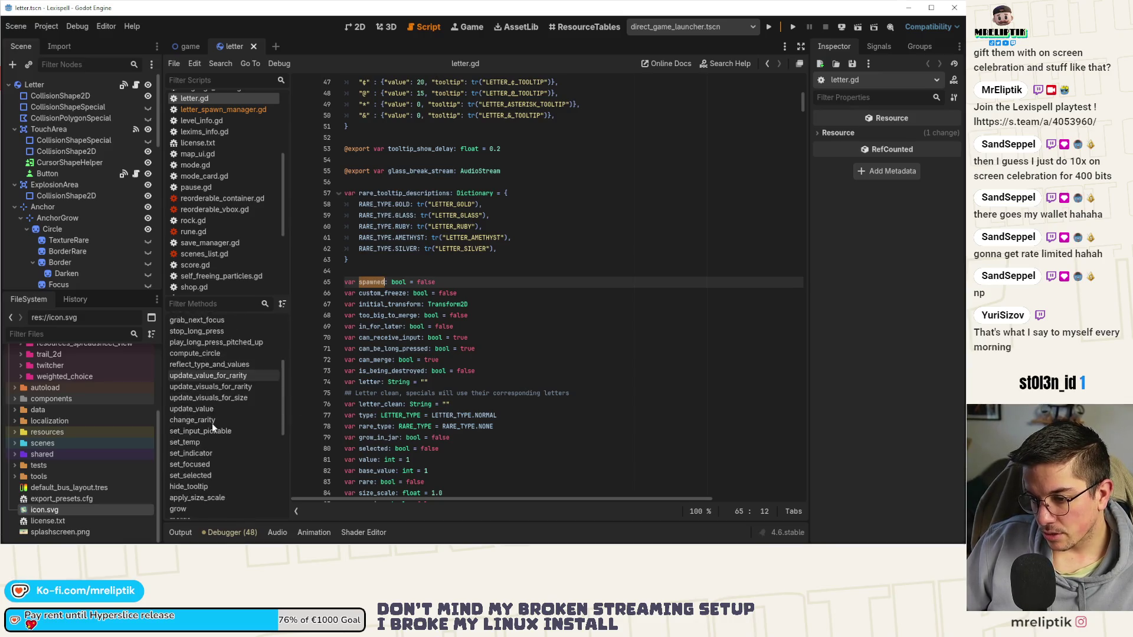
scroll(211, 434, "up", 4)
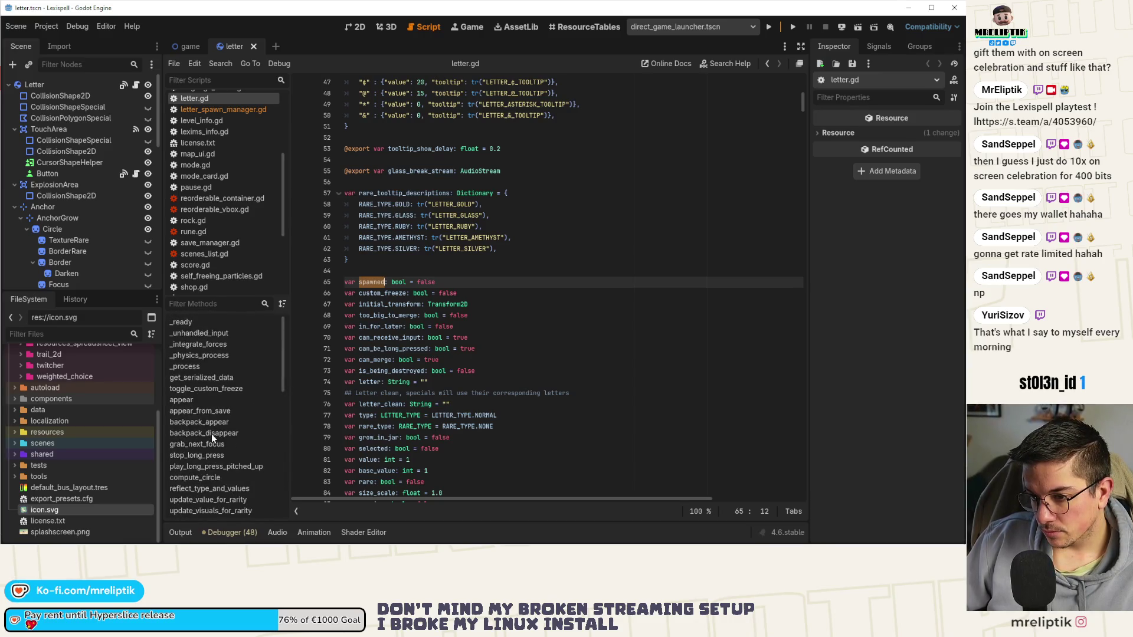
- Switch from letter.gd to the game scene and open SpawnManager's letter_spawn_manager.gd script
left_click(204, 378)
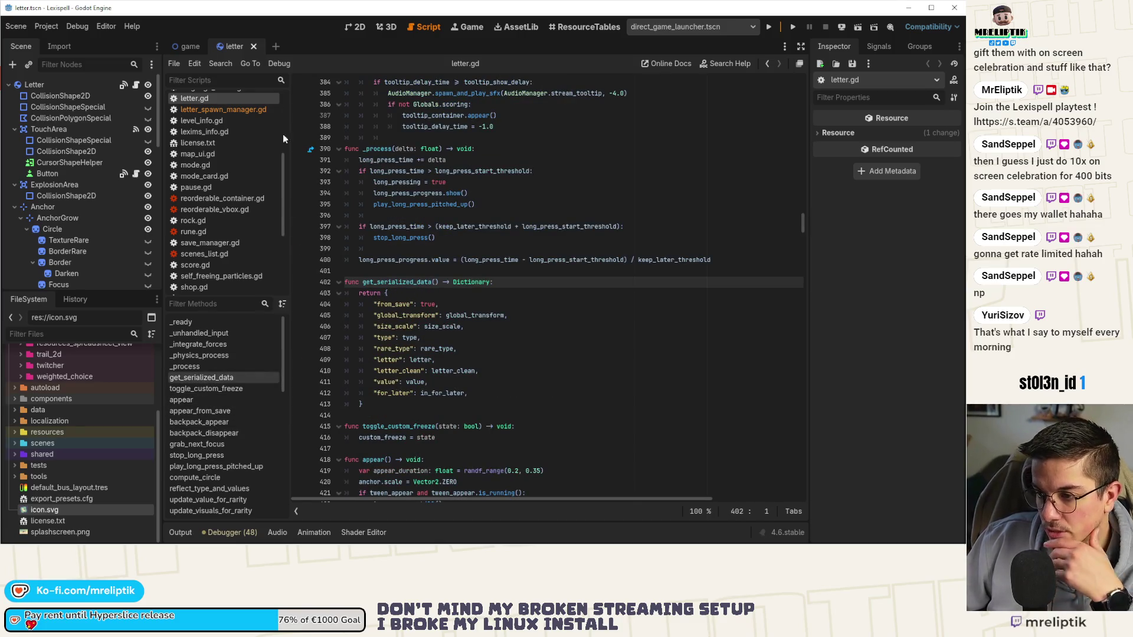
left_click(354, 27)
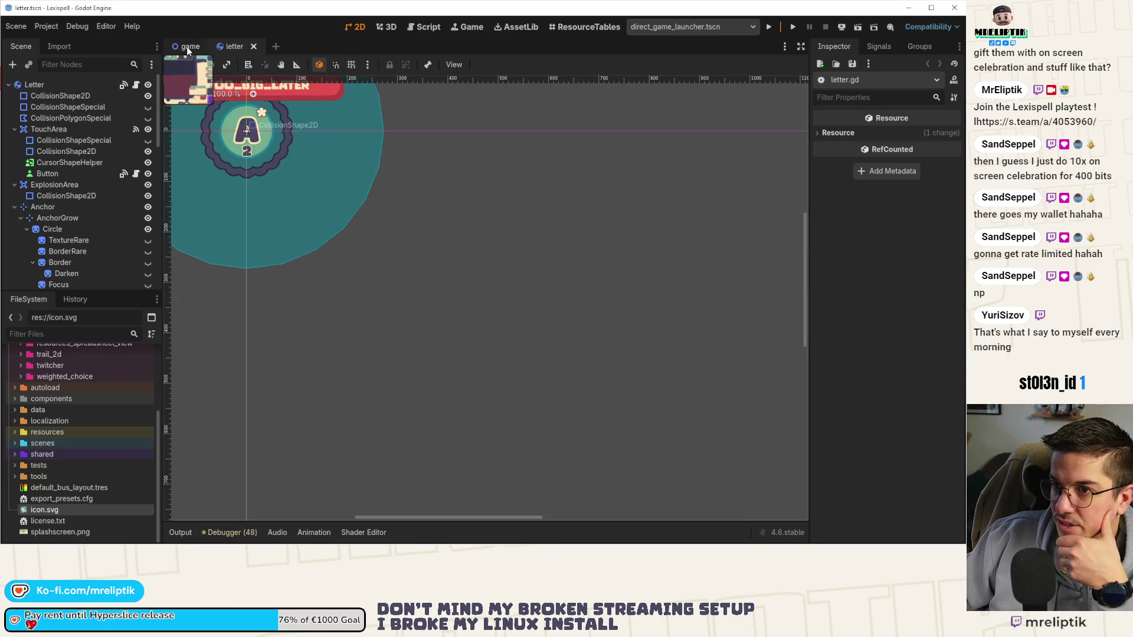
key("ctrl+Tab")
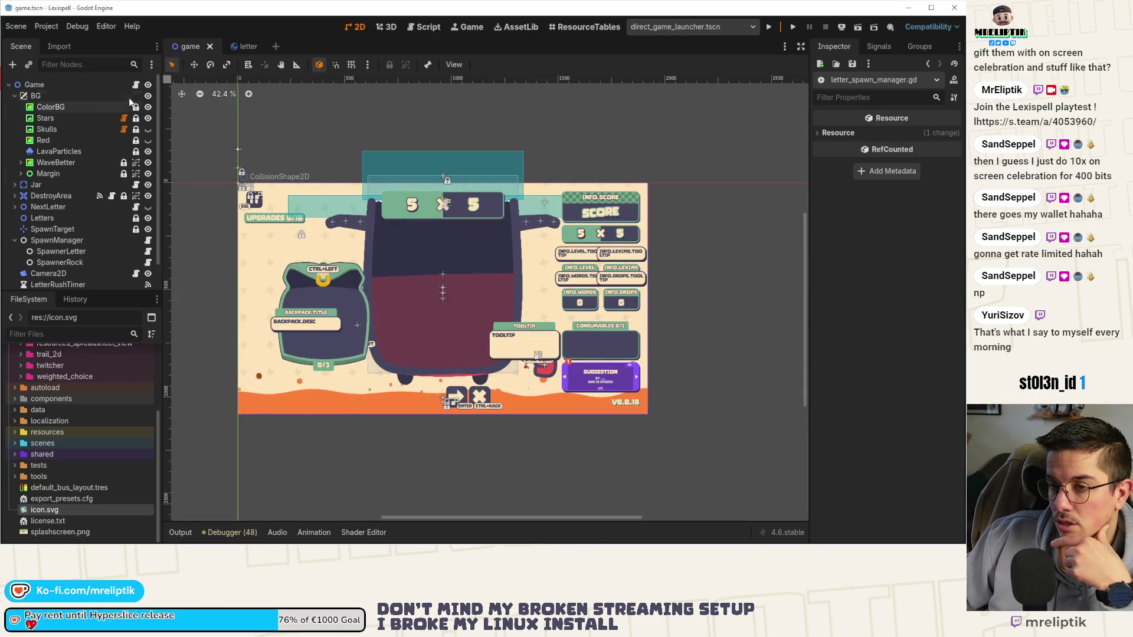
left_click(136, 86)
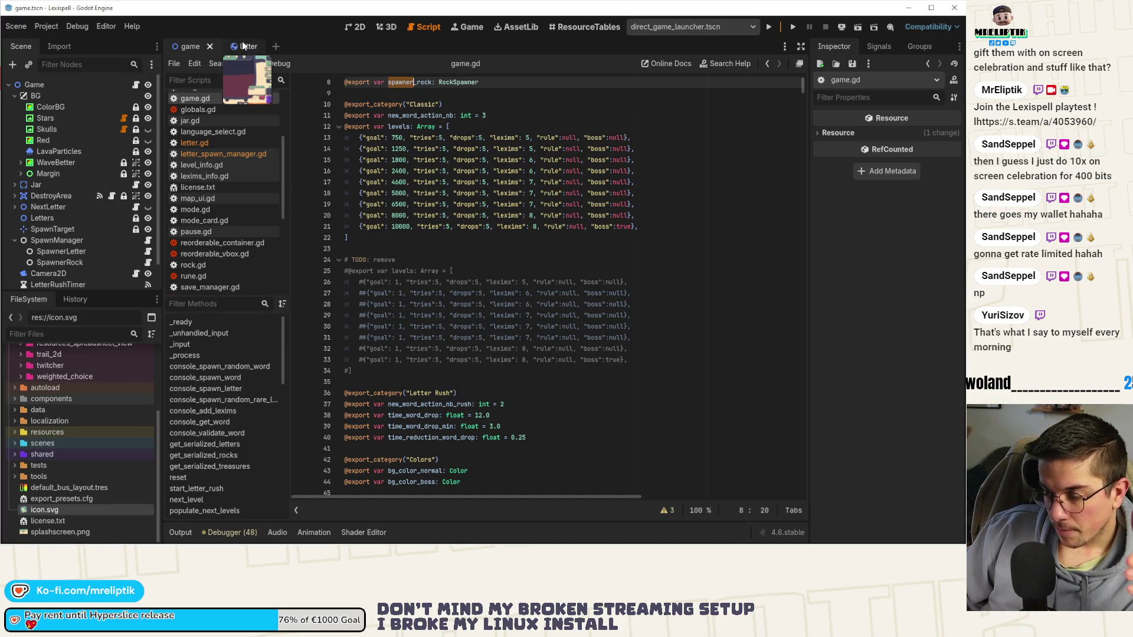
scroll(92, 250, "down", 1)
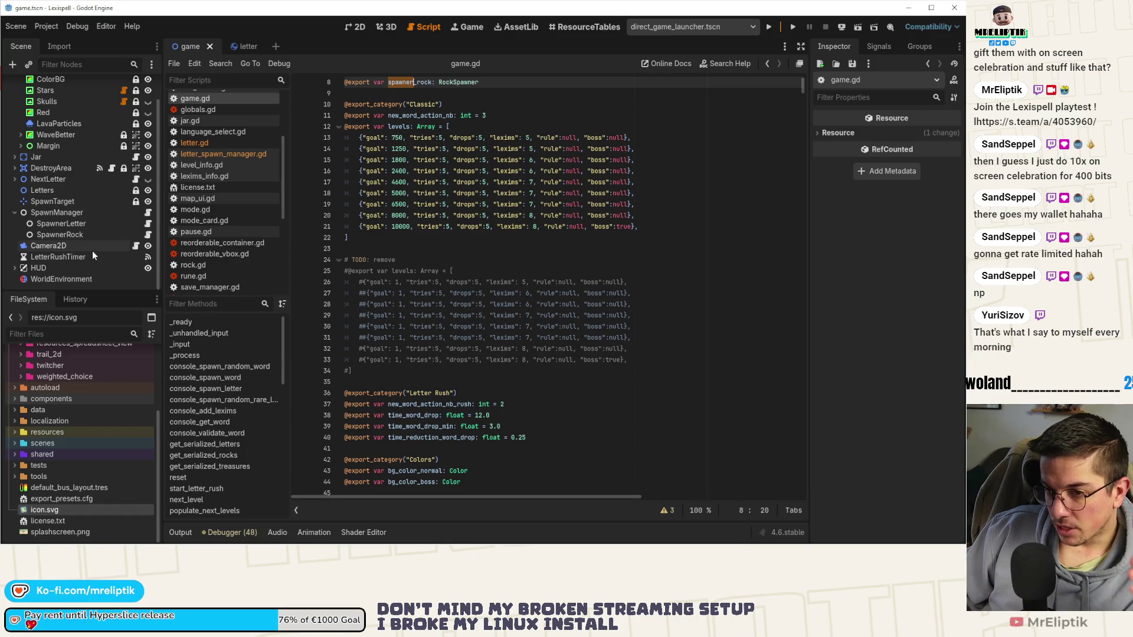
left_click(147, 213)
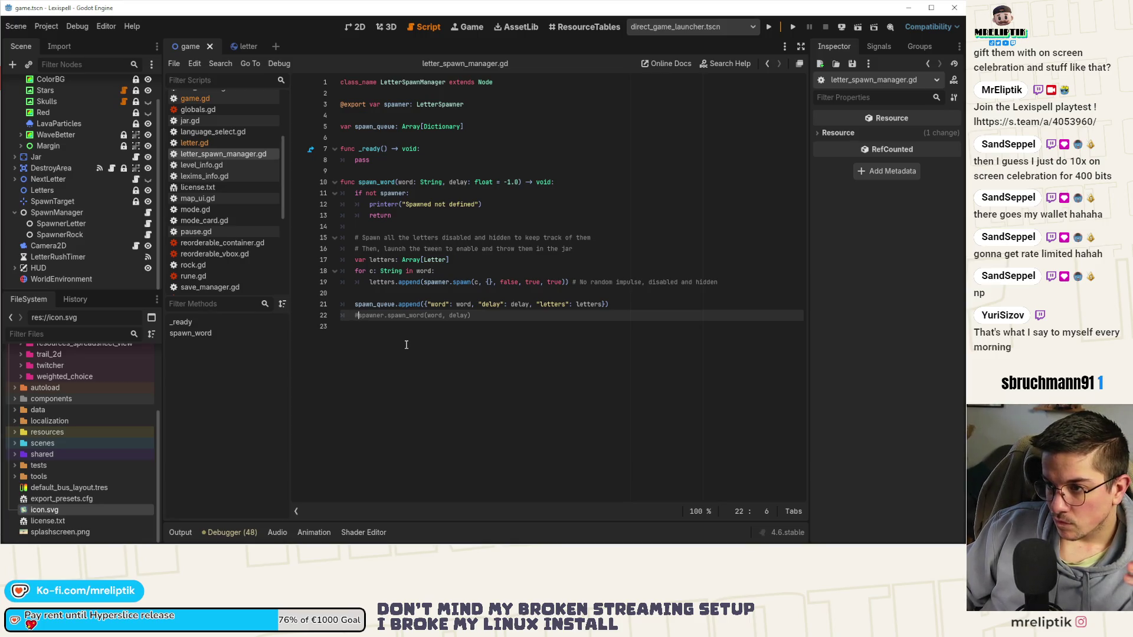
- Open spawner.gd and add a saved enable_letters(letters: Array[Letter]) -> void stub with pass above spawn_word
left_click(87, 225)
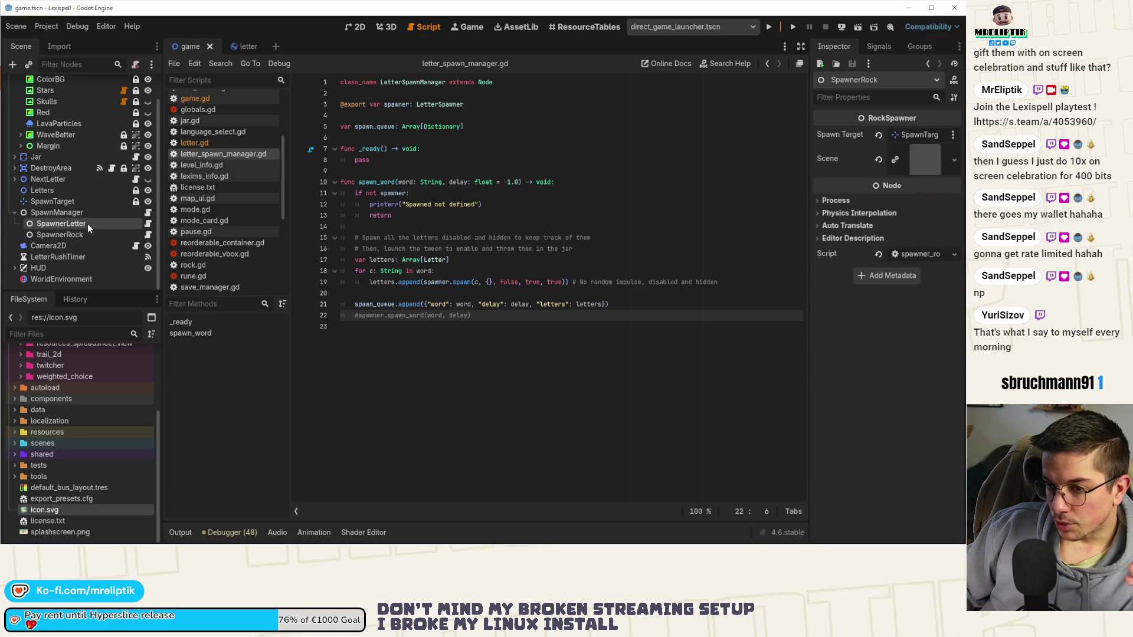
left_click(148, 225)
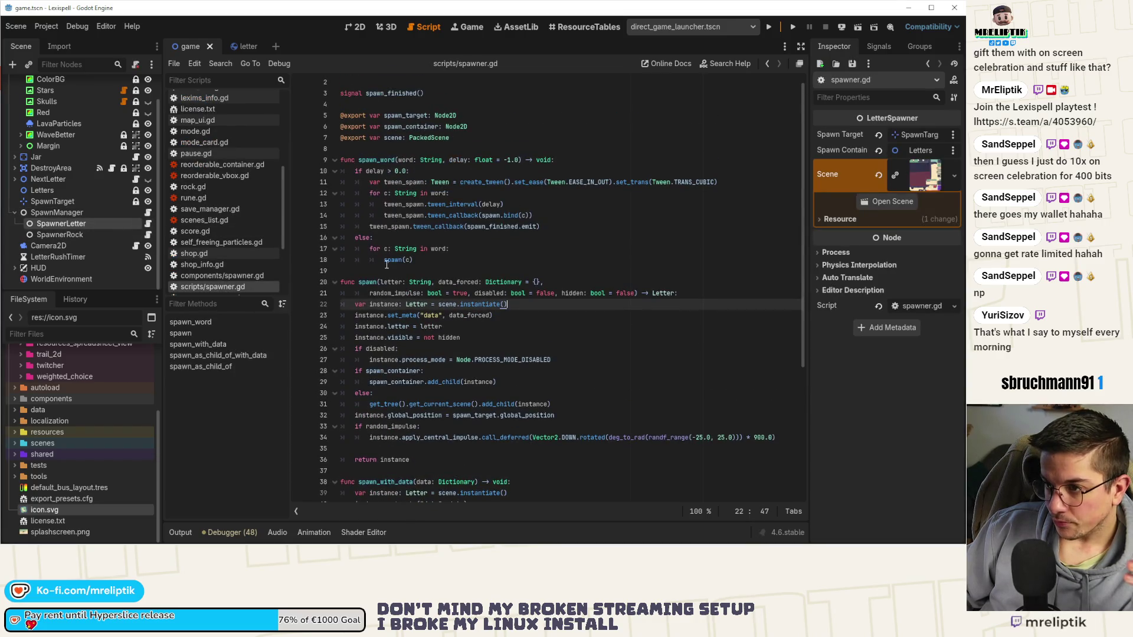
left_click(390, 150)
key("Return")
key("Return")
key("Up")
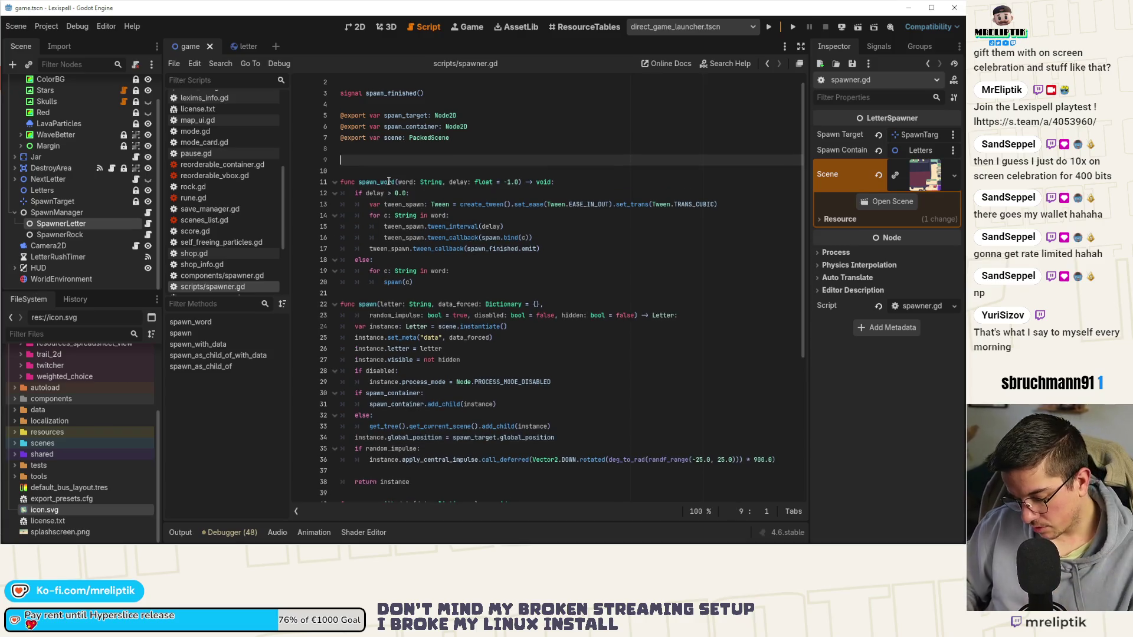
type("func enable_")
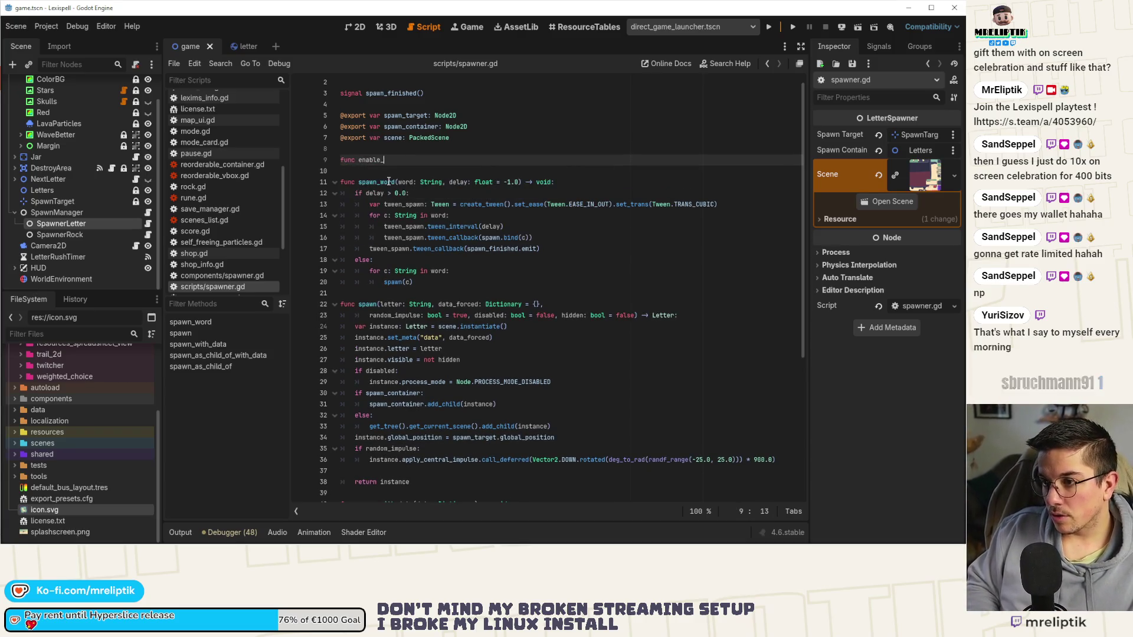
key("BackSpace")
key("BackSpace")
key("BackSpace")
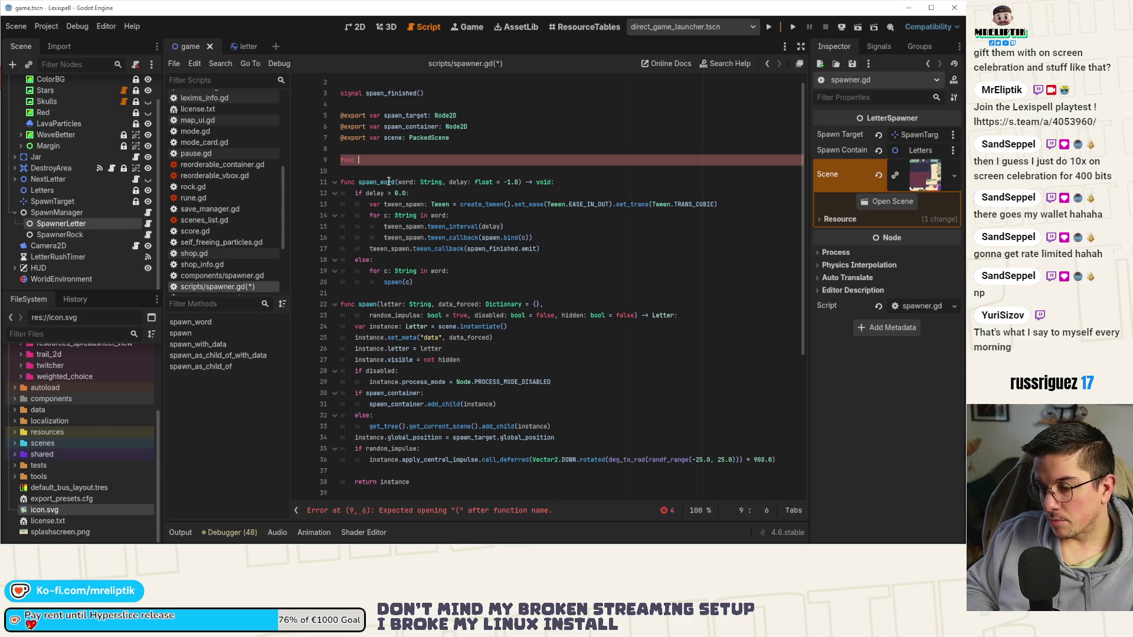
type("enable_letters(letters:")
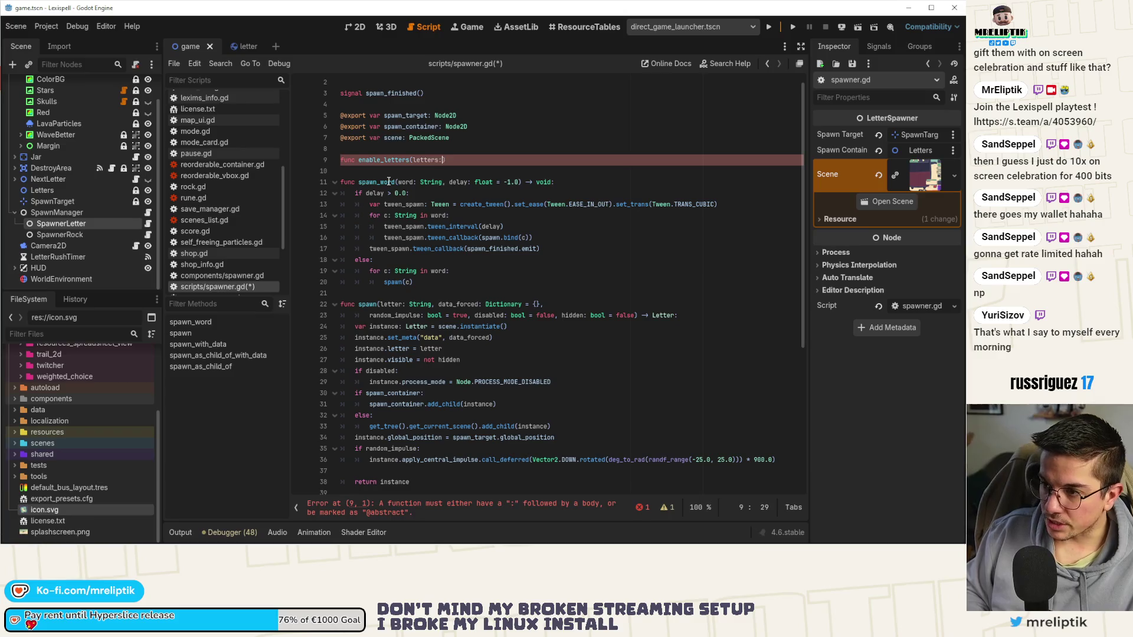
type(" Array[Le")
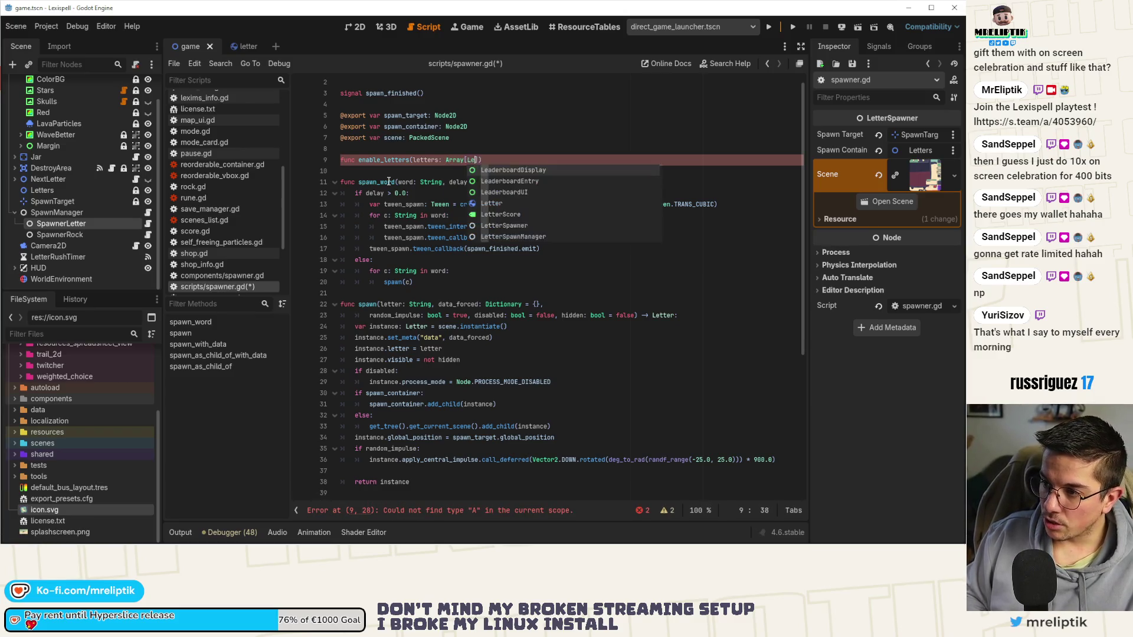
type("tter]) -> vo")
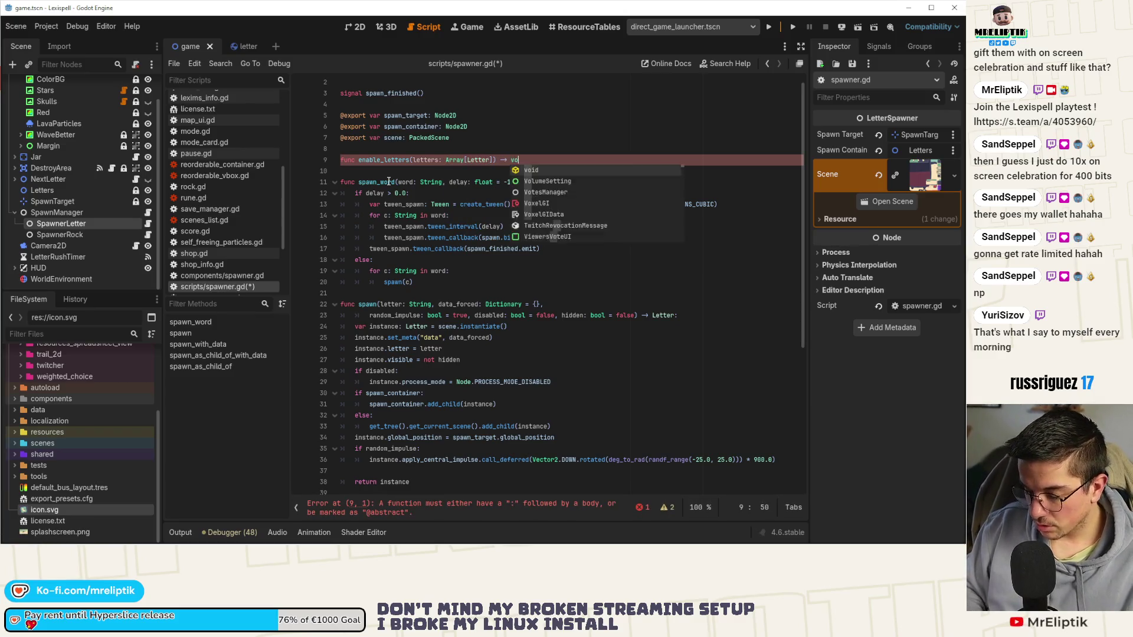
key("Return")
type(":")
key("Return")
type("pass")
key("ctrl+s")
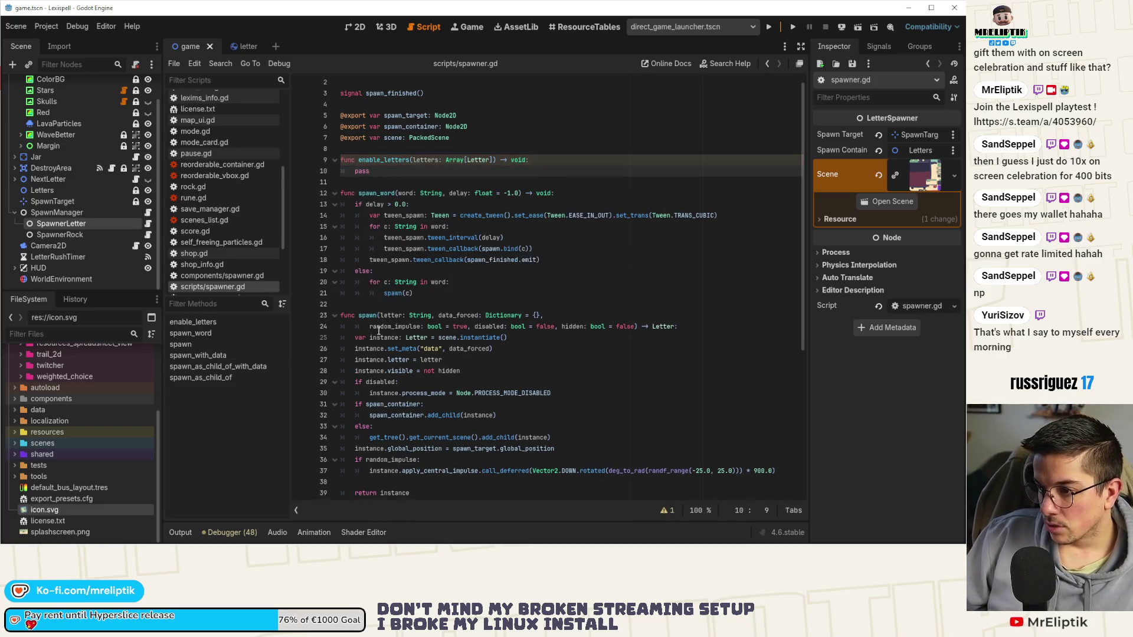
- Select the later part of the spawn function's body for reuse
scroll(378, 331, "down", 4)
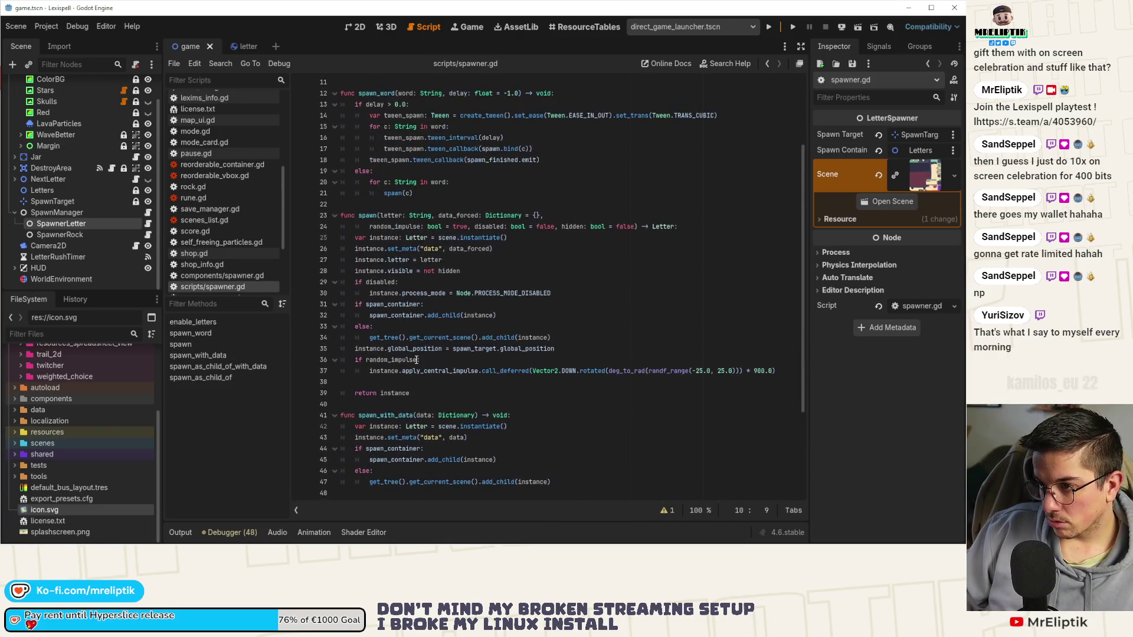
scroll(405, 404, "up", 1)
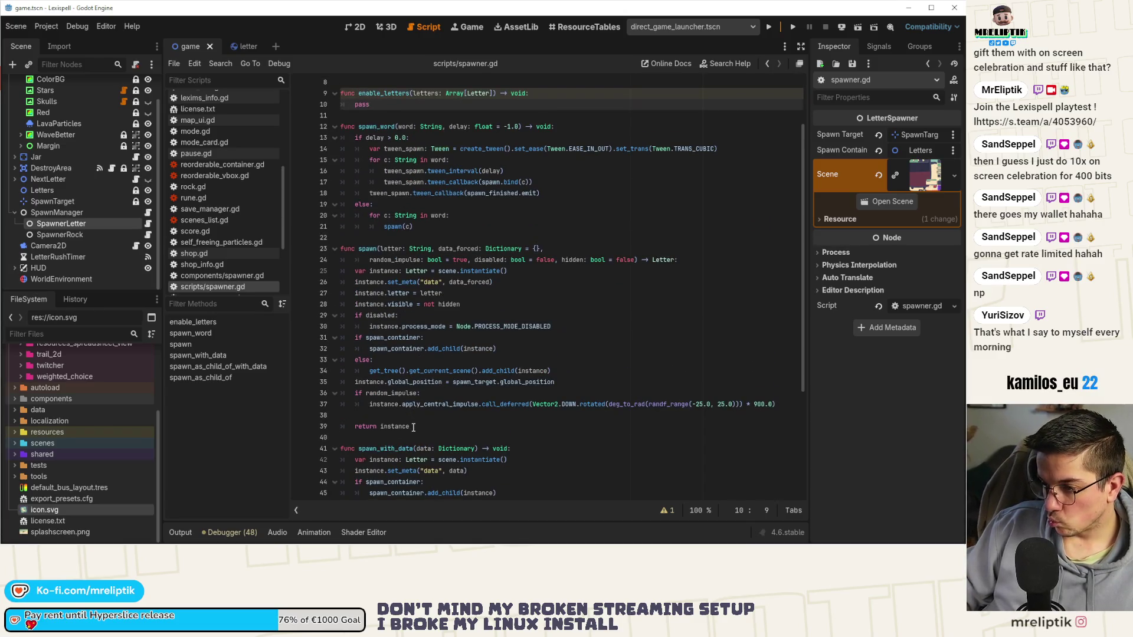
mouse_move(413, 427)
left_mouse_down()
mouse_move(310, 386)
mouse_move(297, 295)
mouse_move(300, 306)
left_mouse_up()
- Paste the copied spawn code over pass in enable_letters, dropping the visible and disabled-check lines
scroll(410, 297, "up", 3)
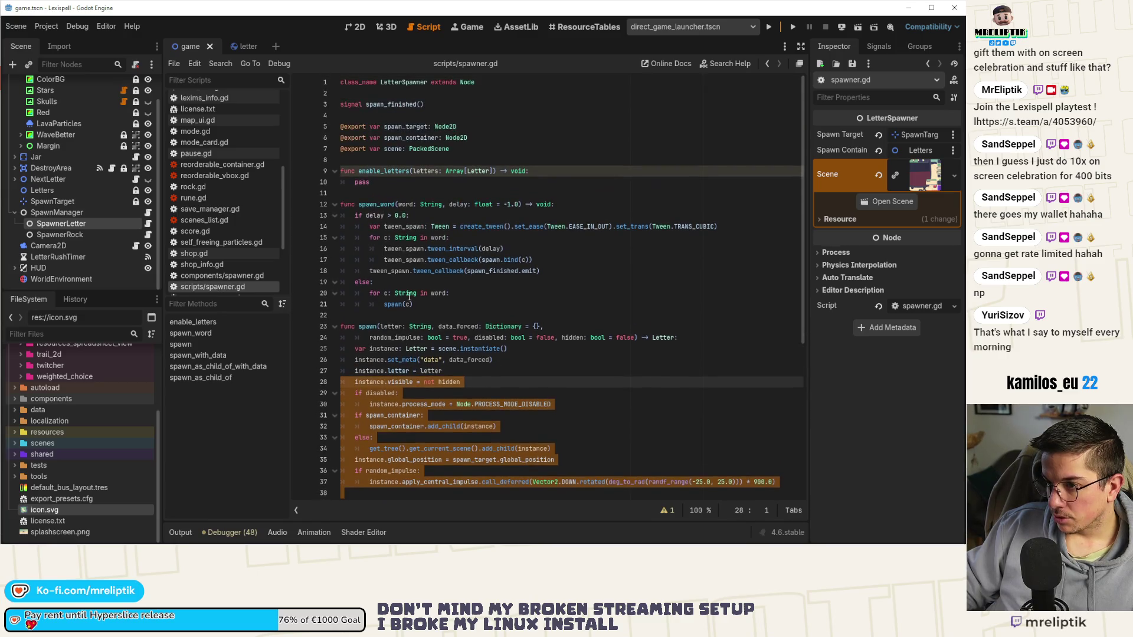
key("ctrl+c")
double_click(362, 182)
key("ctrl+v")
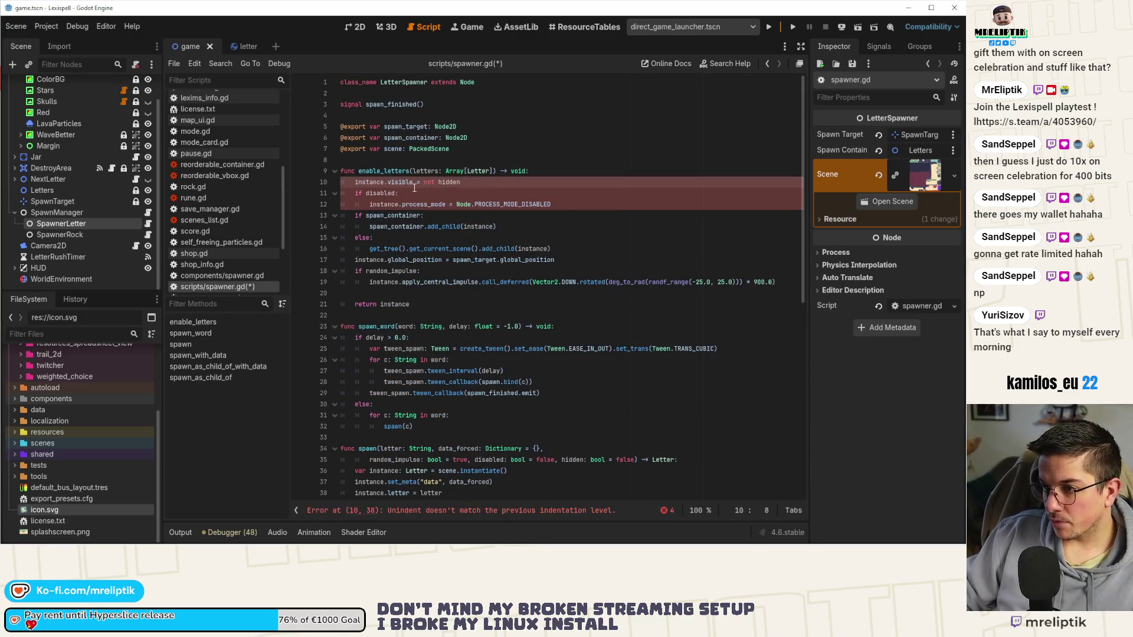
key("ctrl+shift+k")
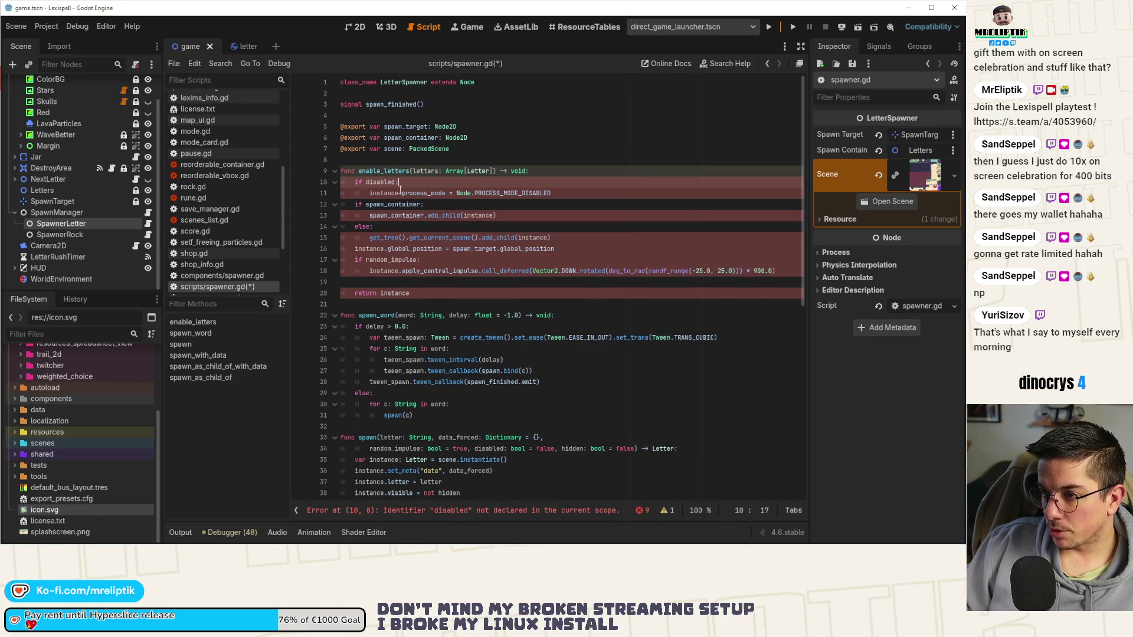
key("ctrl+shift+k")
key("shift+Tab")
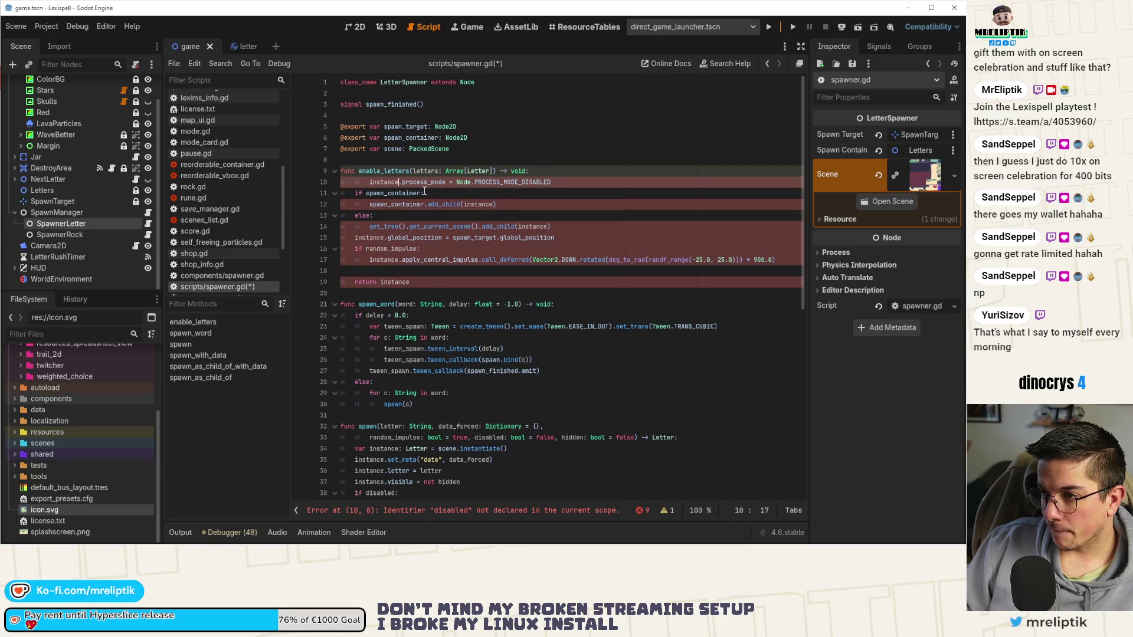
- Set process_mode to PROCESS_MODE_INHERIT and remove the add_child, global_position and random_impulse lines
double_click(515, 180)
type("PROCVE")
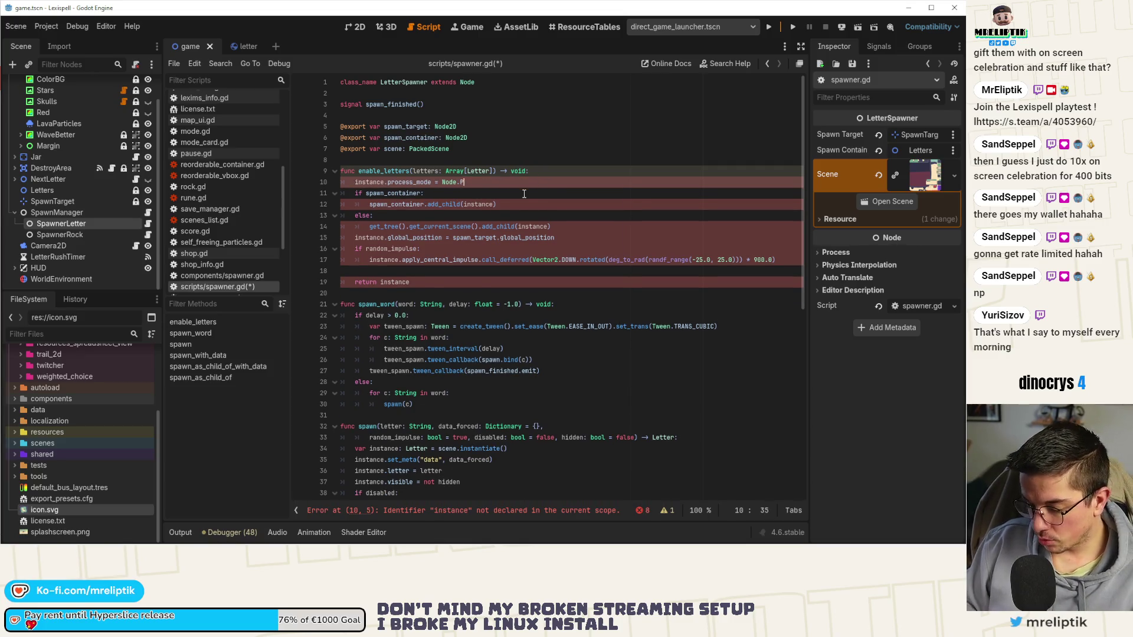
type("CES")
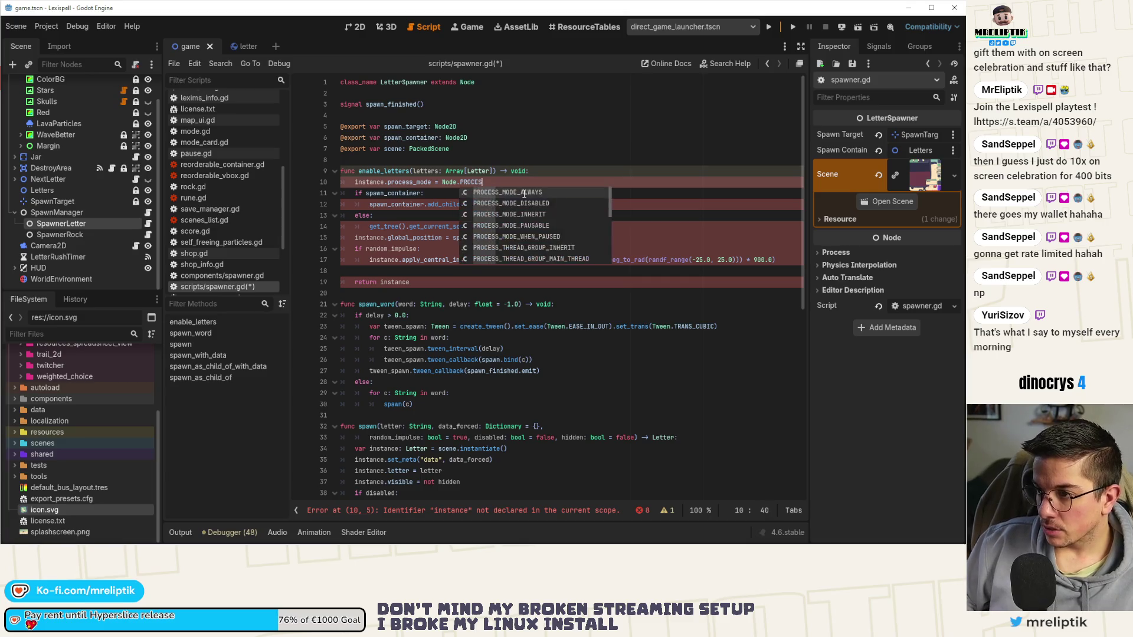
key("Down")
key("Down")
key("Return")
key("Down")
key("ctrl+shift+k")
key("ctrl+shift+k")
key("ctrl+shift+k")
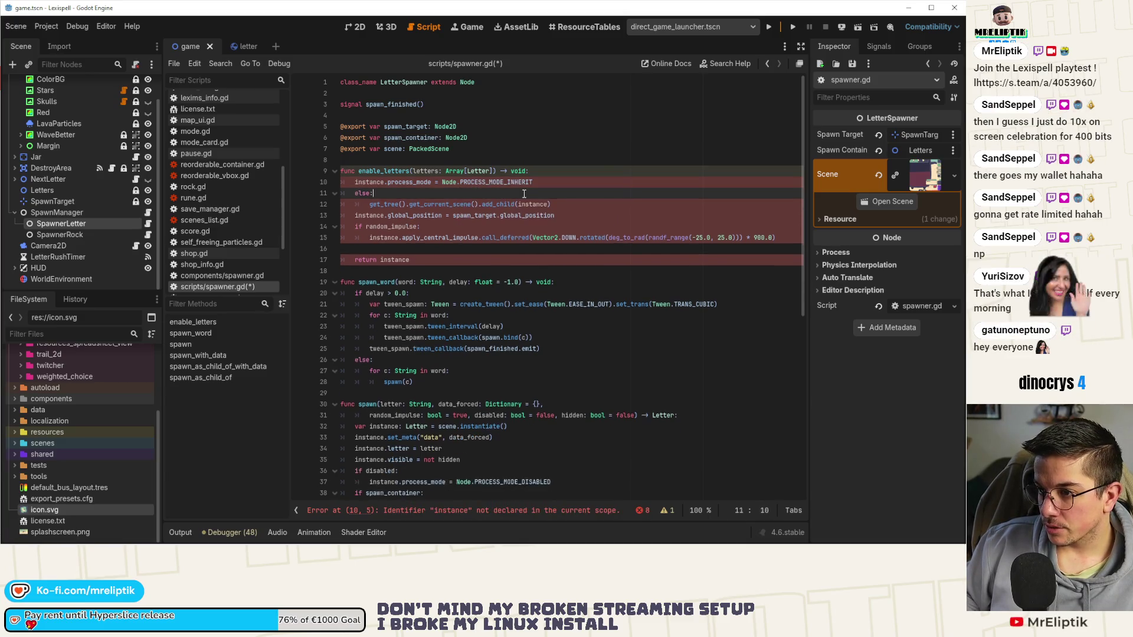
key("ctrl+shift+k")
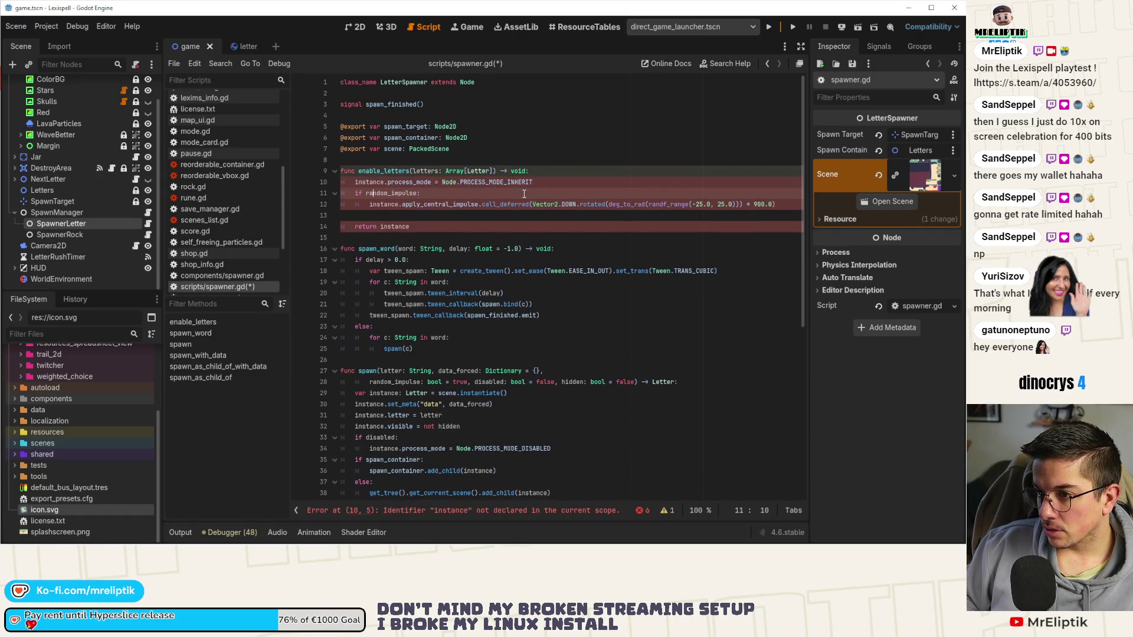
key("ctrl+shift+k")
key("shift+Tab")
key("ctrl+s")
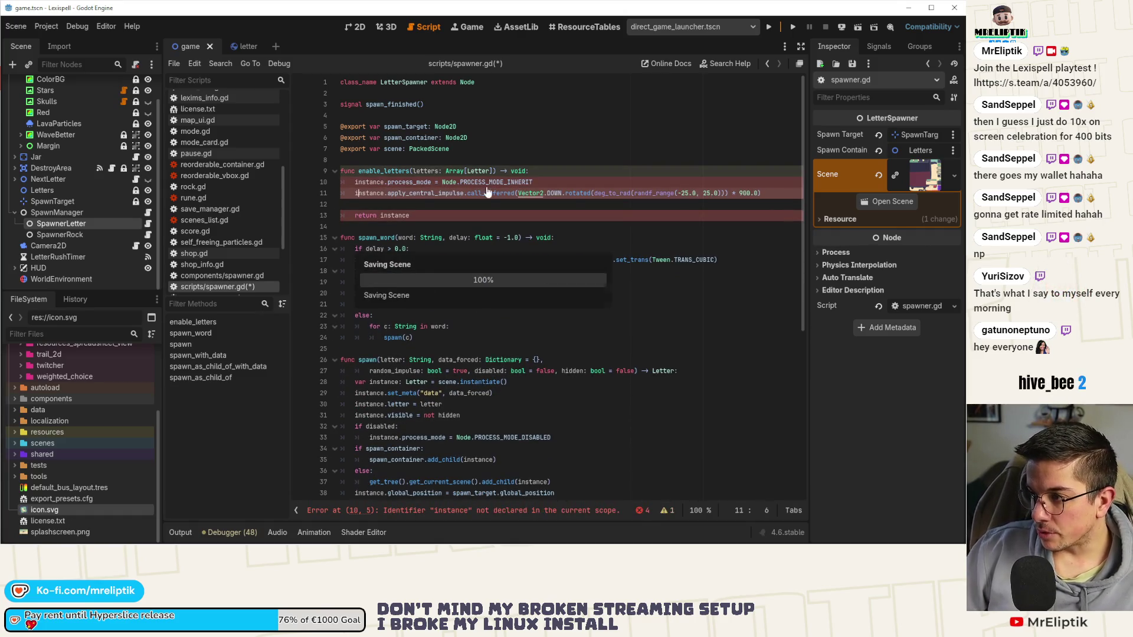
- Wrap the body in a 'for letter: Letter in letters:' loop and indent it
left_click(556, 167)
key("Return")
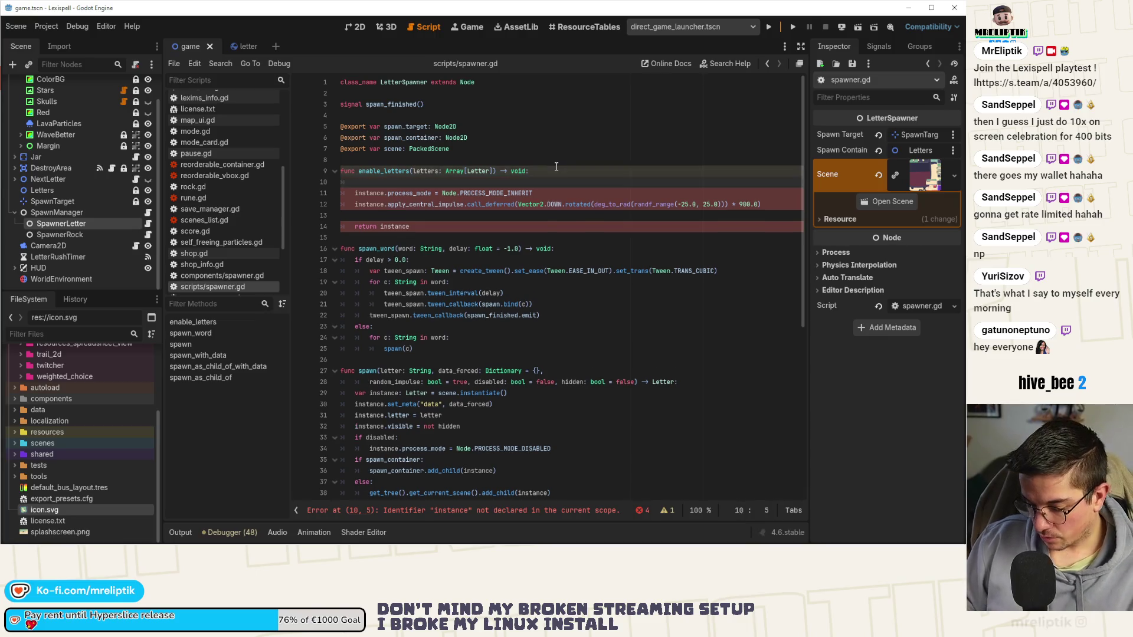
type("for letter")
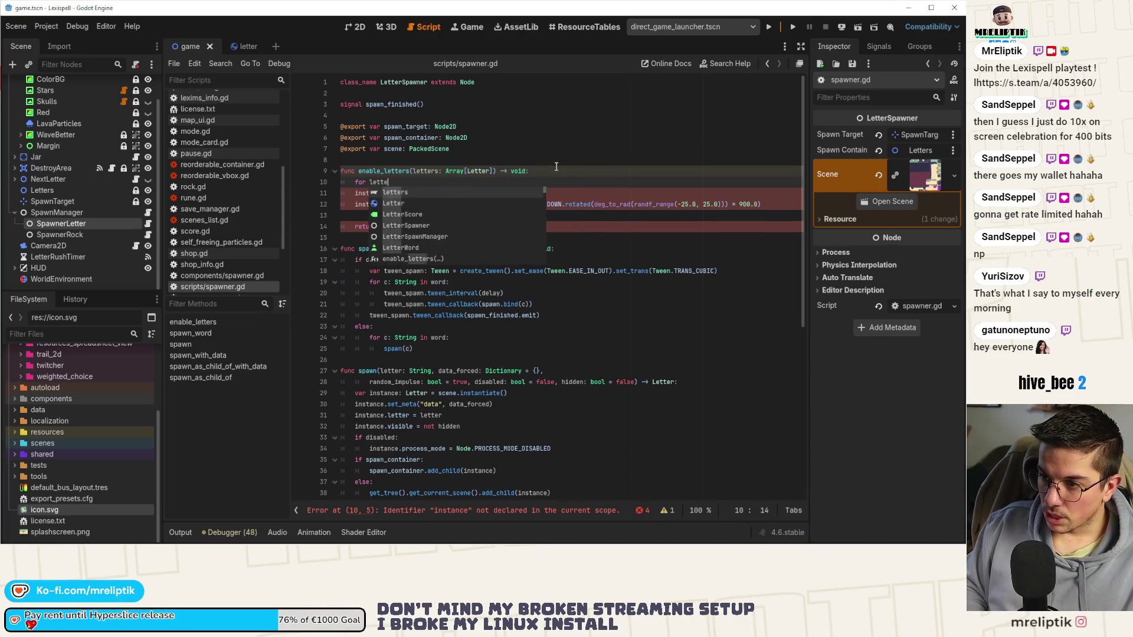
type(": Le")
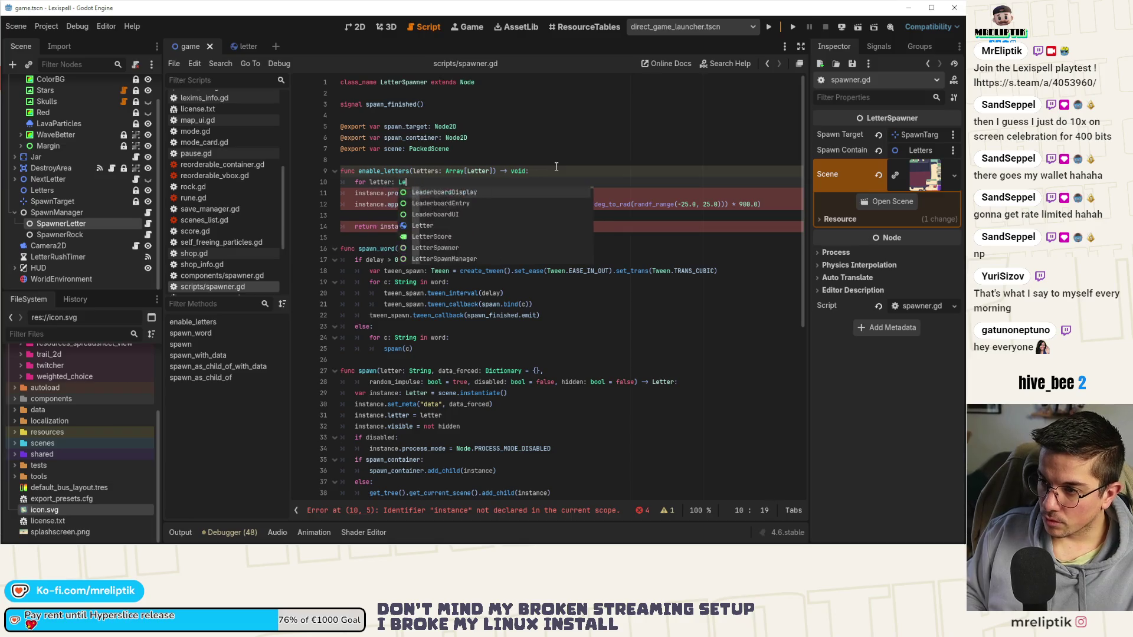
type("tter in letters:")
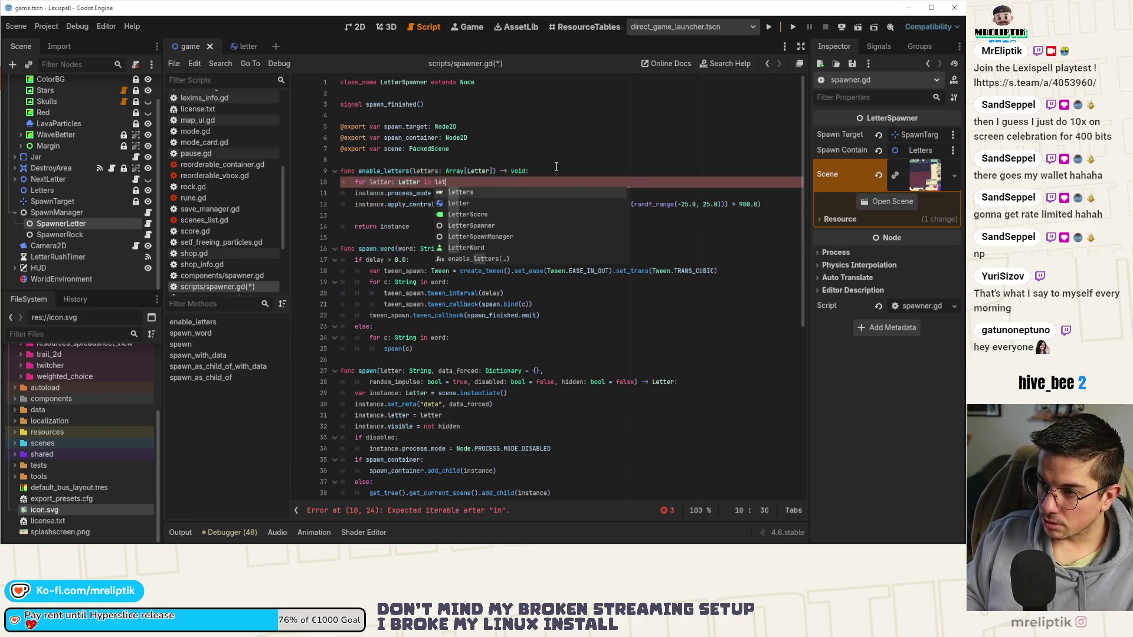
key("Down")
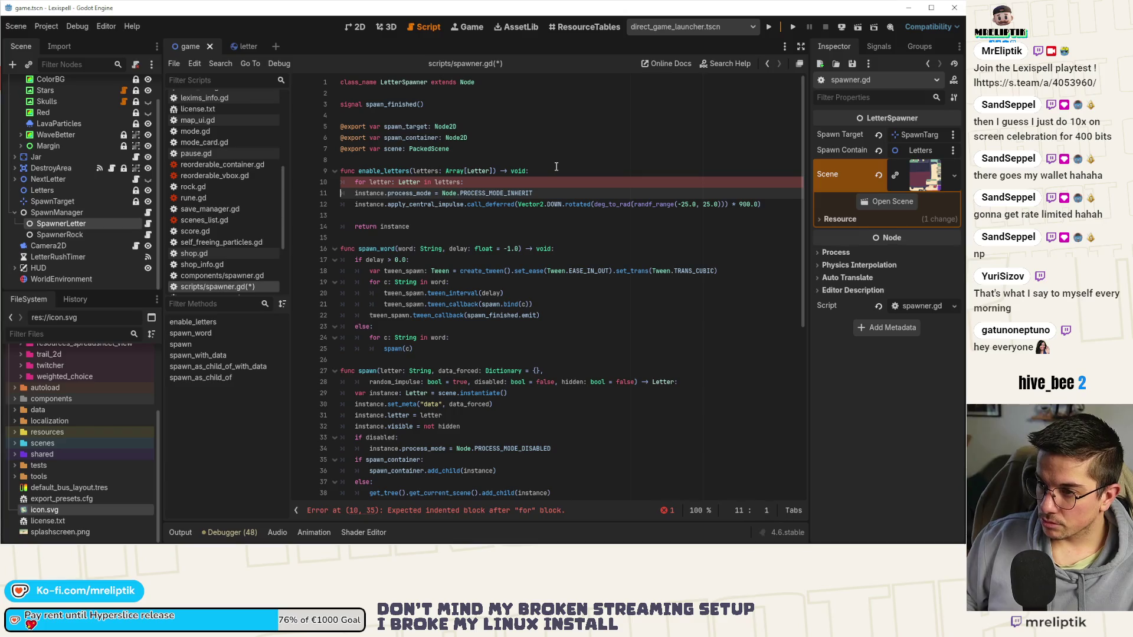
key("Left")
scroll(555, 166, "down", 1)
key("Down")
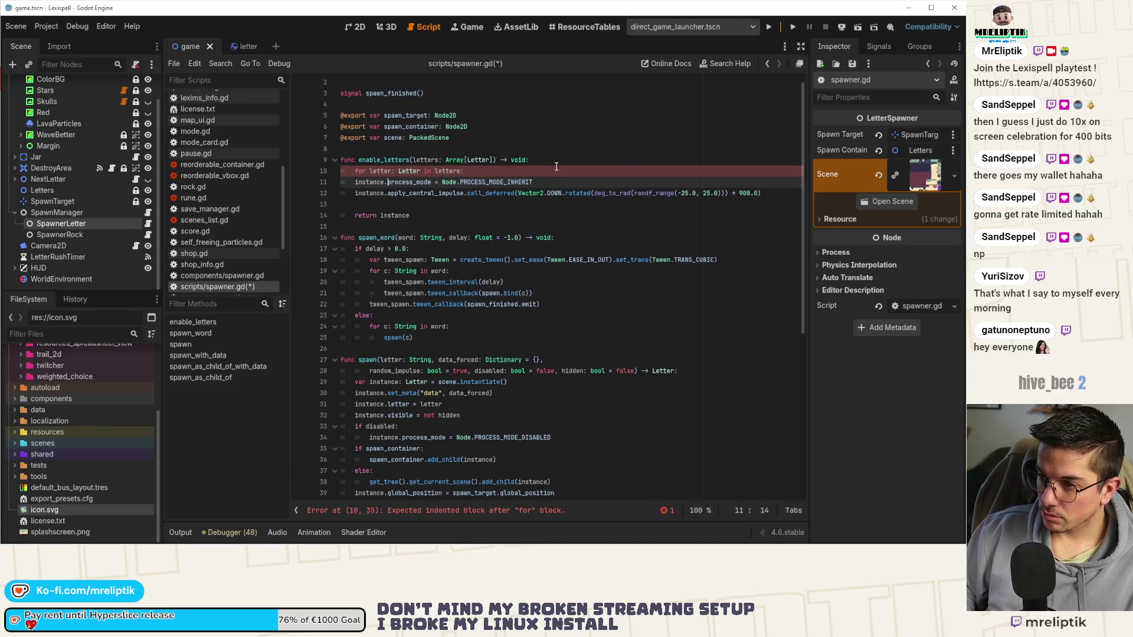
key("Tab")
key("Down")
key("Tab")
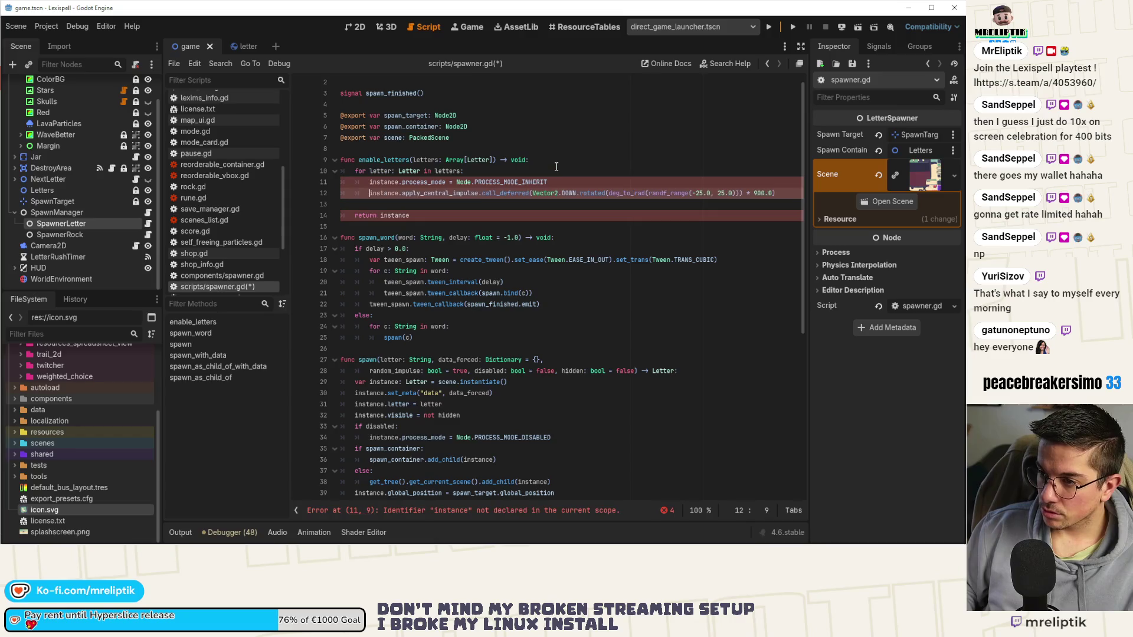
key("ctrl+s")
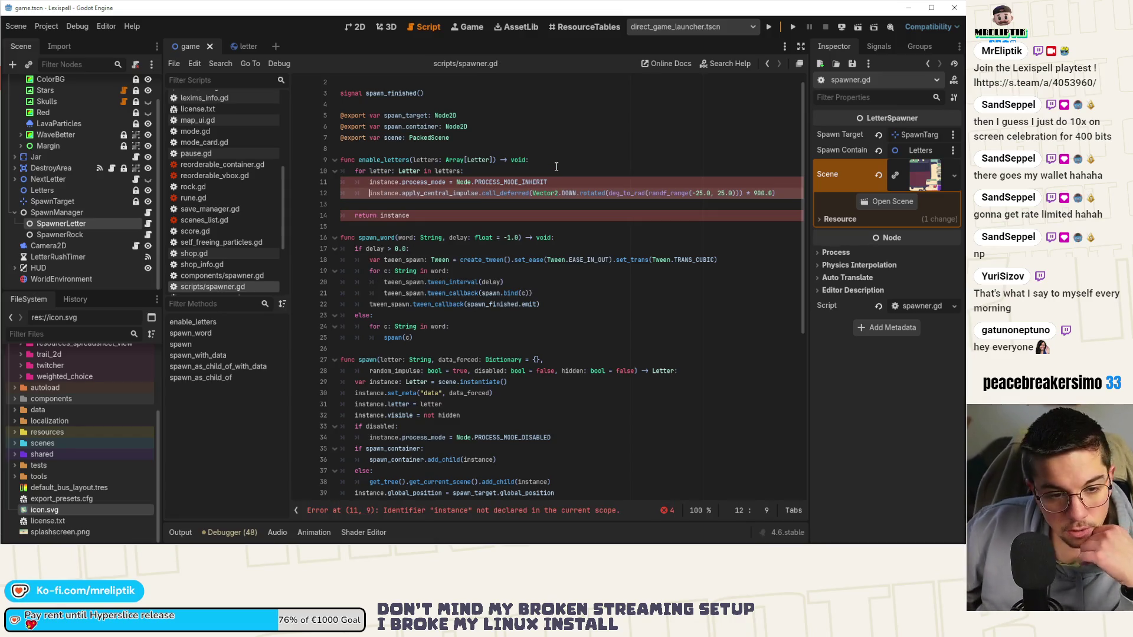
- Delete the leftover return instance line and rename instance to letter in the loop body
left_click(392, 215)
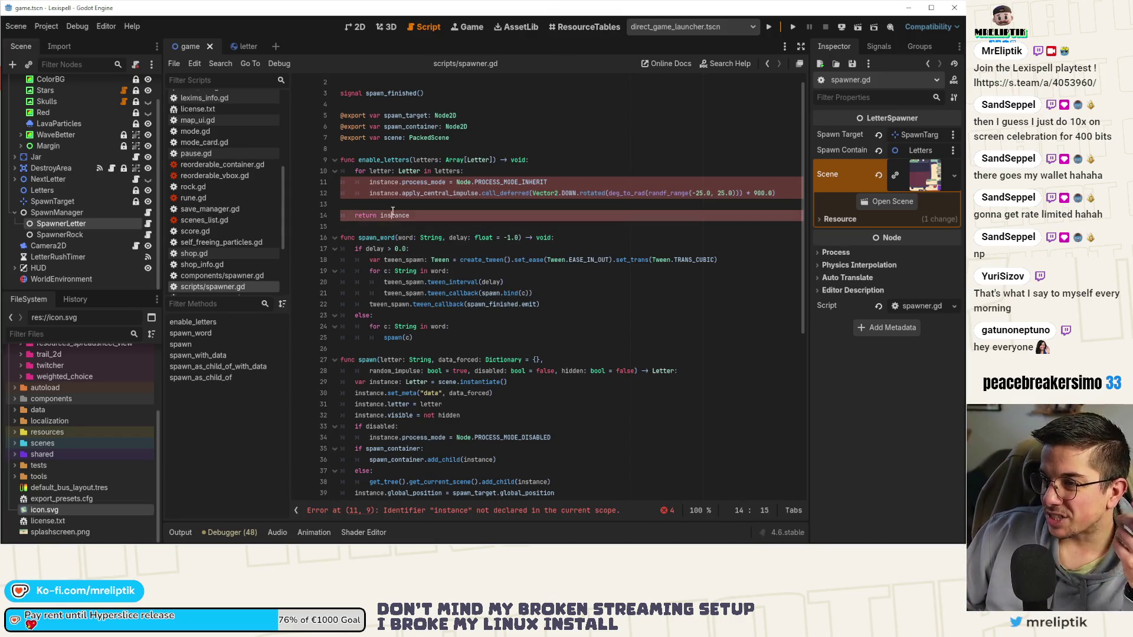
key("ctrl+shift+k")
key("BackSpace")
key("ctrl+s")
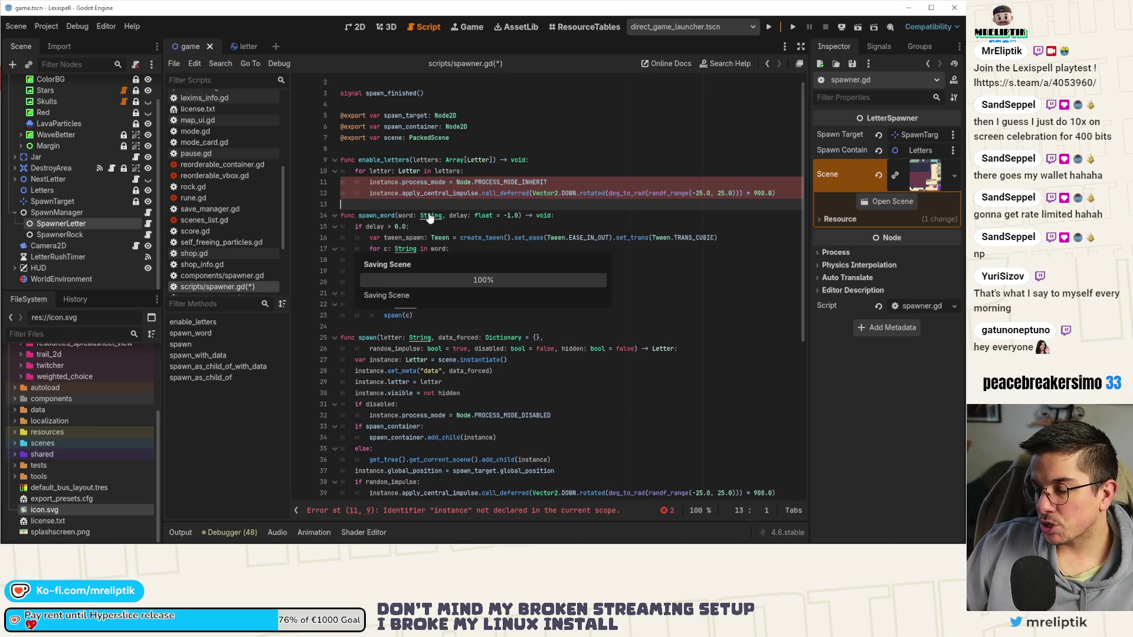
left_click(399, 183)
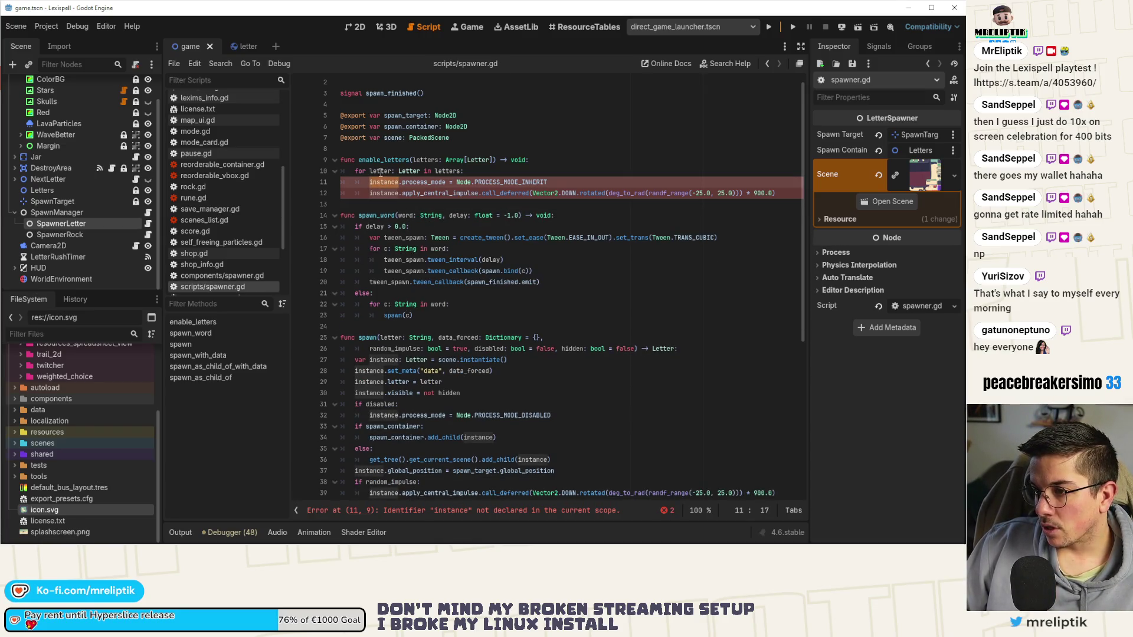
type("letter")
double_click(383, 193)
type("letter")
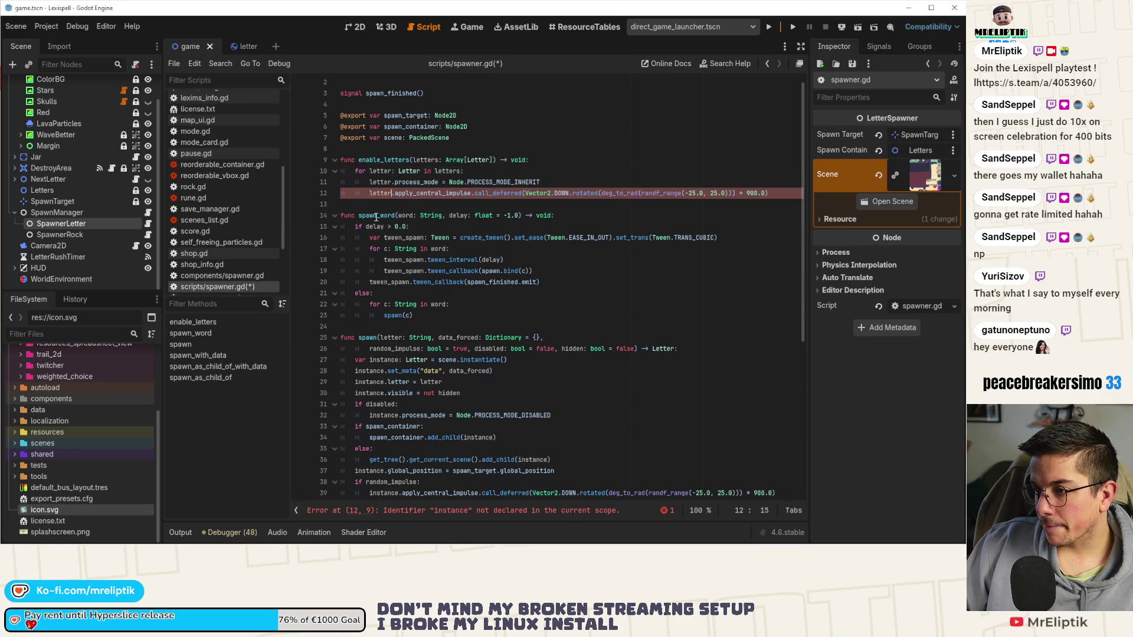
key("ctrl+s")
- Add a letter.appear() call at the end of the loop body
left_click(536, 172)
key("Return")
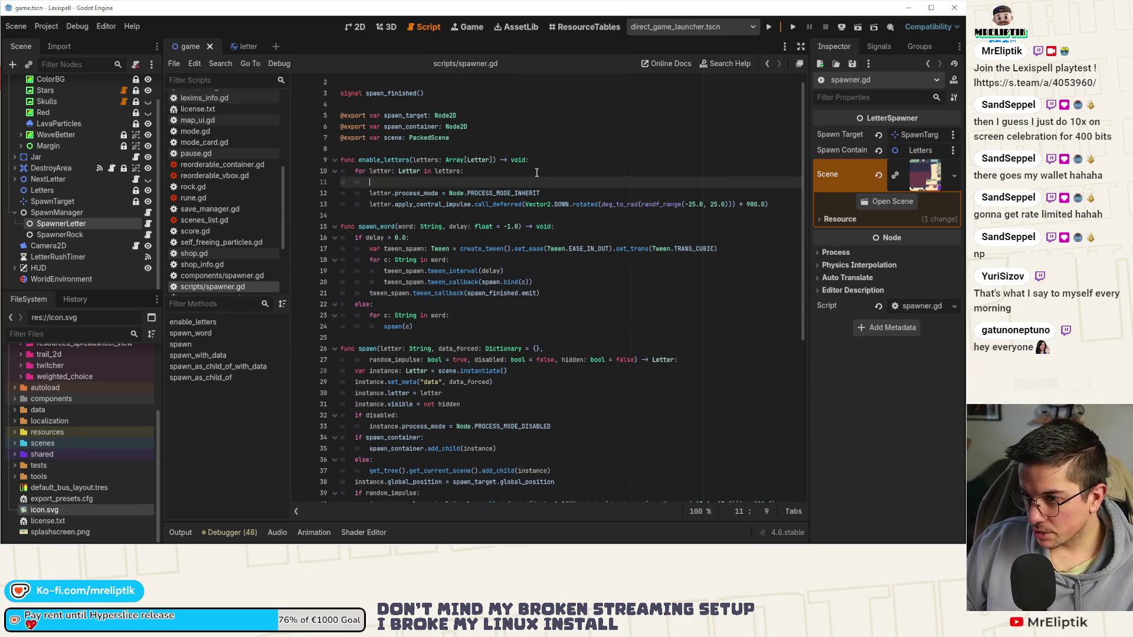
key("ctrl+z")
key("Down")
key("Down")
key("Down")
key("Return")
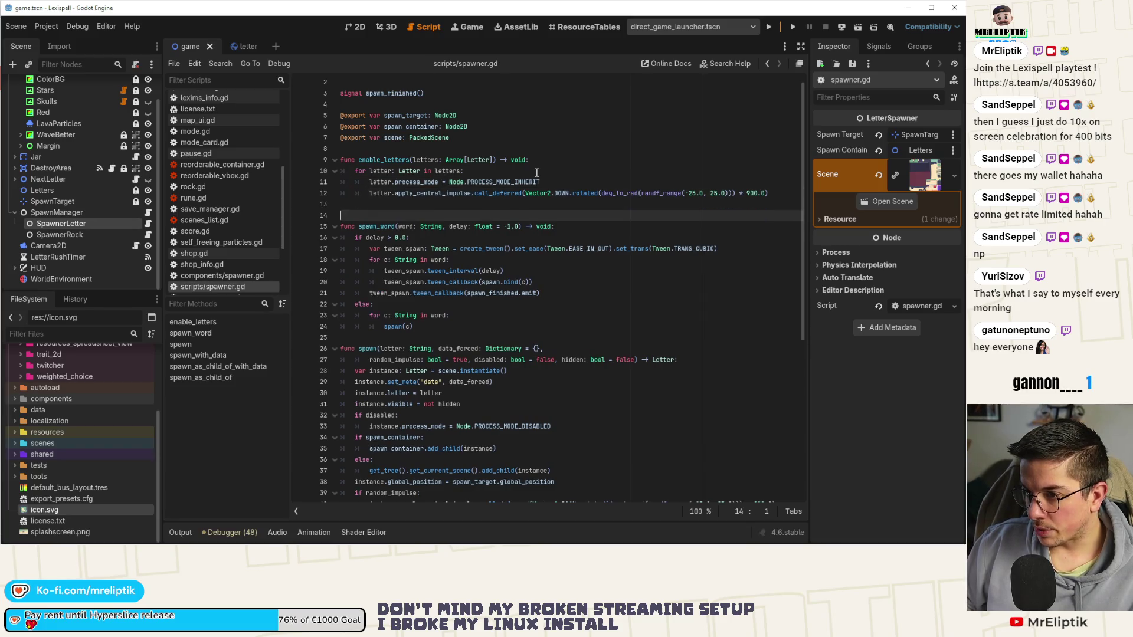
key("Up")
key("Tab")
type("lett")
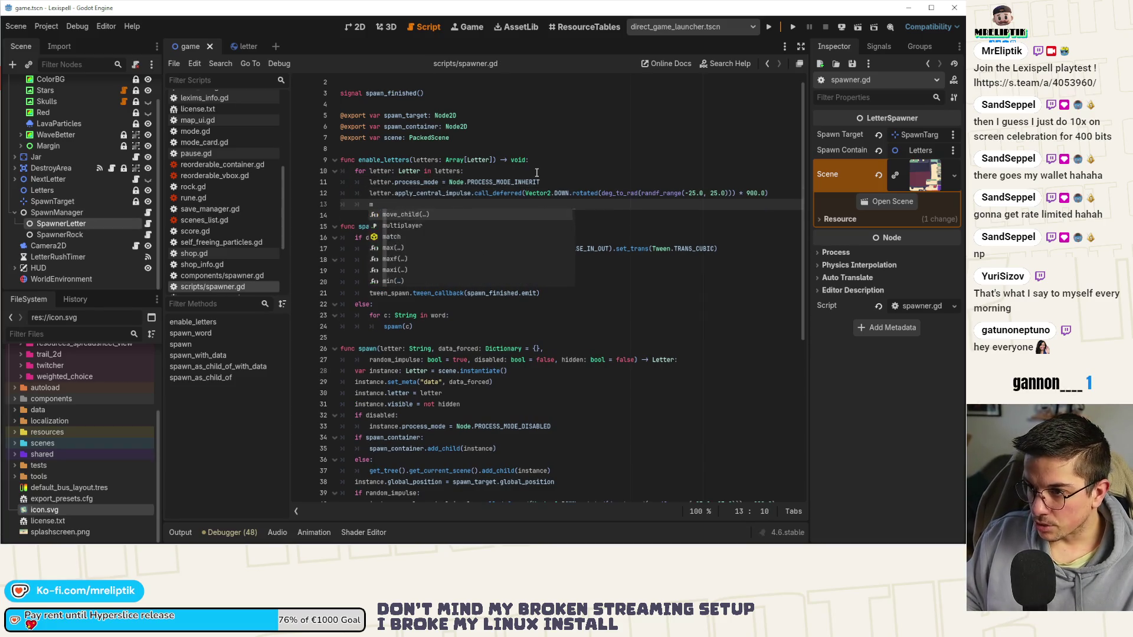
key("Return")
type(".app")
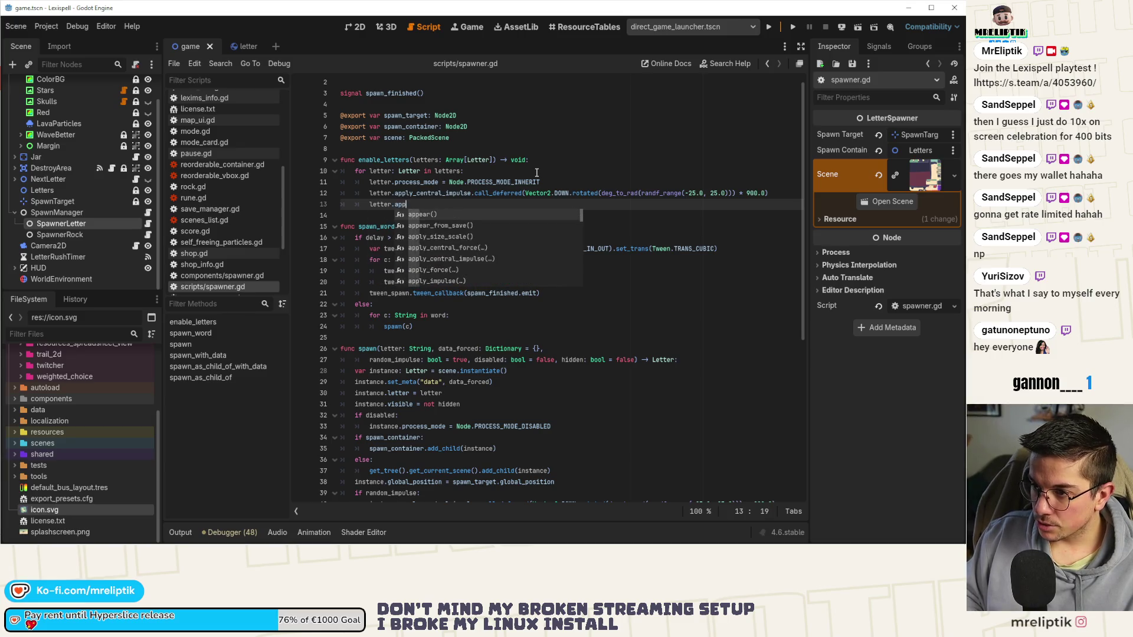
key("Return")
- Jump to appear() in letter.gd and duplicate its scale tween_property line
left_click(404, 204, "ctrl")
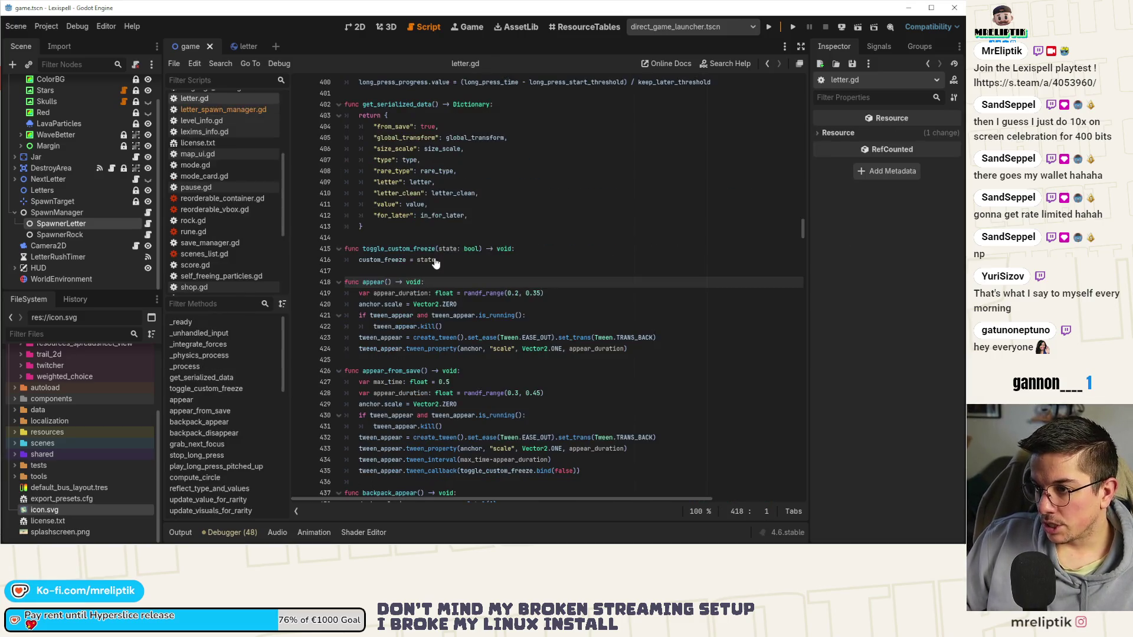
left_click(421, 348)
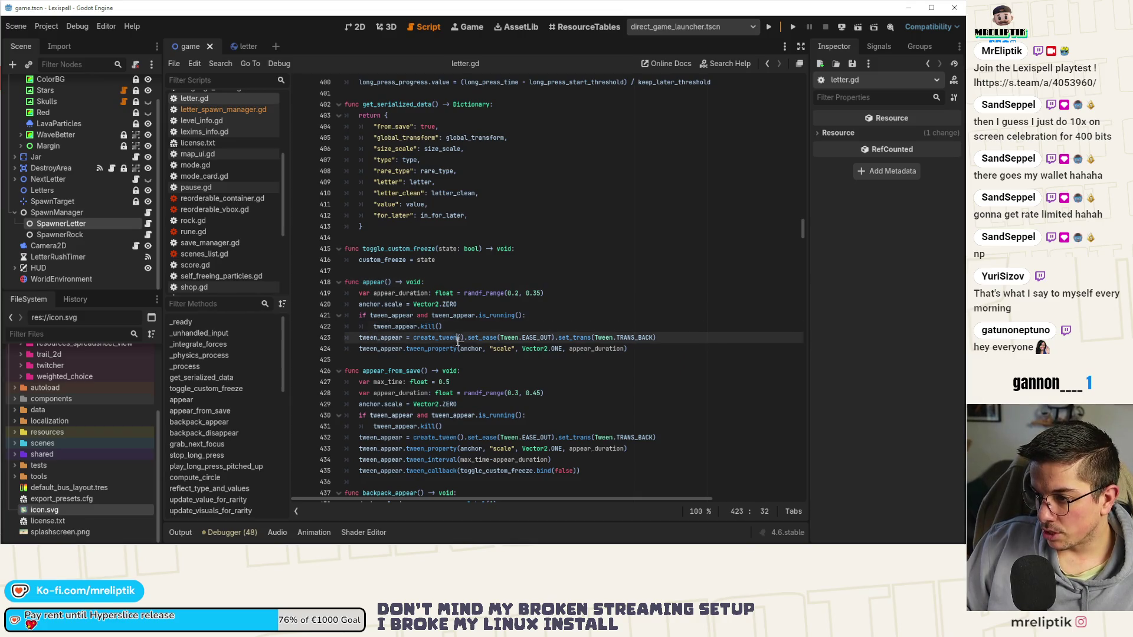
key("ctrl+shift+d")
key("ctrl+s")
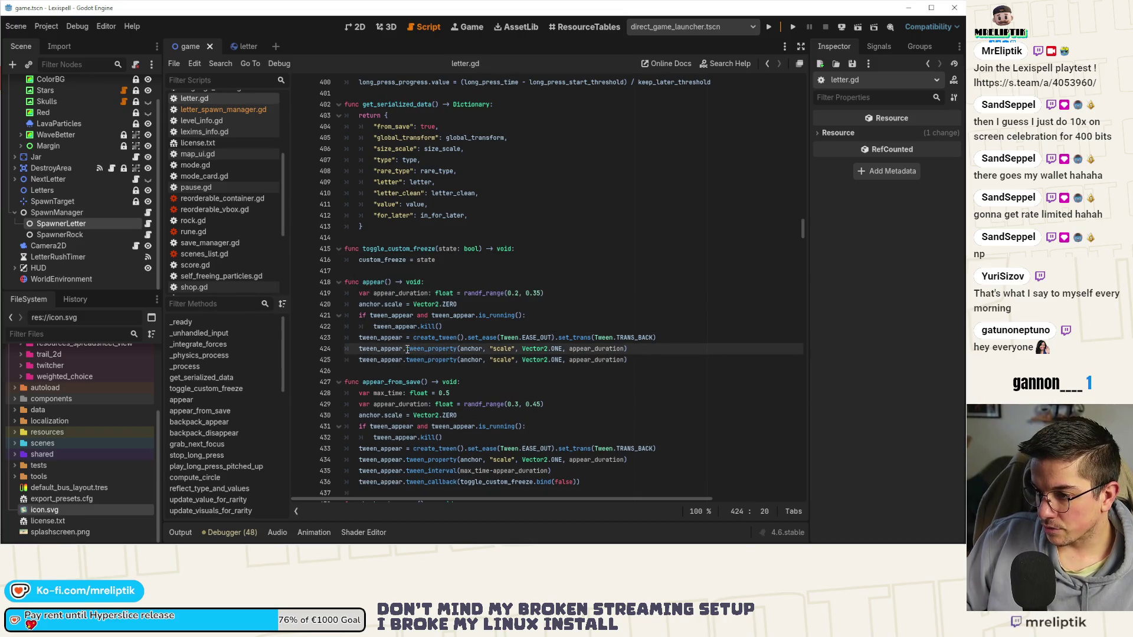
left_click(407, 369)
left_click_drag(407, 360, 407, 371)
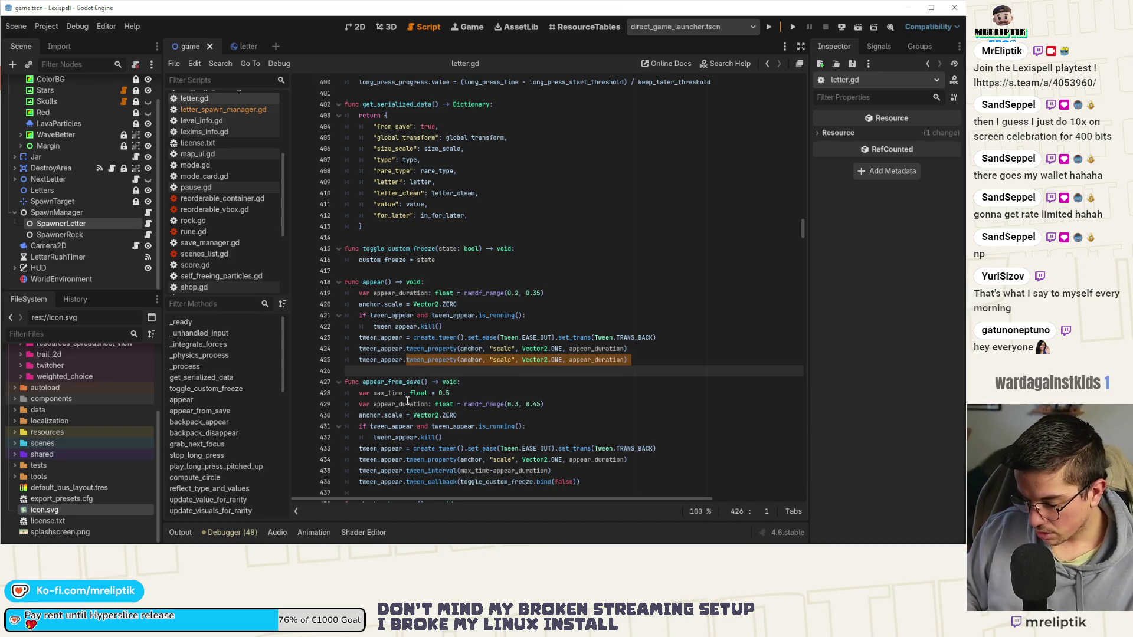
key("Up")
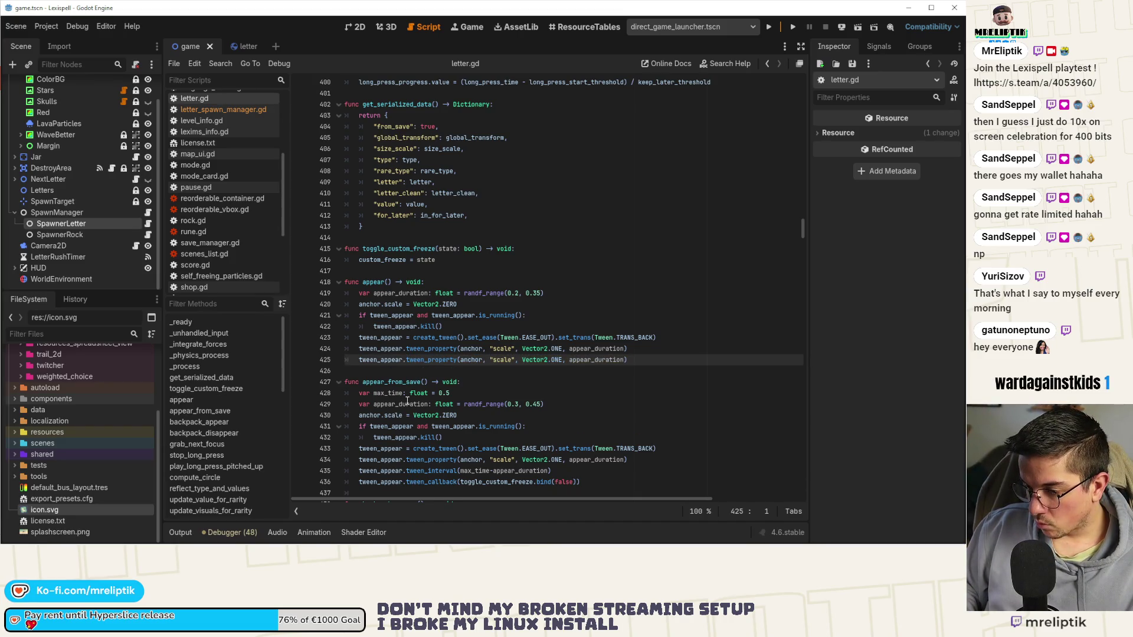
key("ctrl+x")
key("ctrl+shift+Return")
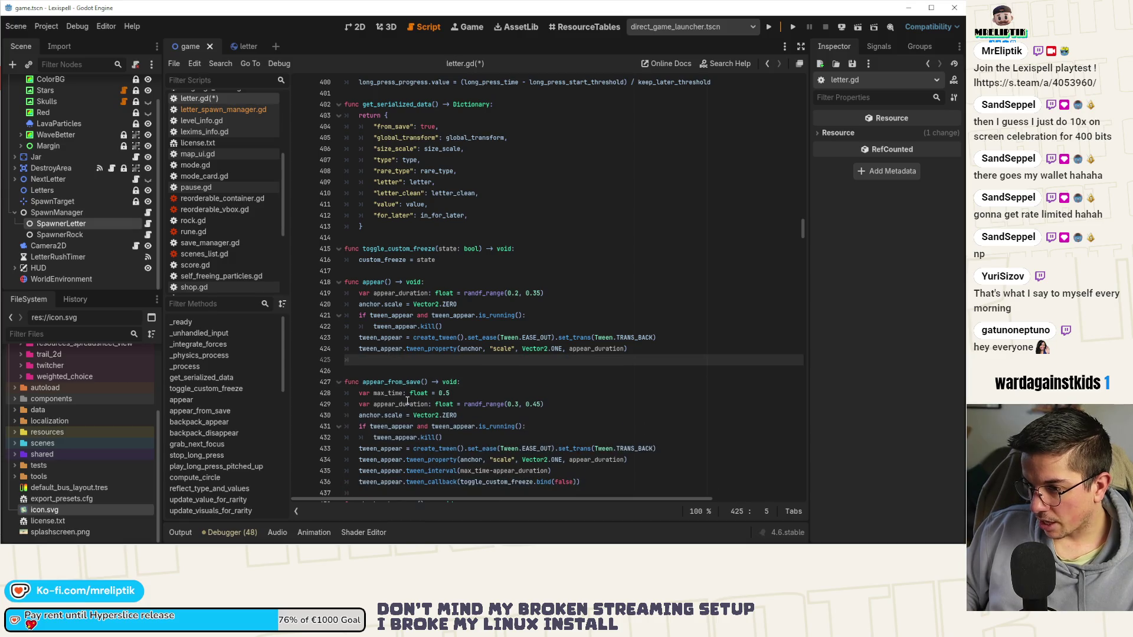
key("ctrl+z")
key("ctrl+z")
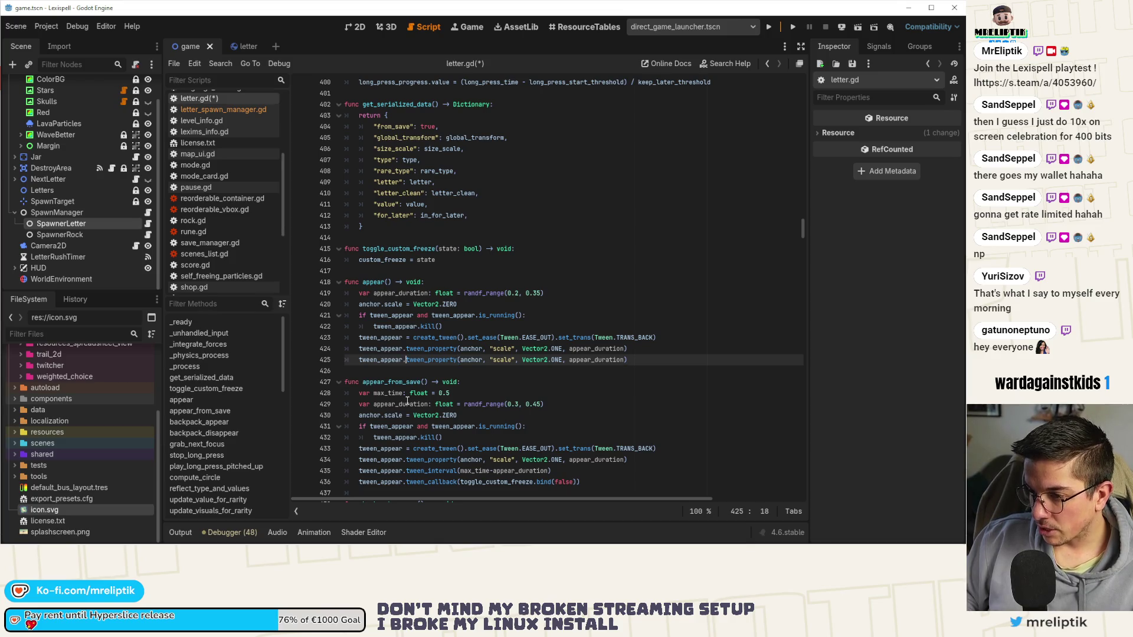
- Chain .parallel() onto tween_appear on the duplicated line 425
key("Left")
key("Return")
key("Up")
key("End")
type(".parall")
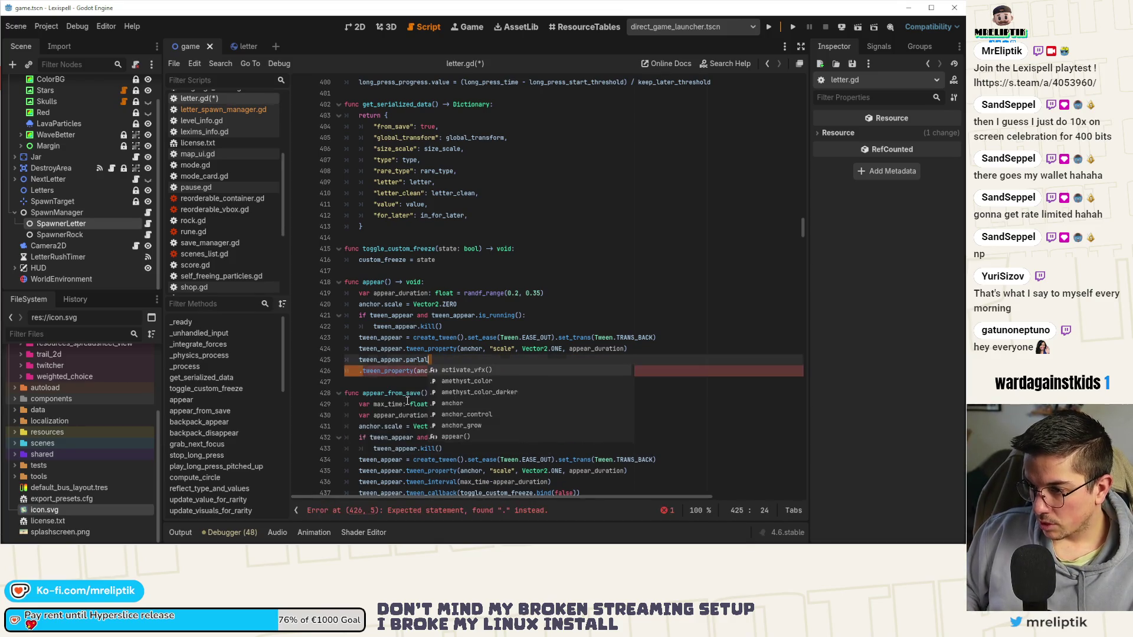
key("Delete")
key("Delete")
key("Delete")
key("BackSpace")
key("BackSpace")
key("BackSpace")
type("a")
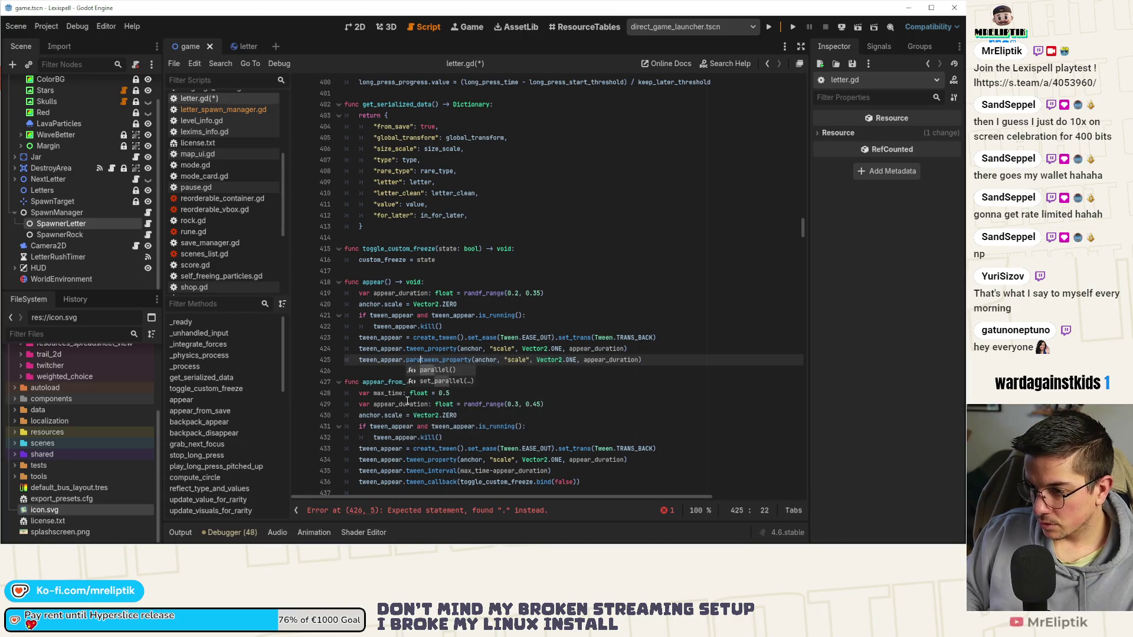
key("Return")
type(".")
- Change the tween_property arguments to self, "visible", true, 0.01 and save letter.gd
key("ctrl+Right")
key("ctrl+Right")
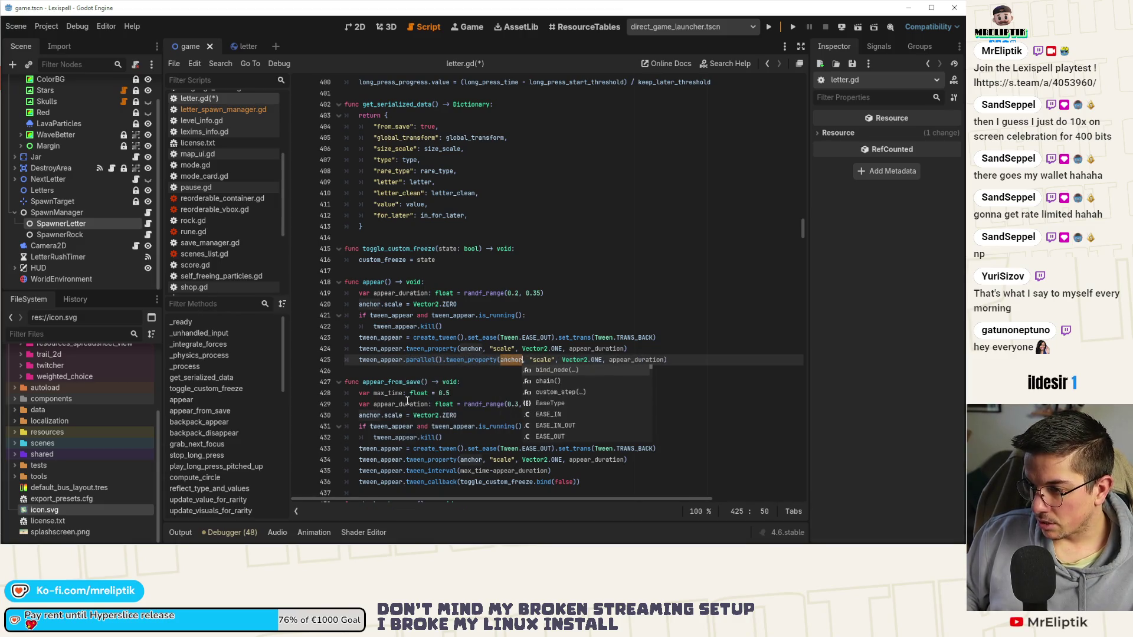
type("visible")
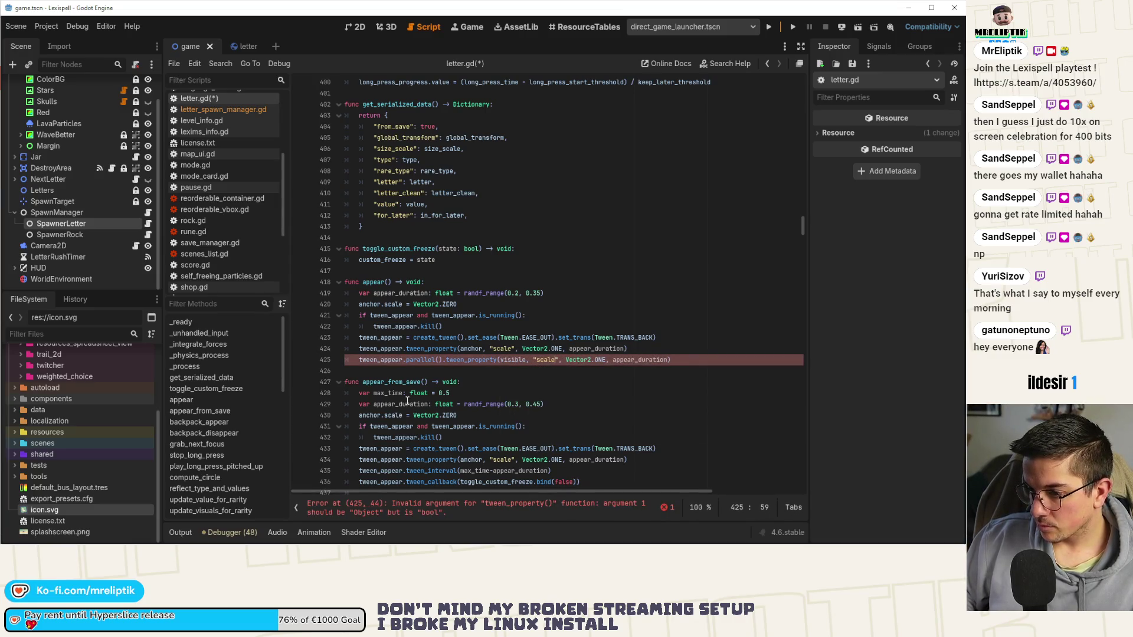
key("ctrl+shift+Left")
type("true")
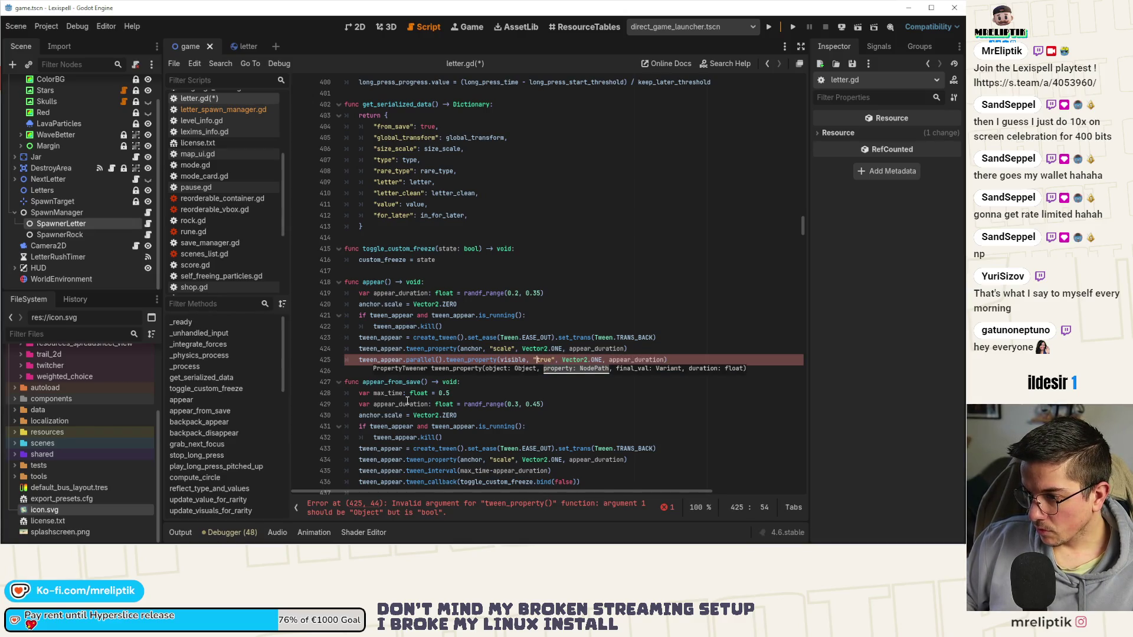
key("ctrl+shift+Right")
type("visible")
key("ctrl+Left")
key("ctrl+Left")
key("ctrl+Left")
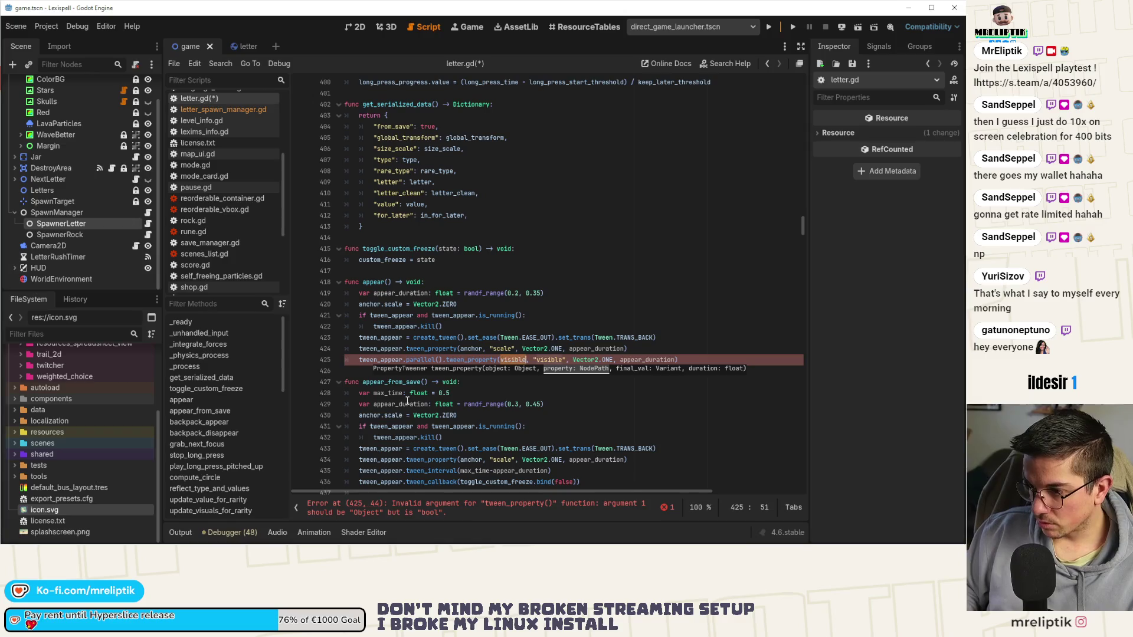
type("self")
key("ctrl+Right")
key("ctrl+Right")
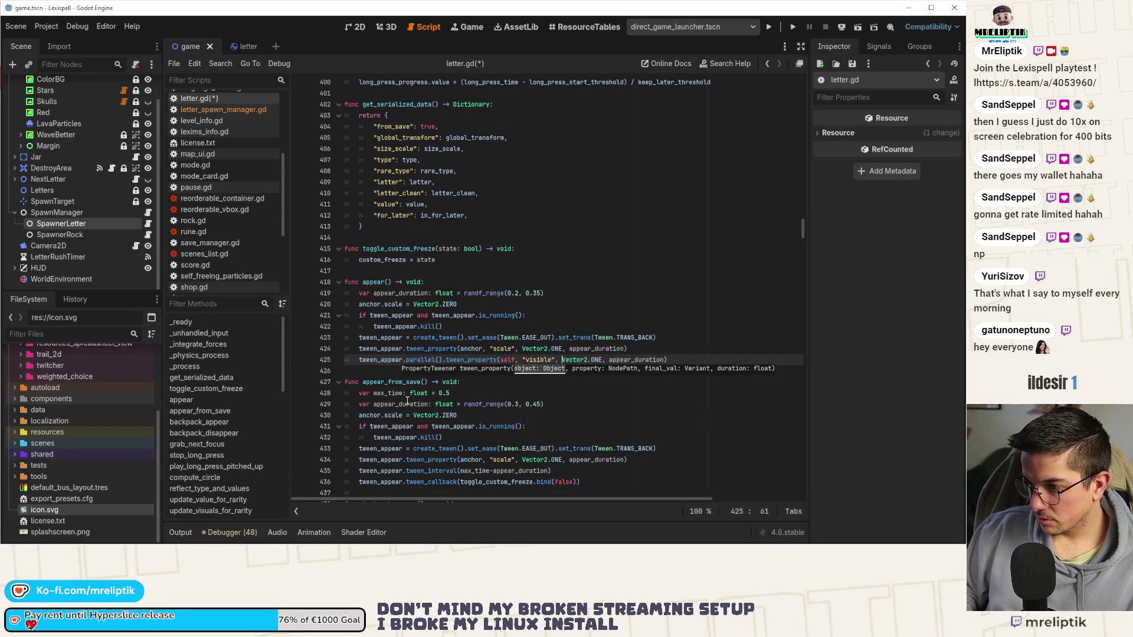
key("ctrl+shift+Right")
key("ctrl+shift+Right")
type("true")
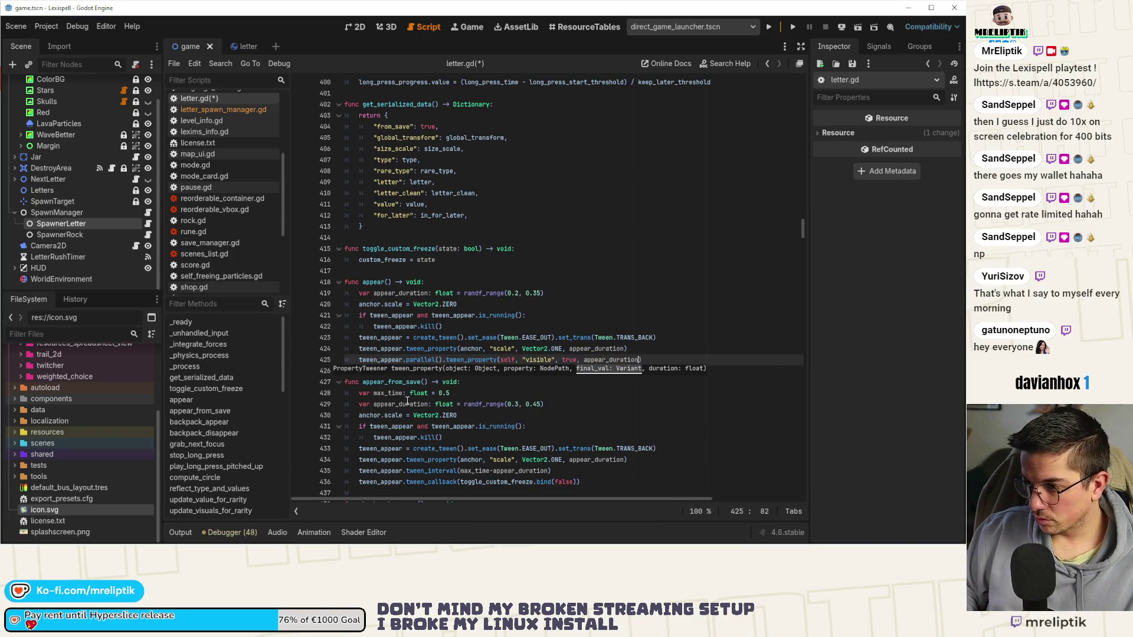
key("ctrl+shift+Left")
type("0.01")
key("ctrl+s")
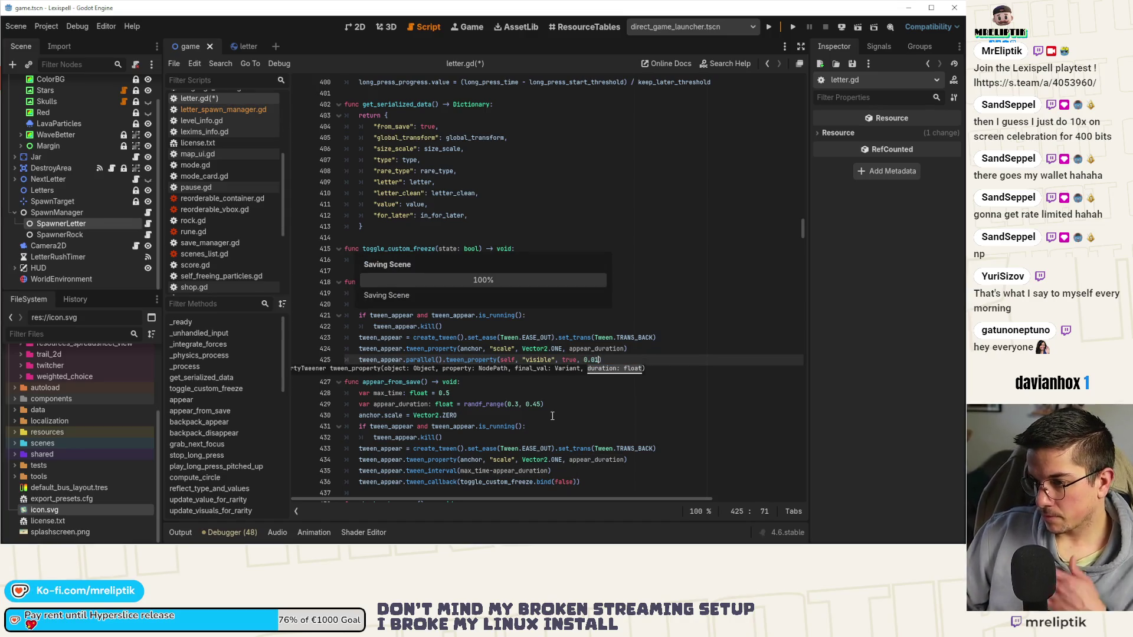
left_click(576, 371)
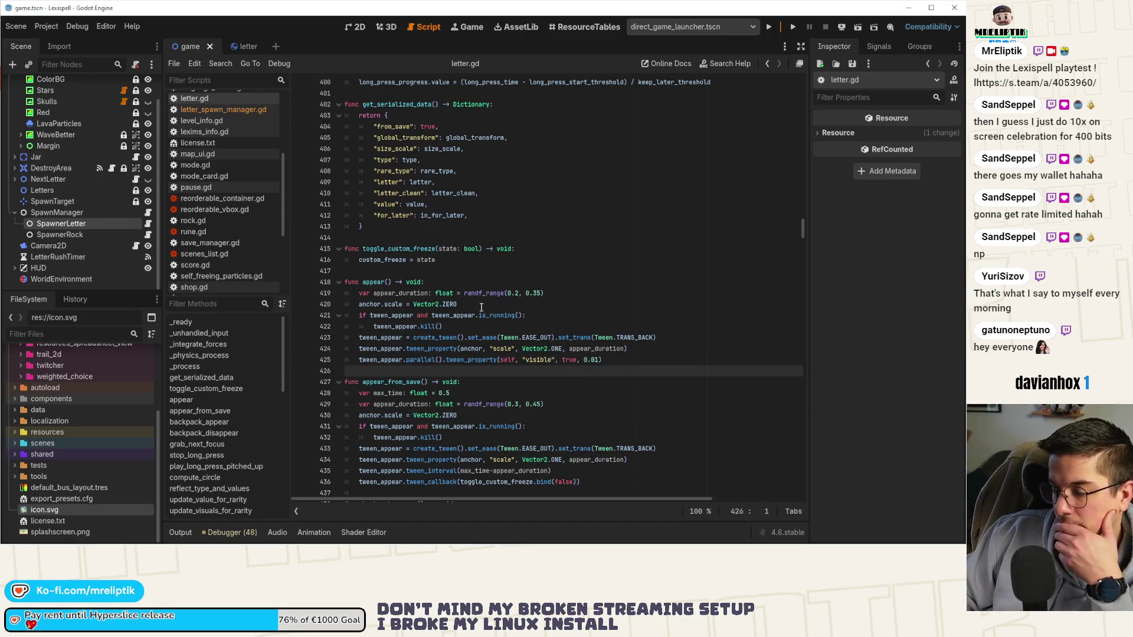
triple_click(371, 282)
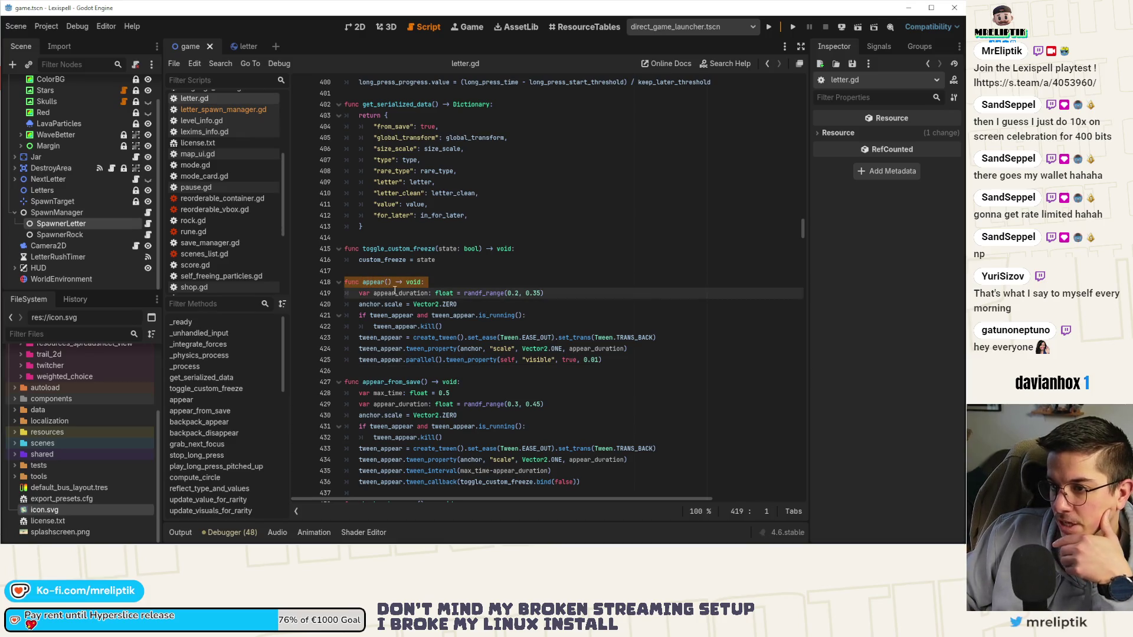
- Go back to the game scene and open SpawnManager's letter_spawn_manager.gd script
double_click(371, 282)
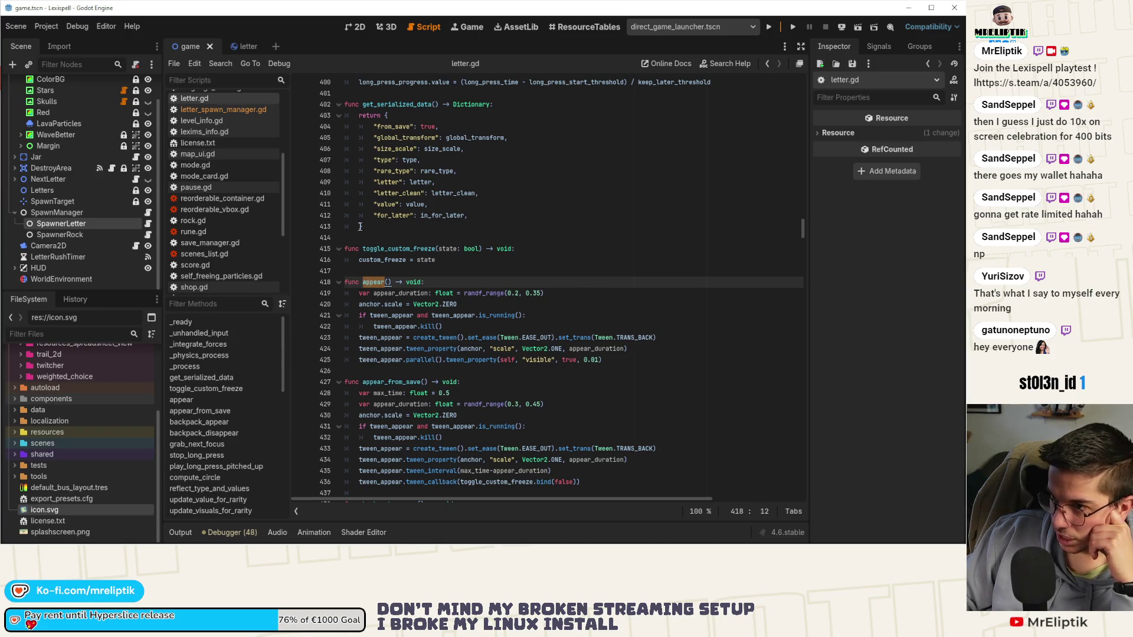
left_click(354, 27)
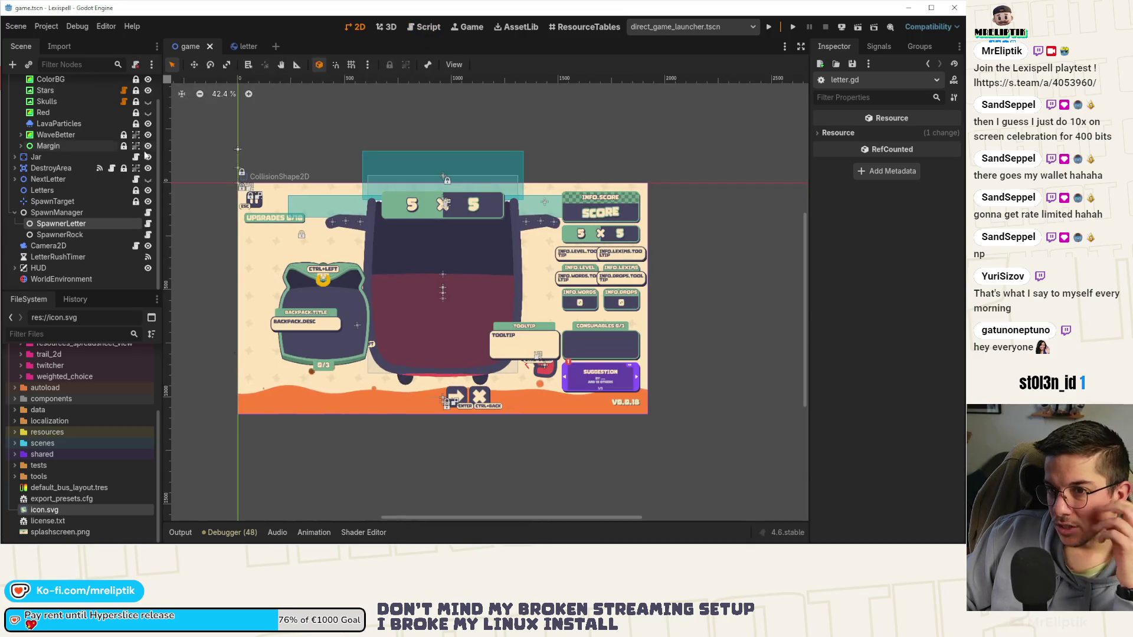
scroll(137, 115, "up", 1)
left_click(137, 86)
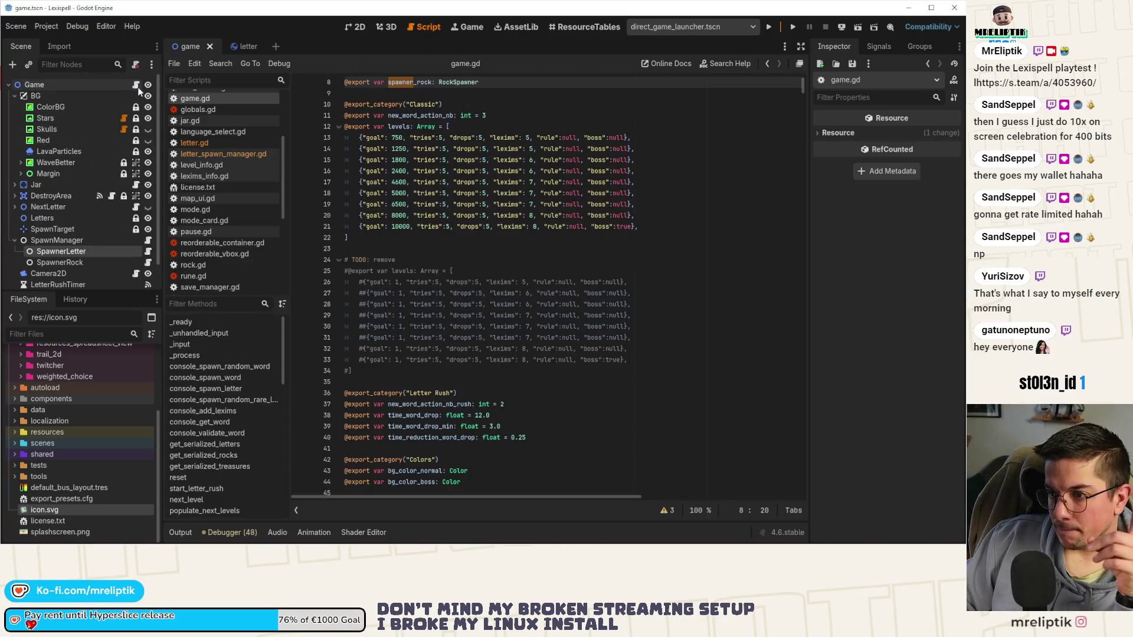
scroll(121, 242, "down", 1)
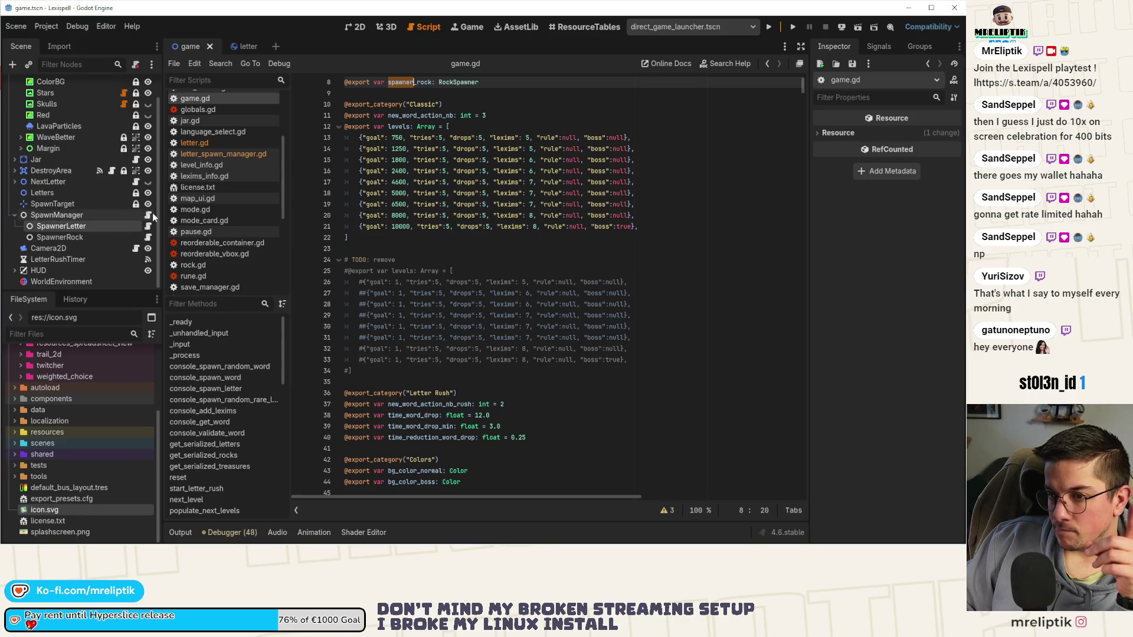
left_click(149, 215)
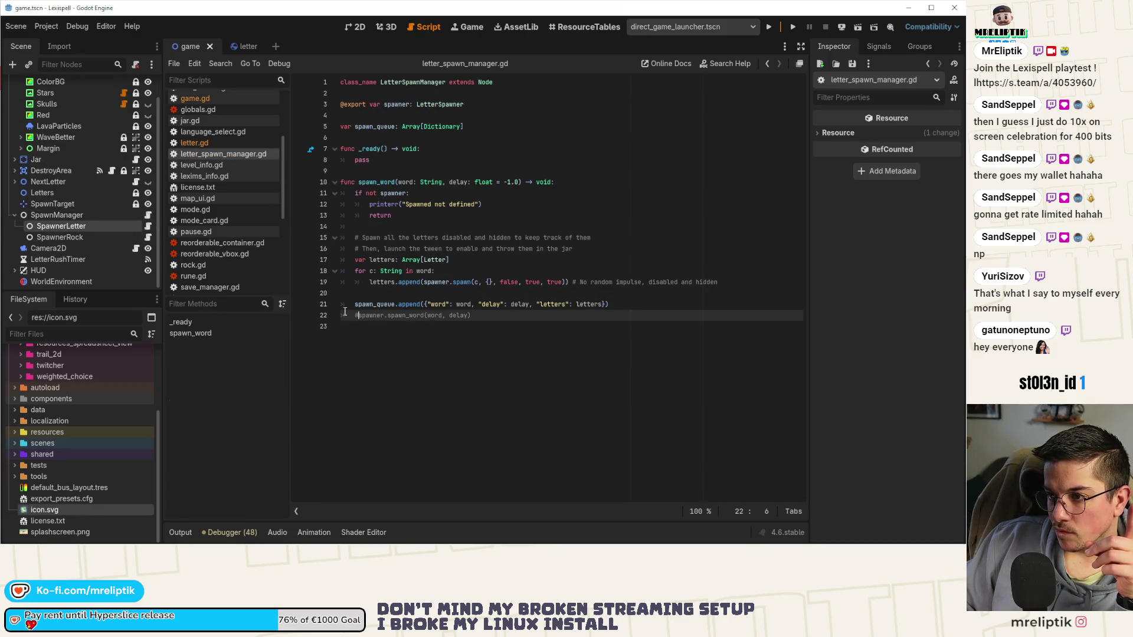
- Run the game to test the letter changes, then return to letter_spawn_manager.gd
left_click(768, 26)
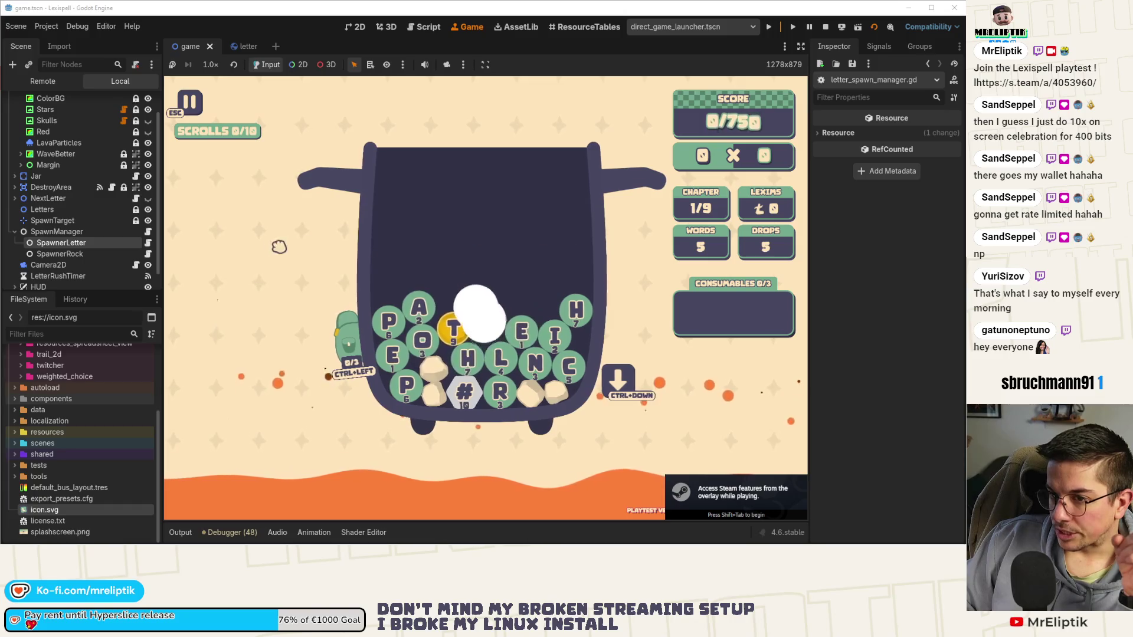
left_click(148, 233)
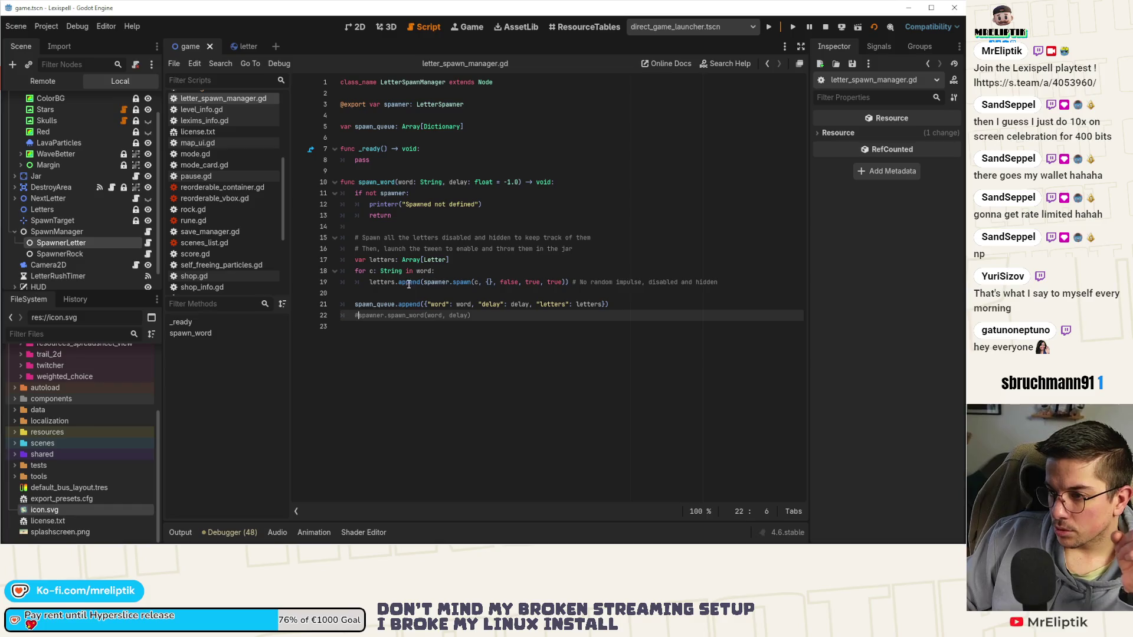
- Select the spawn_word name in letter_spawn_manager.gd, then open game.gd
left_click(461, 282)
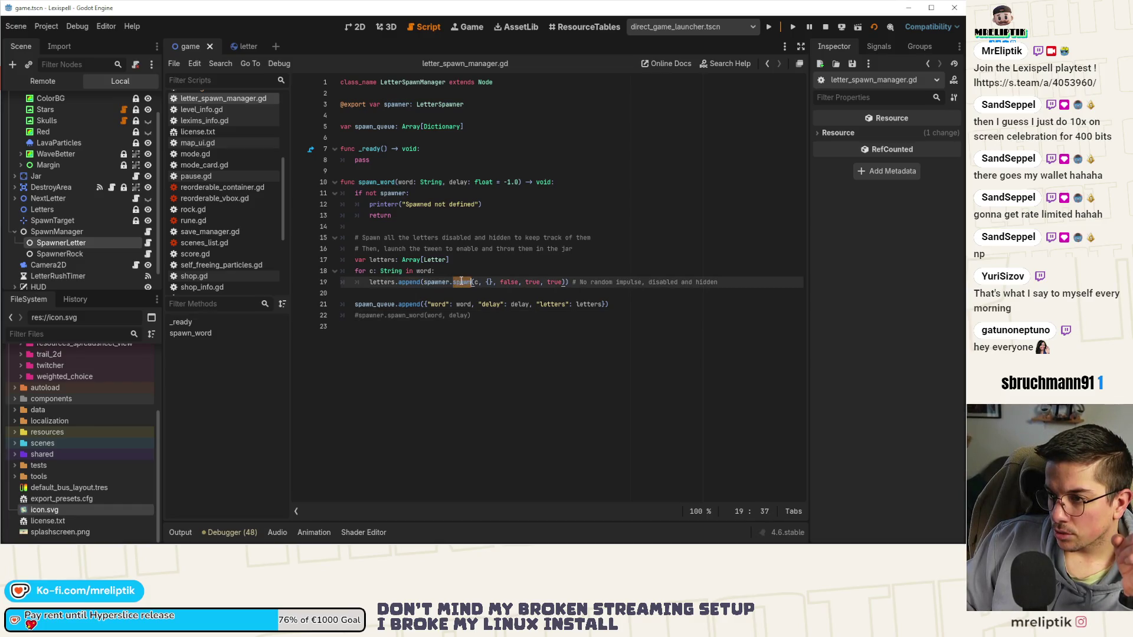
mouse_move(462, 281)
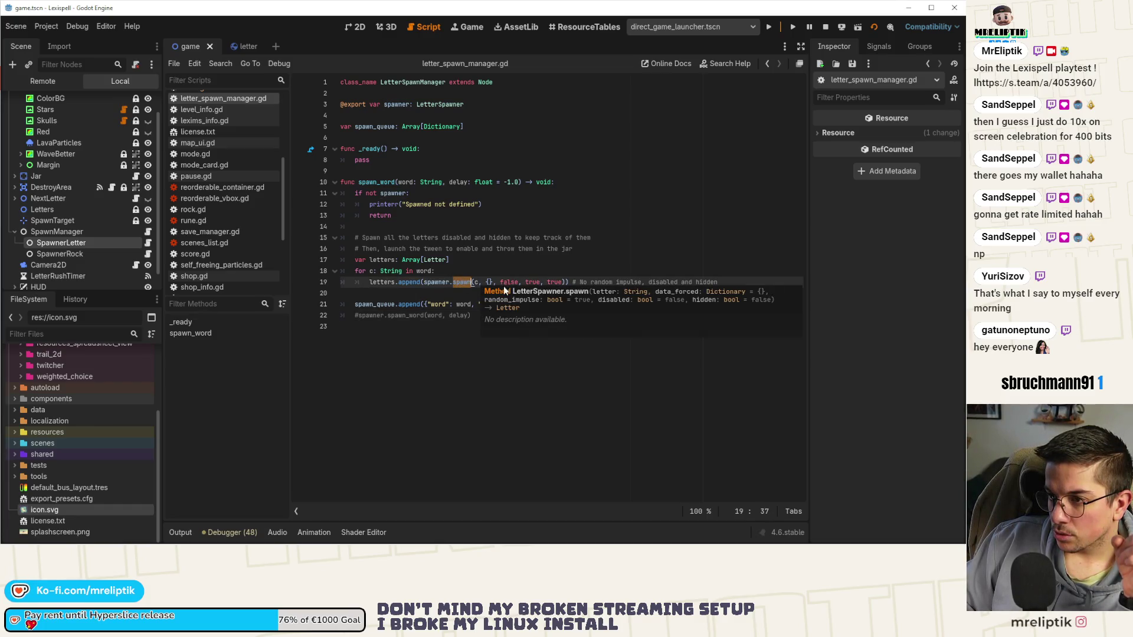
double_click(380, 181)
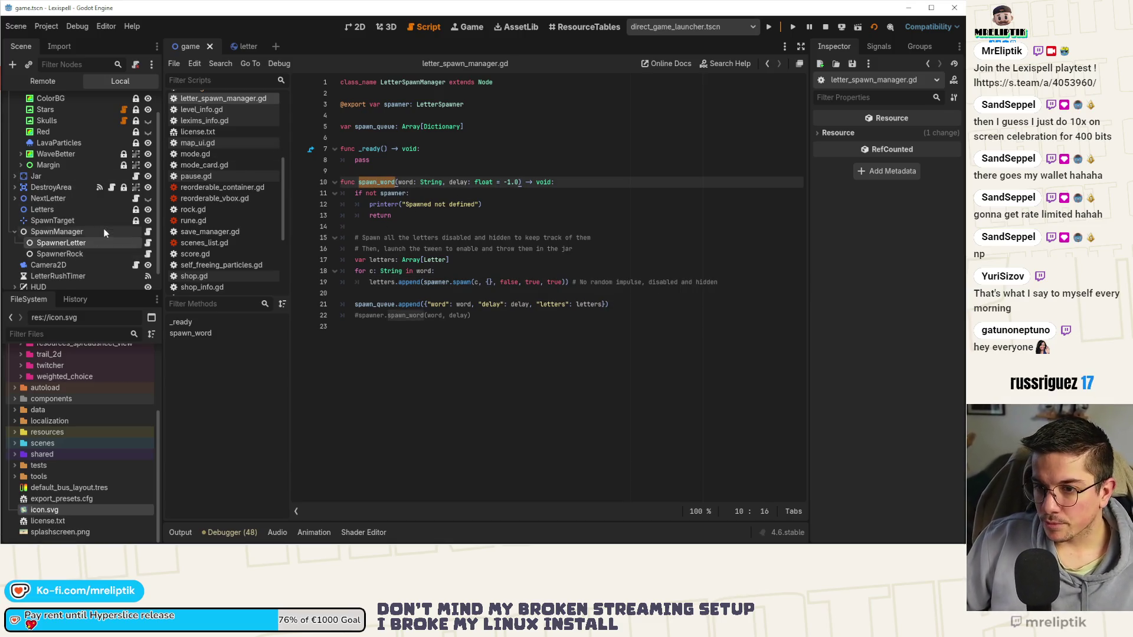
scroll(104, 232, "up", 2)
left_click(135, 101)
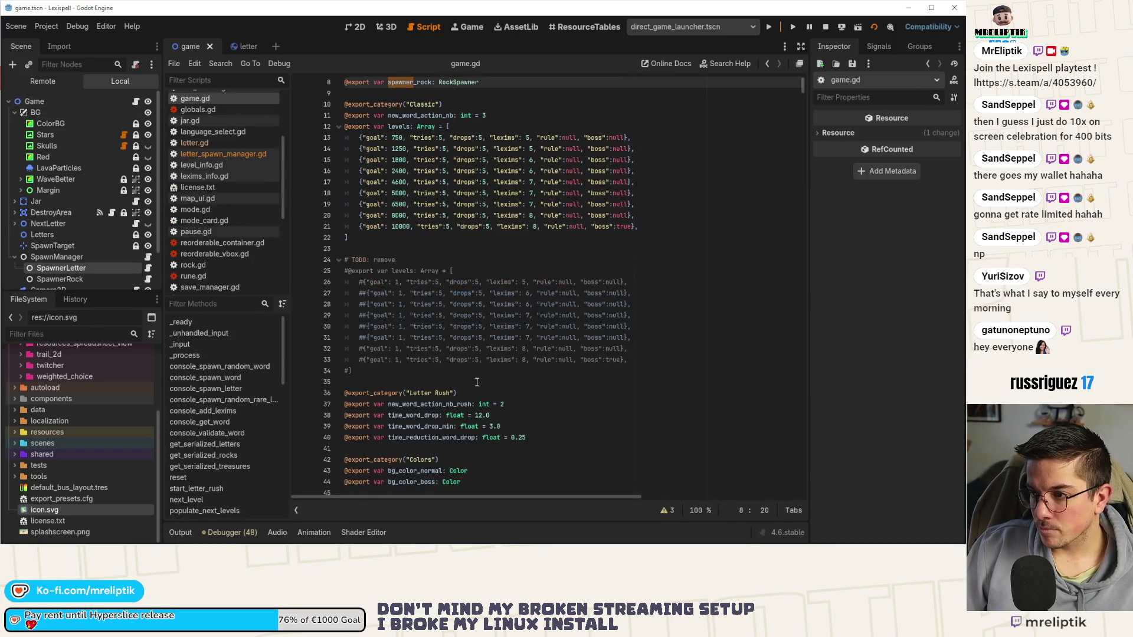
left_click(485, 362)
scroll(411, 172, "up", 2)
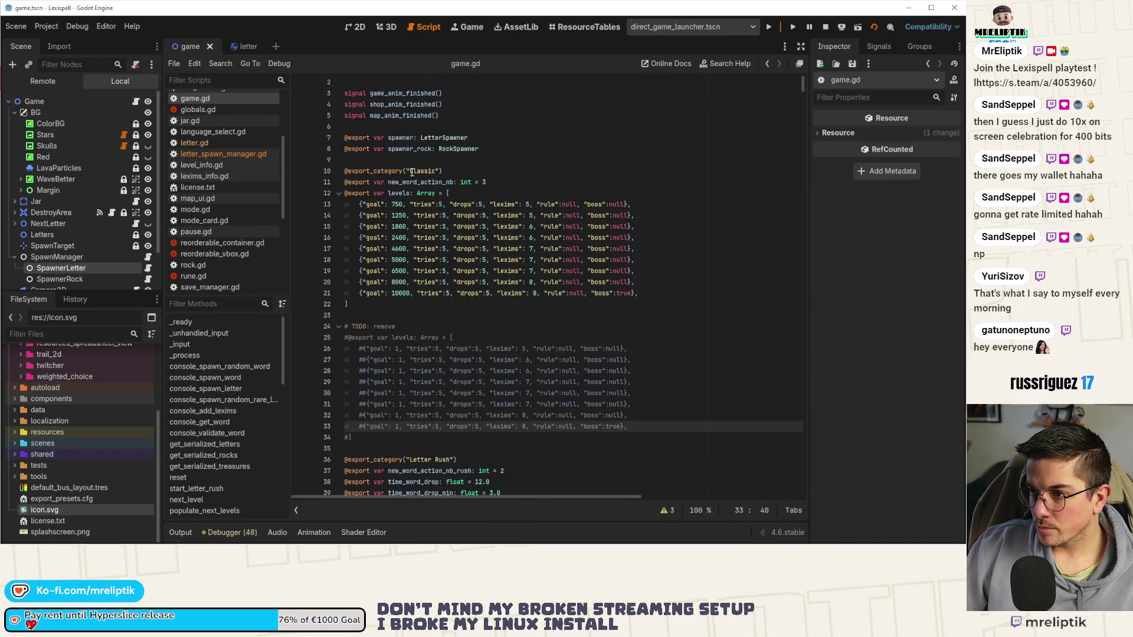
- Search game.gd for 'spawner' and step to the spawner.spawn_word(word, 0.35) call in spawn_random_word
double_click(400, 138)
key("ctrl+f")
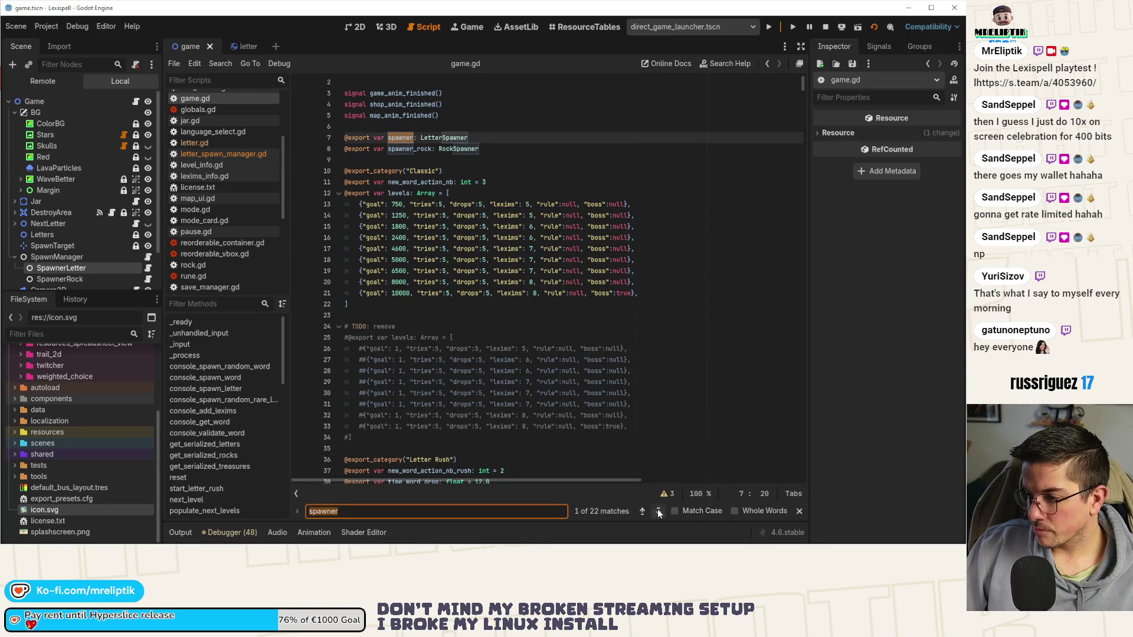
left_click(659, 512)
left_click(658, 512)
left_click(659, 512)
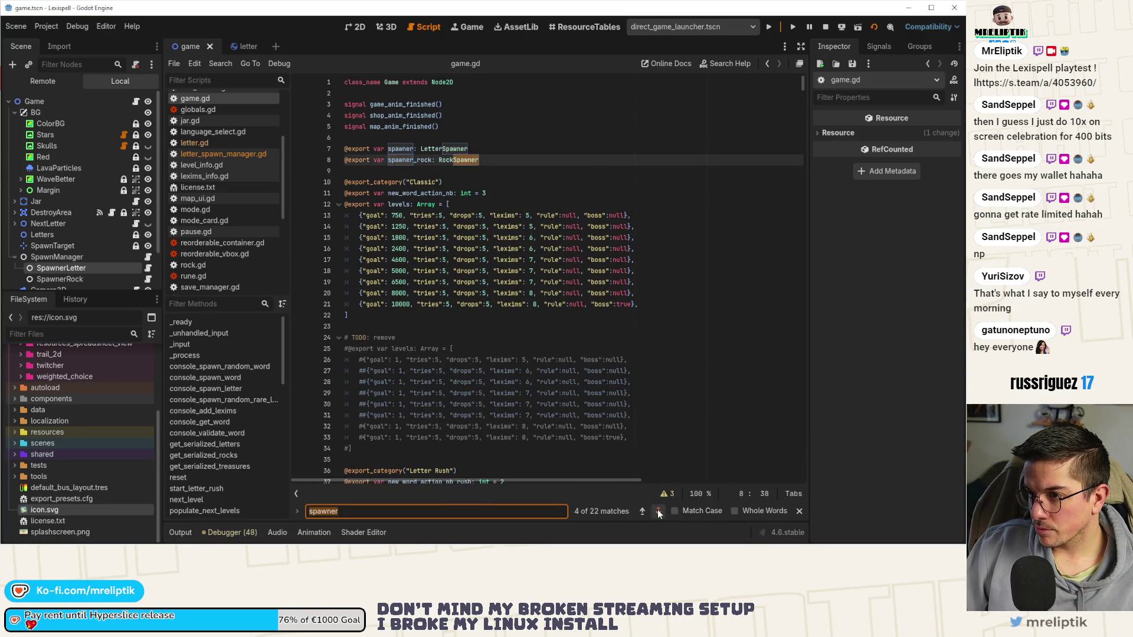
left_click(659, 512)
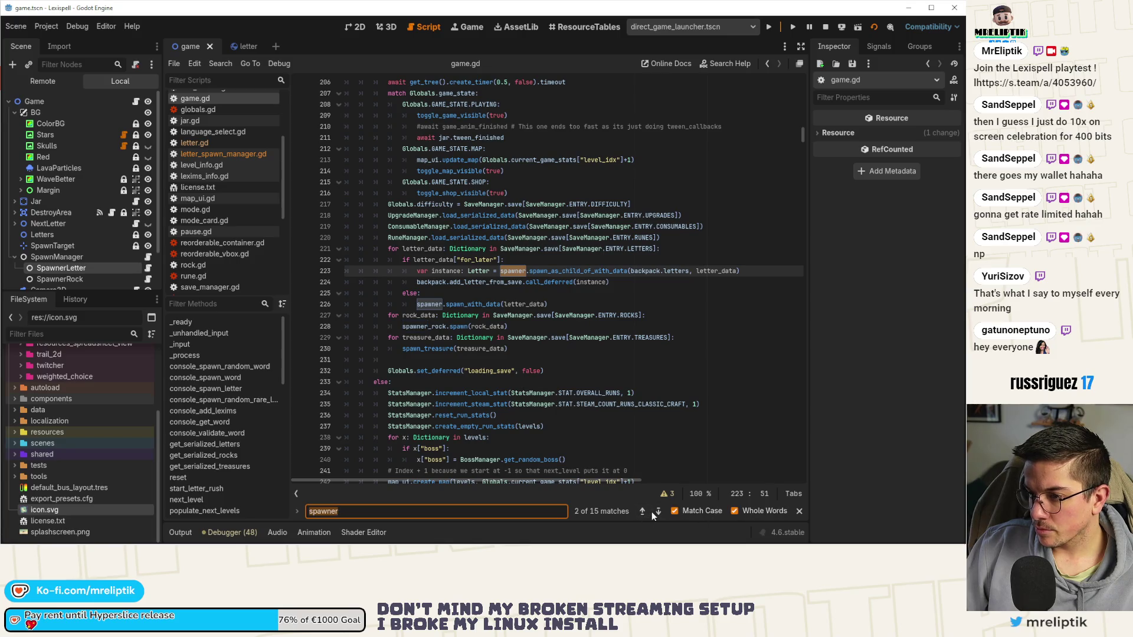
left_click(652, 512)
left_click(652, 512)
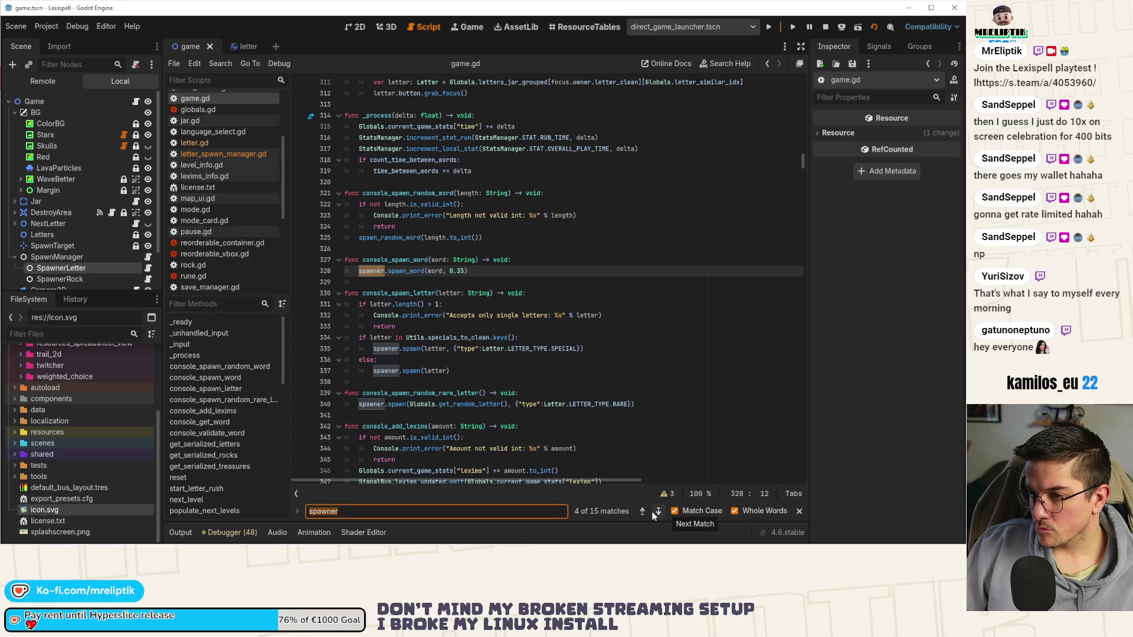
left_click(656, 512)
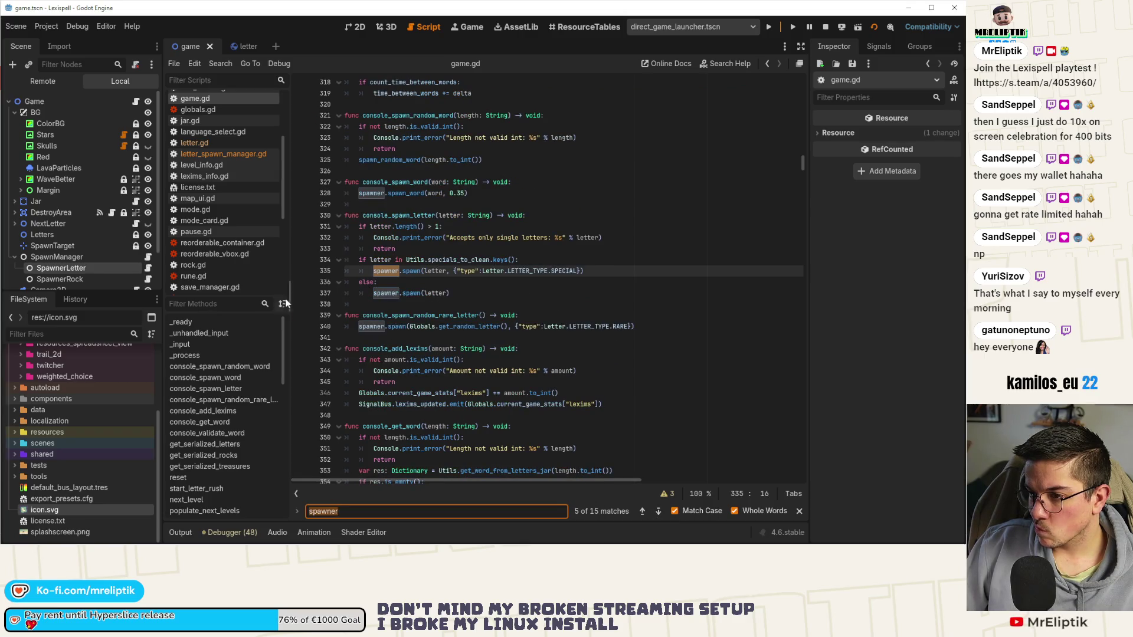
left_click(658, 512)
left_click(658, 512)
left_click(658, 512)
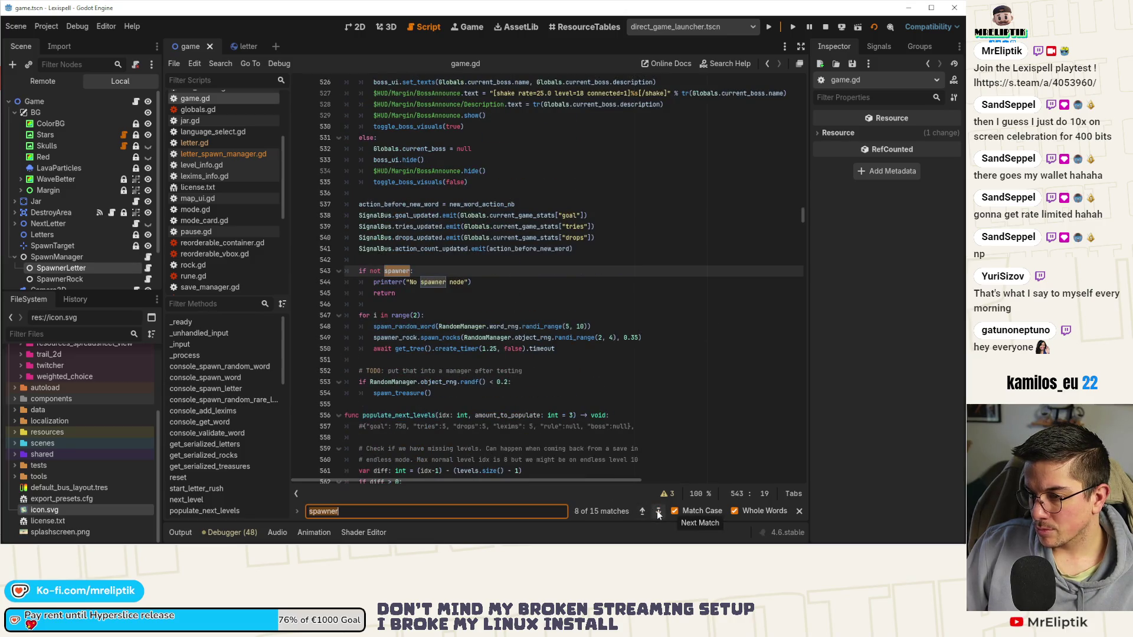
left_click(658, 512)
left_click(658, 512)
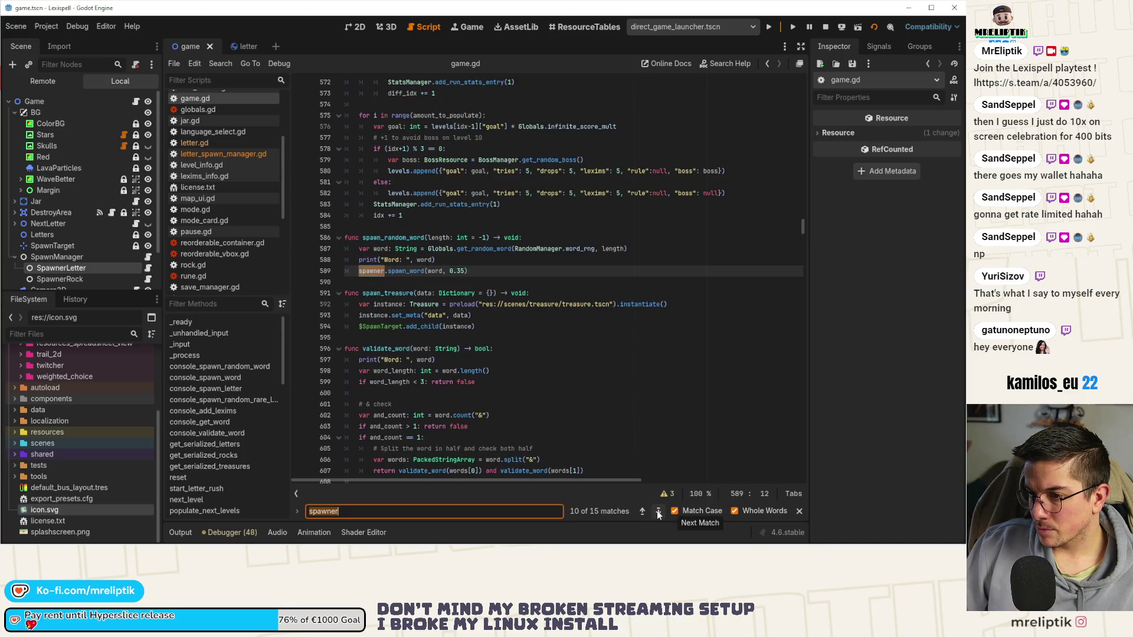
left_click(643, 512)
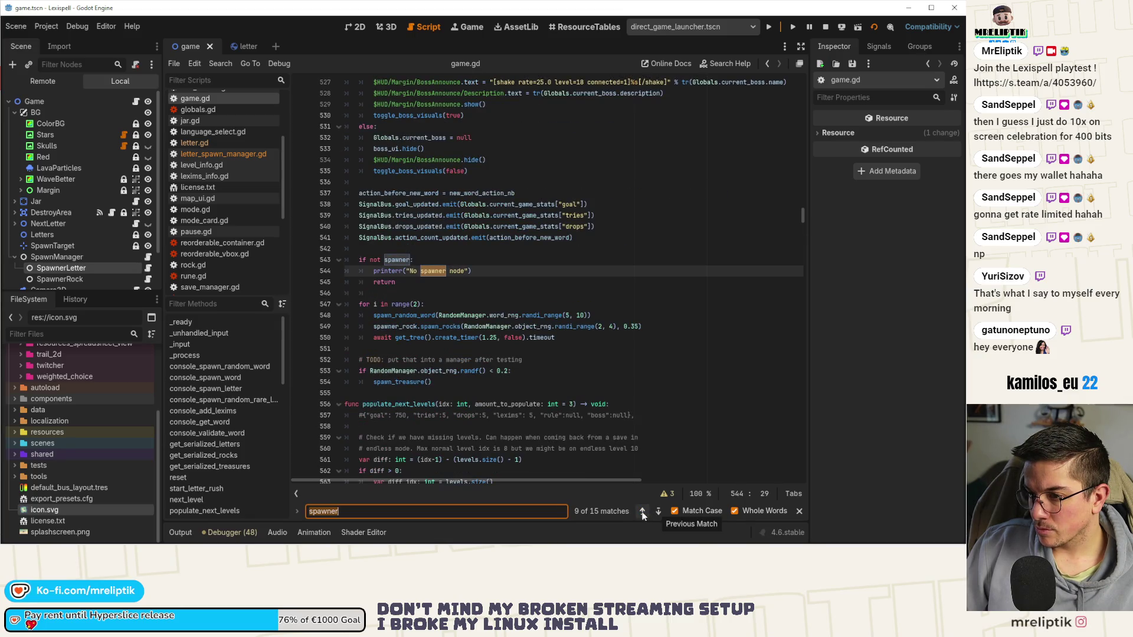
key("Return")
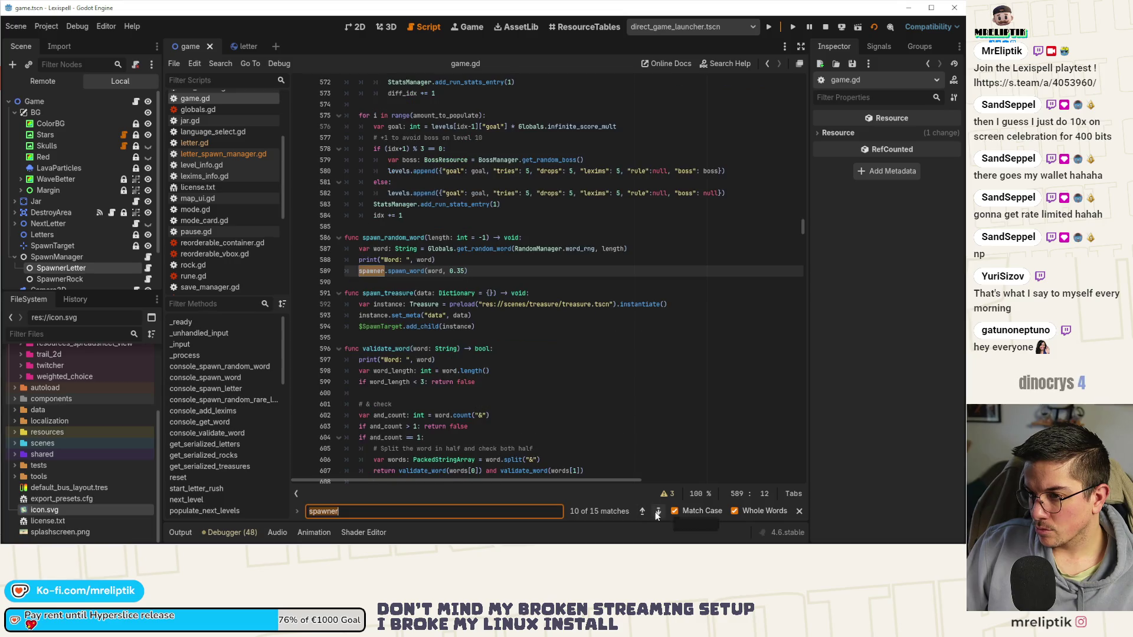
- Rewrite line 589 so the spawn_word call goes through a spawner object, and save game.gd
double_click(362, 271)
type("spawn_word")
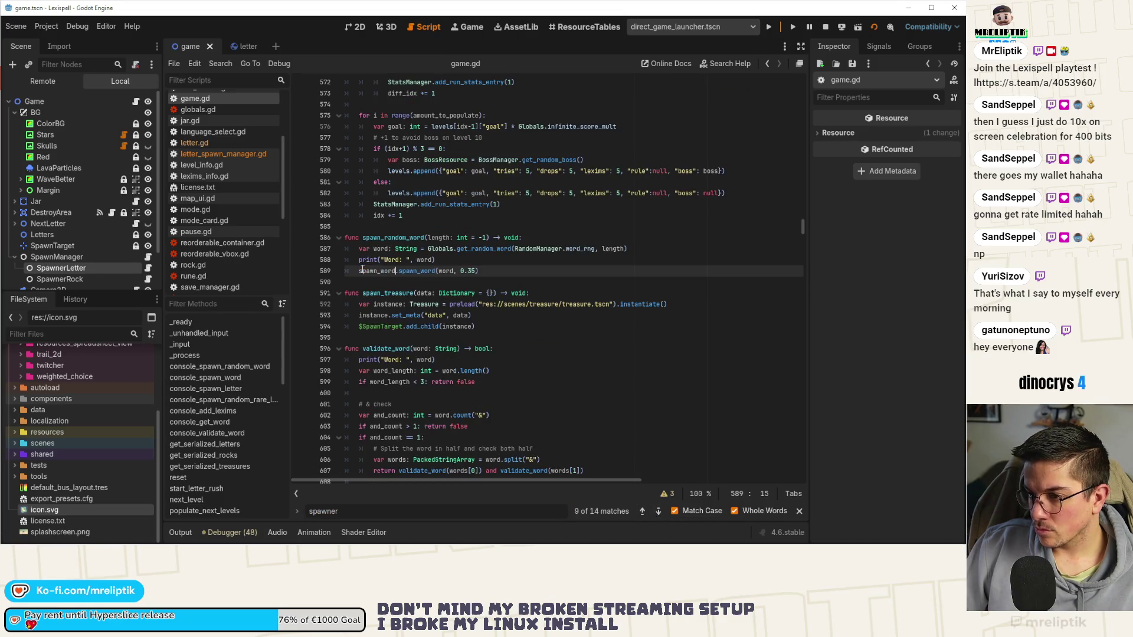
key("ctrl+s")
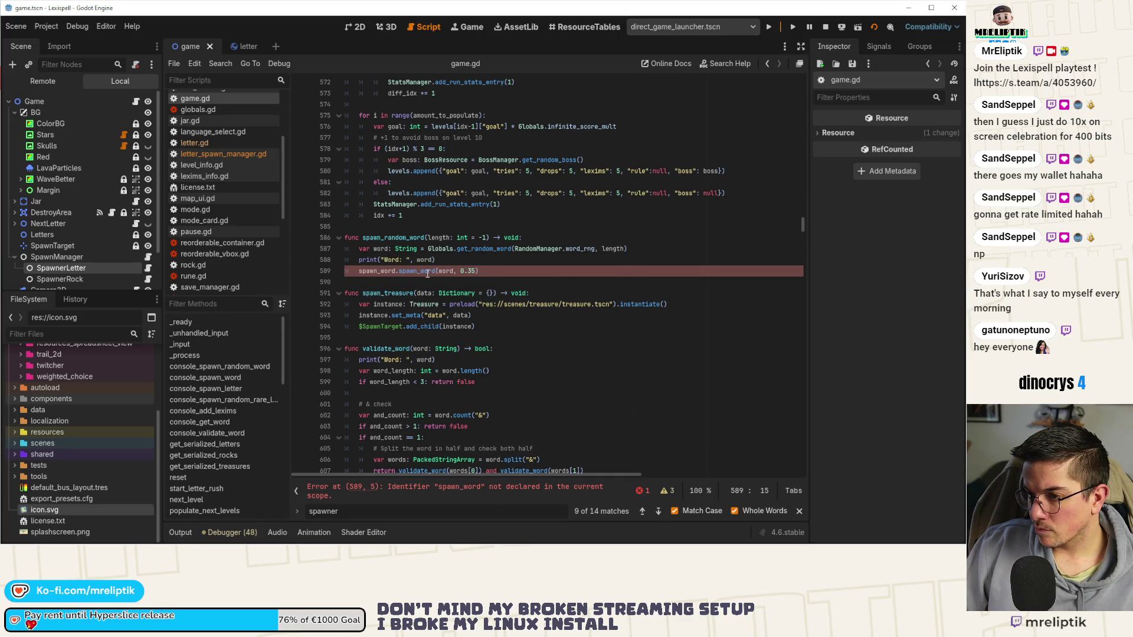
double_click(387, 270)
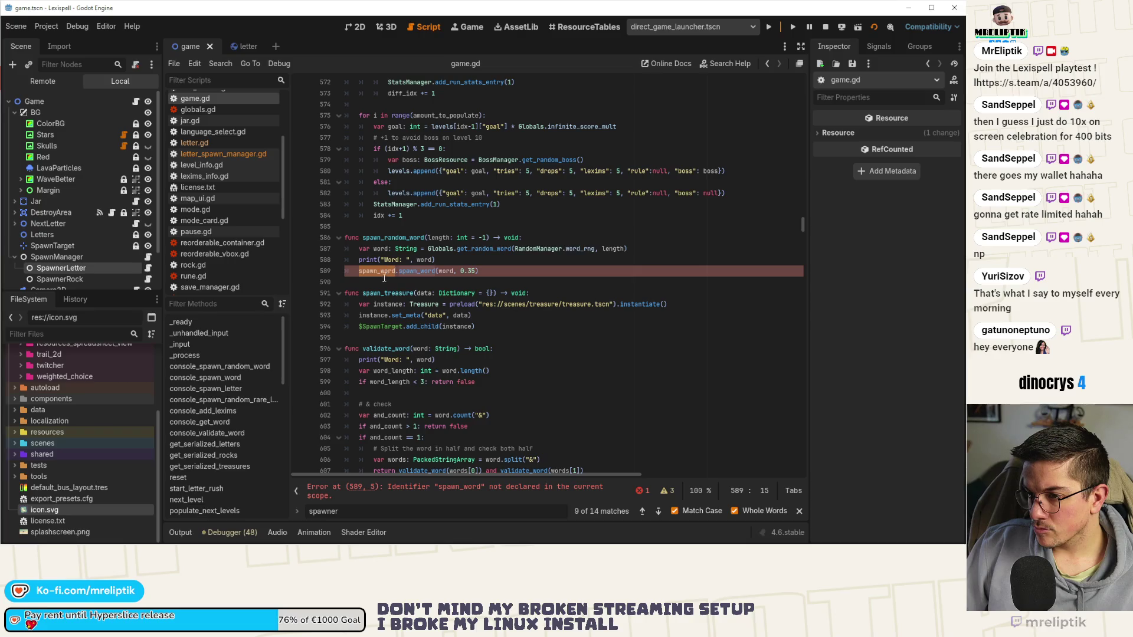
type("spawner")
key("BackSpace")
key("BackSpace")
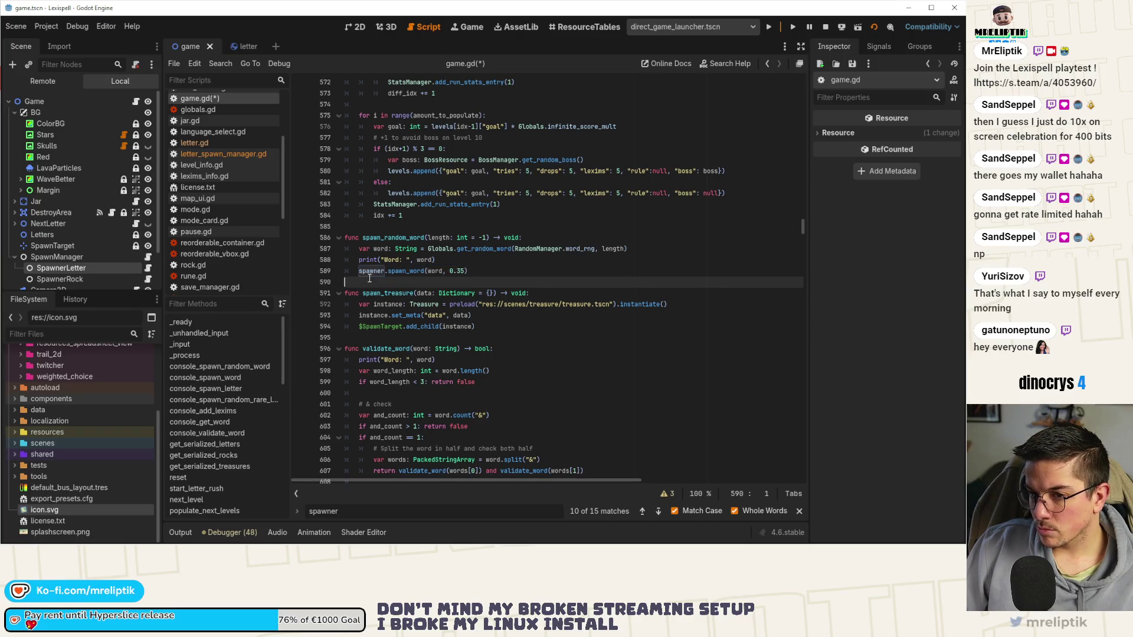
type("$")
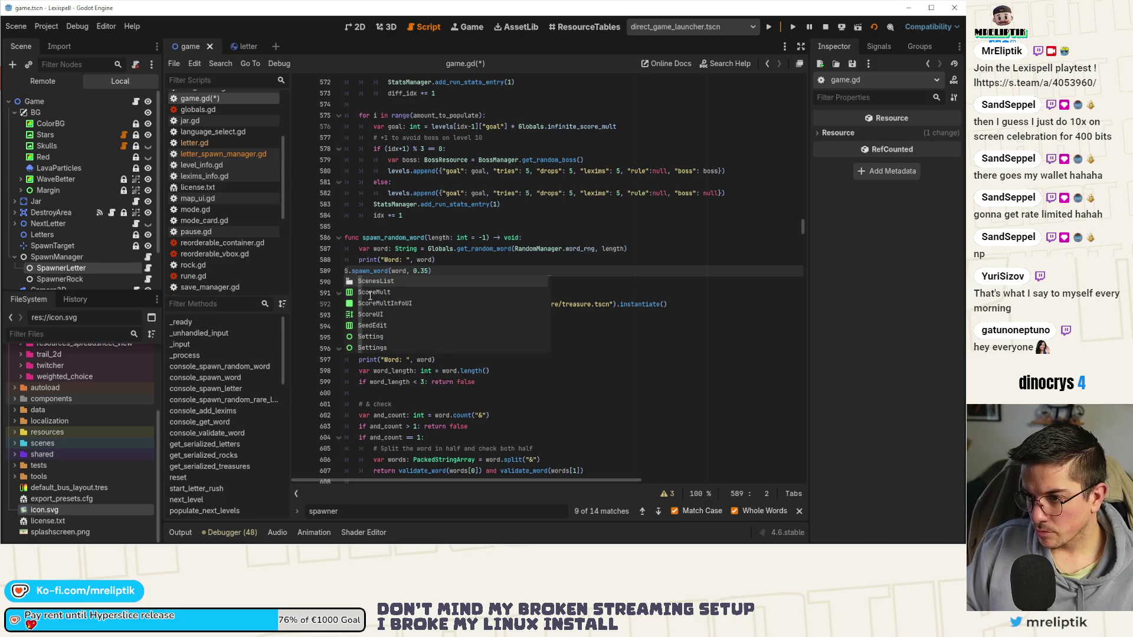
key("BackSpace")
key("Tab")
type("spawn")
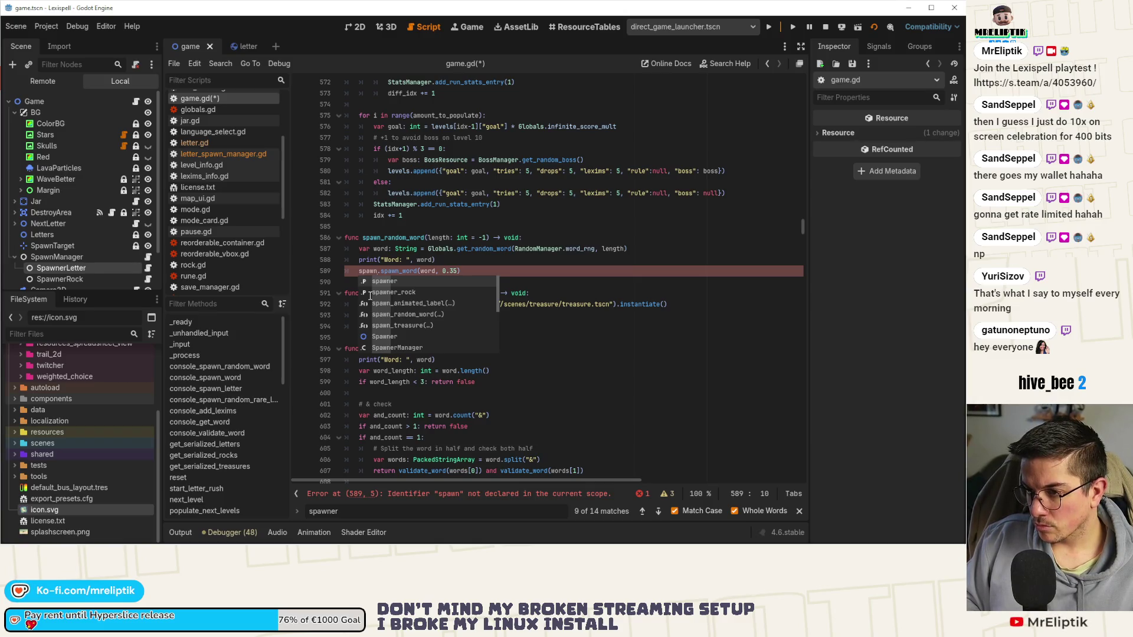
type("er_rock.")
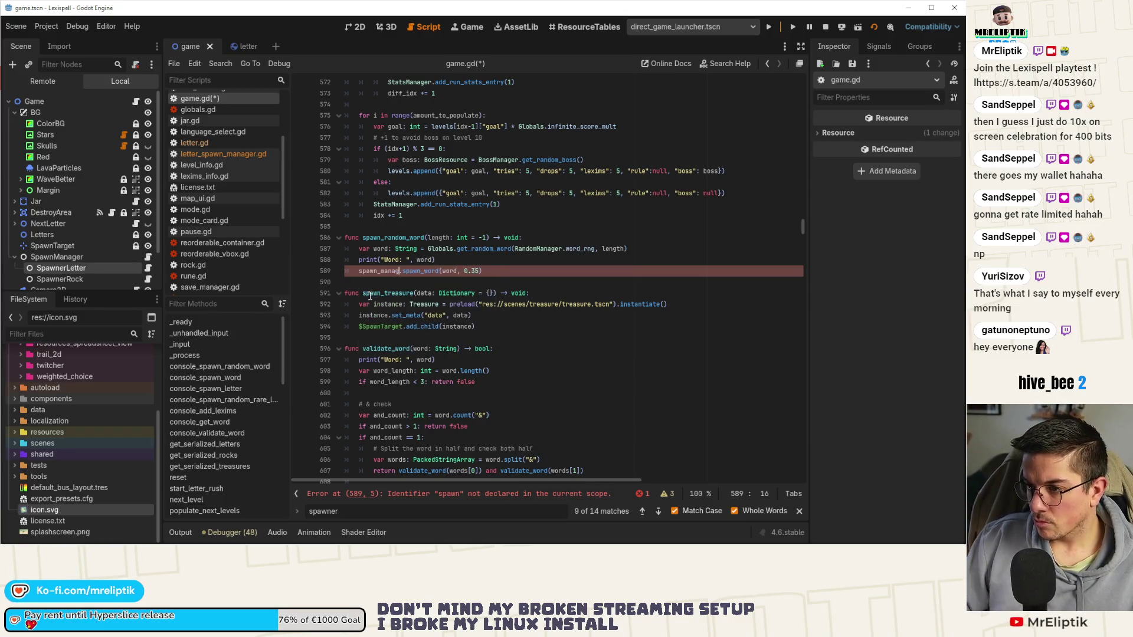
key("ctrl+s")
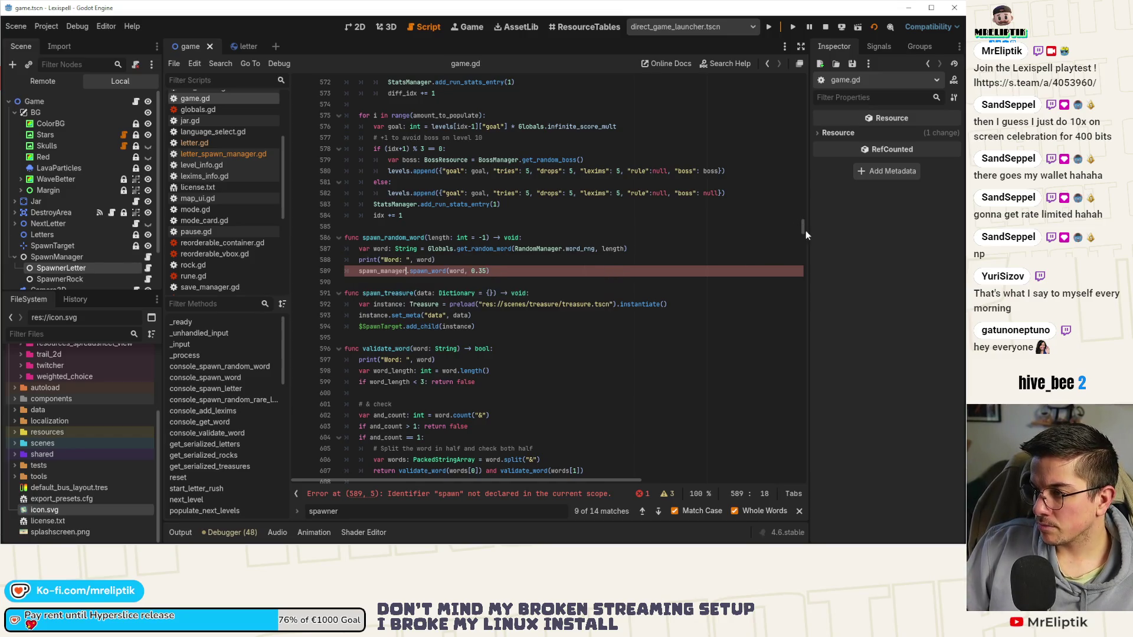
- Duplicate the spawner_rock export line, rename the copy spawn_amanger, and save
left_click_drag(807, 227, 804, 57)
double_click(412, 160)
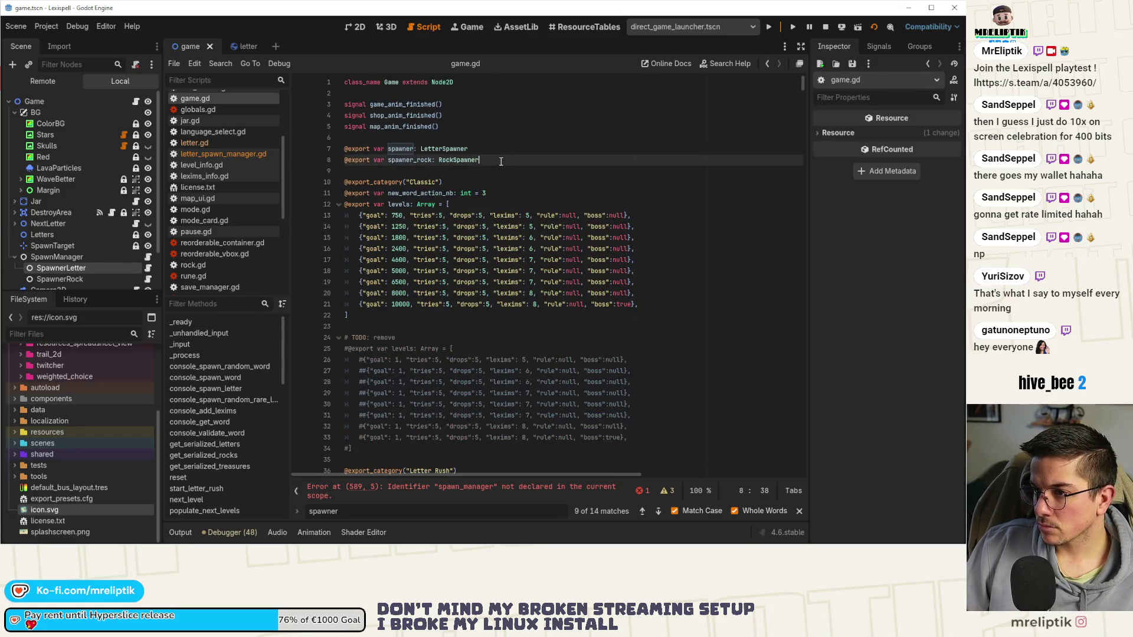
key("ctrl+alt+Down")
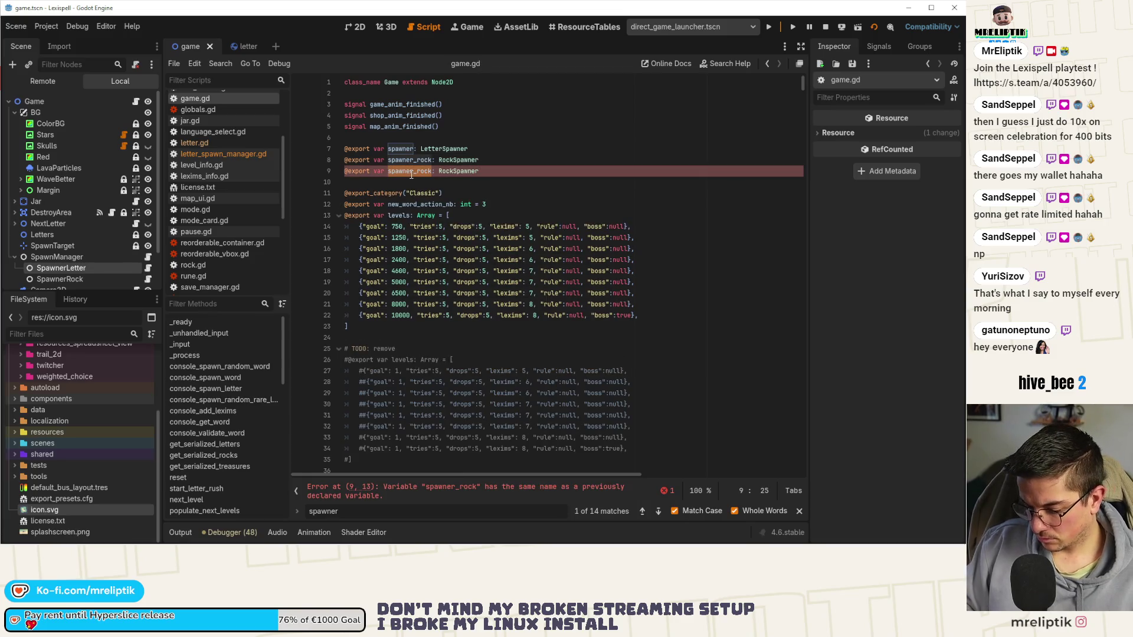
type("spawn_")
type("amanger")
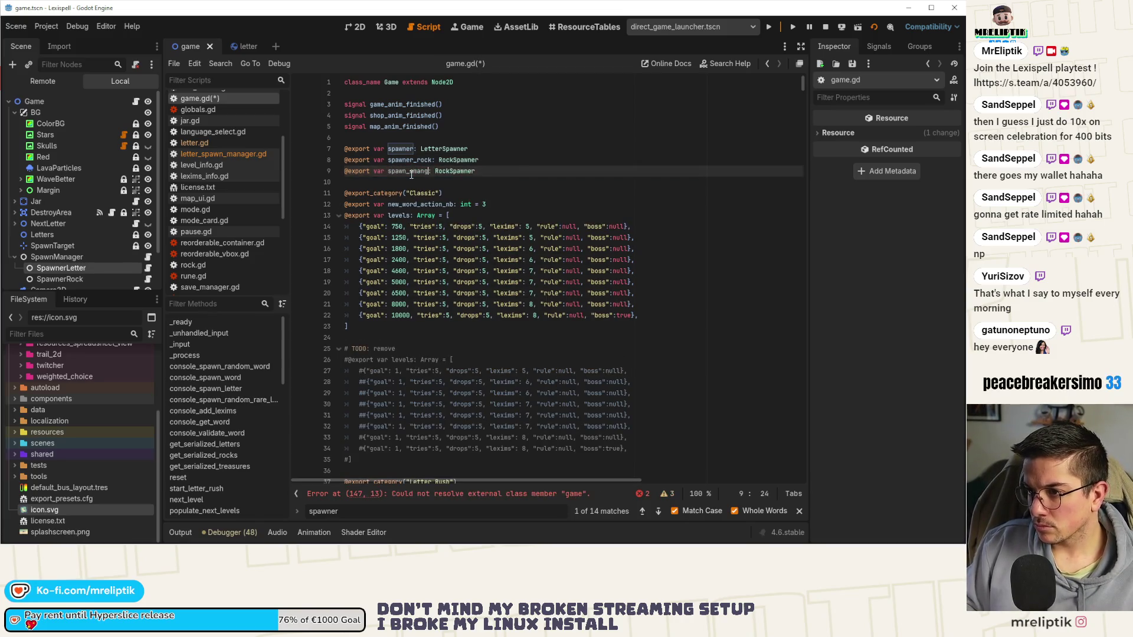
key("ctrl+s")
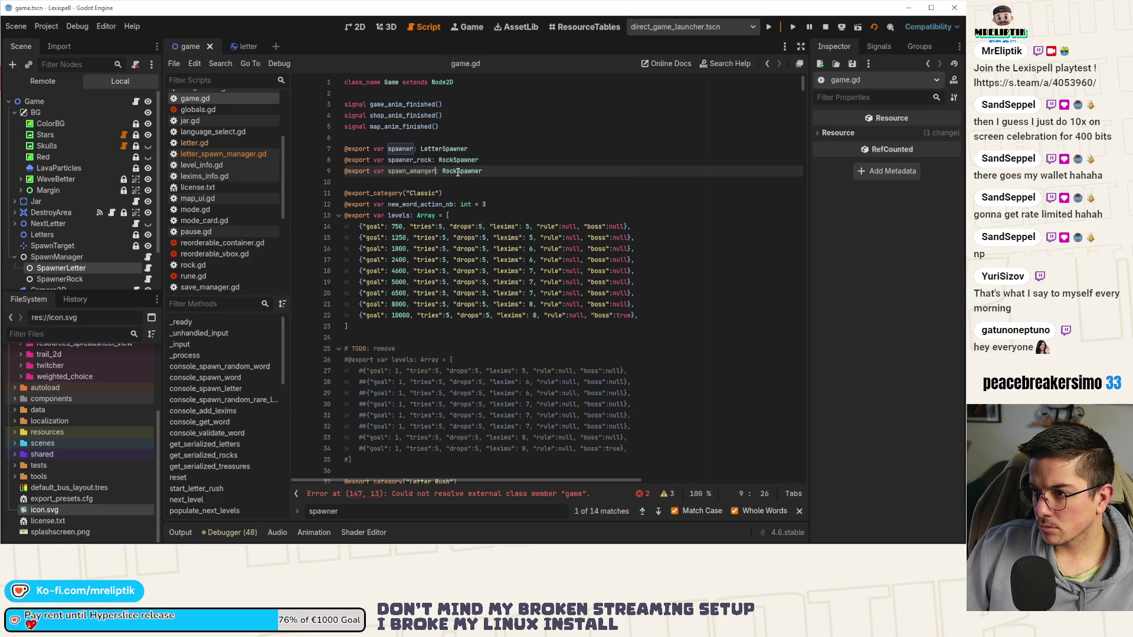
- Start changing the new export's type to Spawn…, then open the SpawnManager node's script
key("Down")
double_click(460, 170)
type("Spawn")
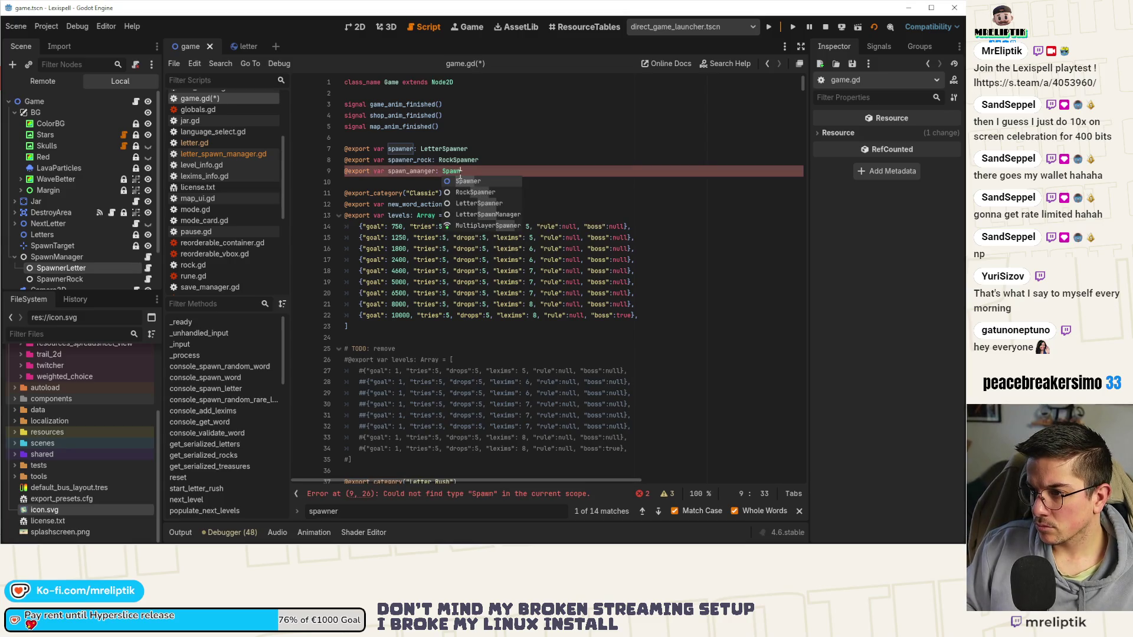
key("BackSpace")
key("BackSpace")
key("BackSpace")
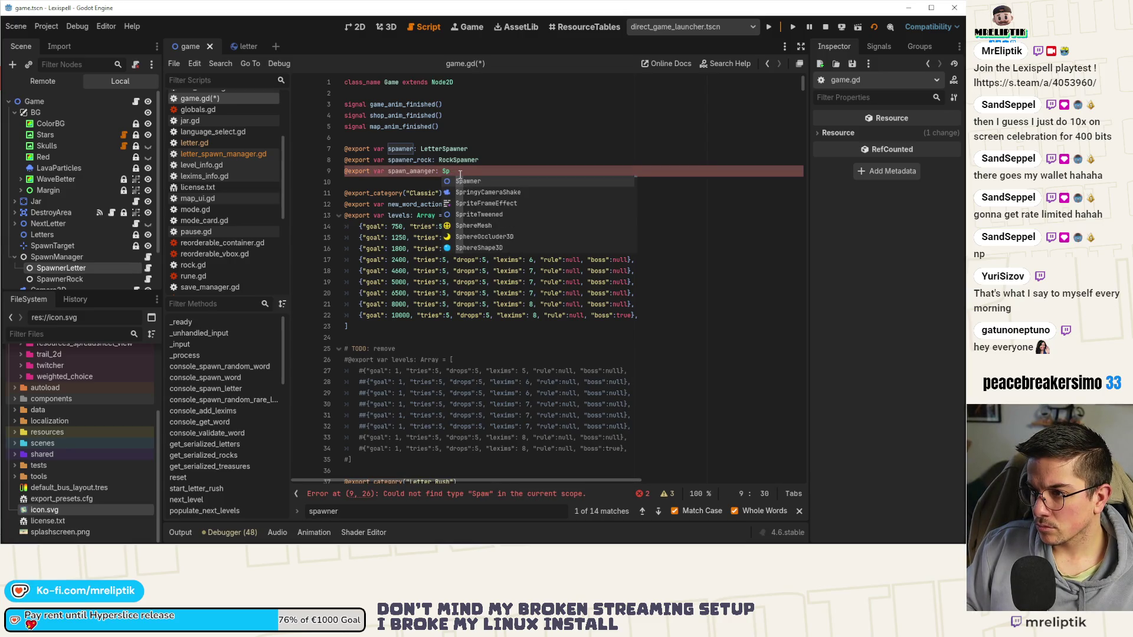
type("a")
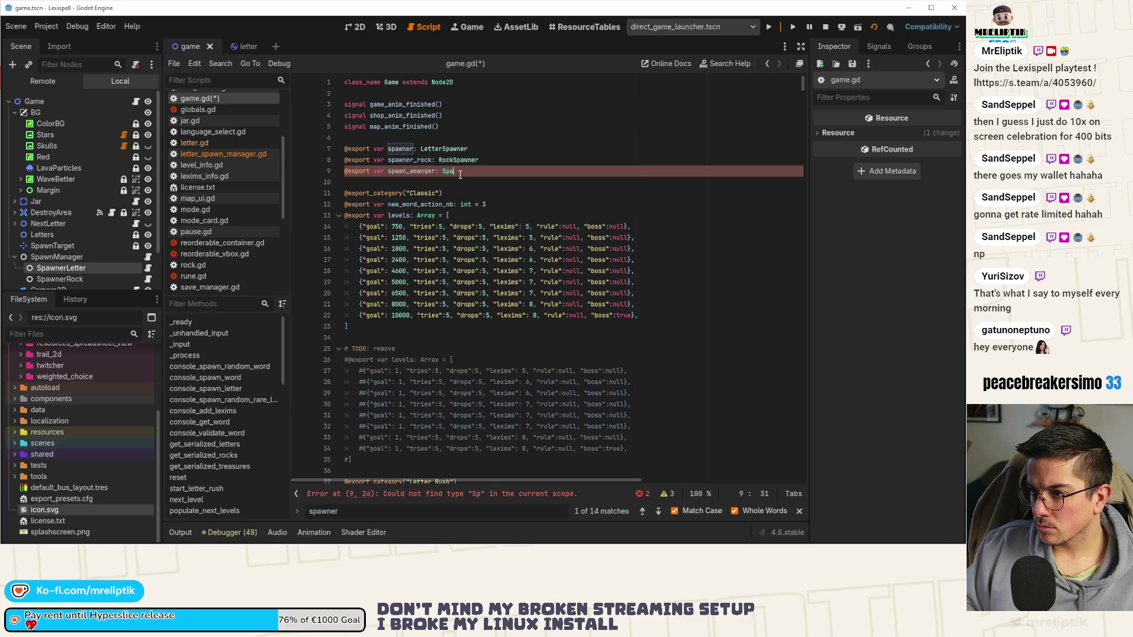
type("wn")
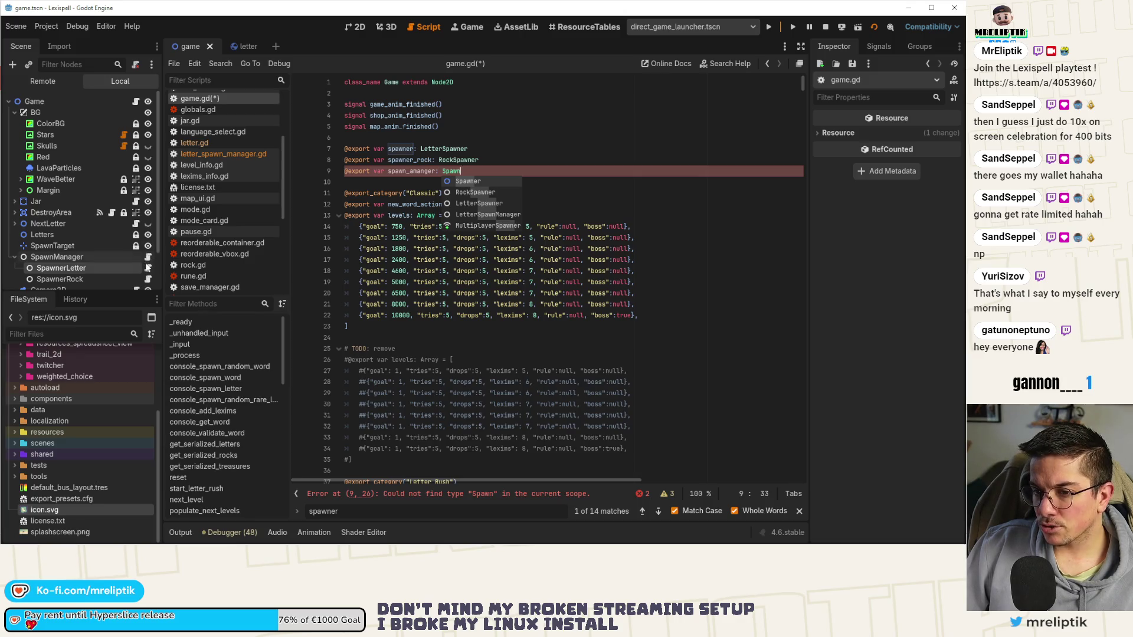
left_click(148, 258)
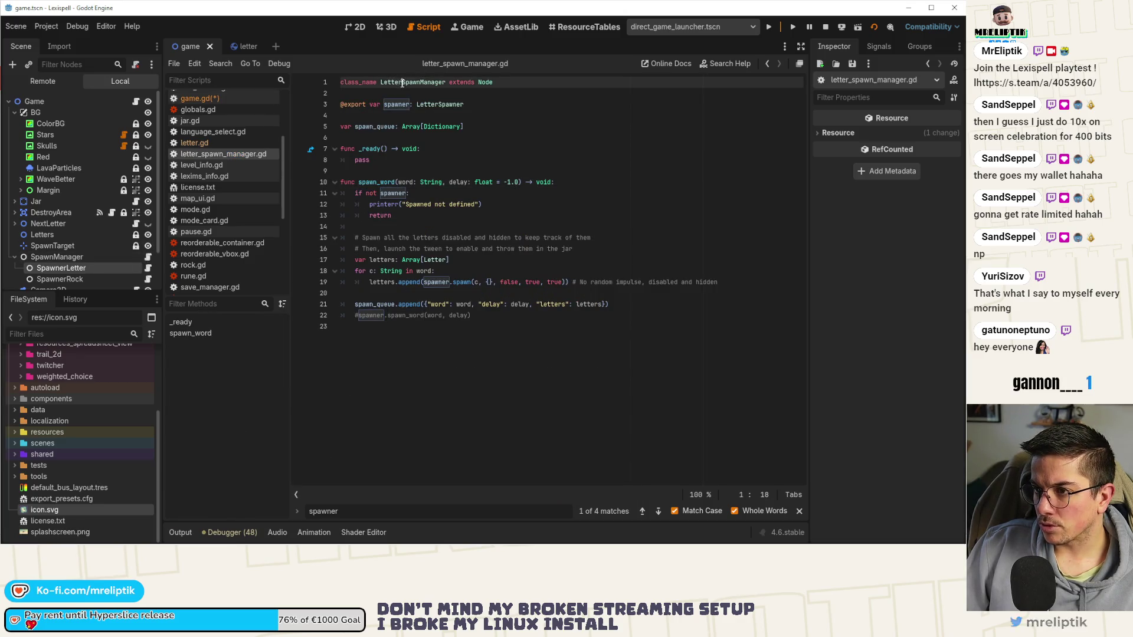
- Rename the class to SpawnManager, type the new export as SpawnManager, and move it to line 7
key("BackSpace")
key("BackSpace")
key("BackSpace")
key("ctrl+s")
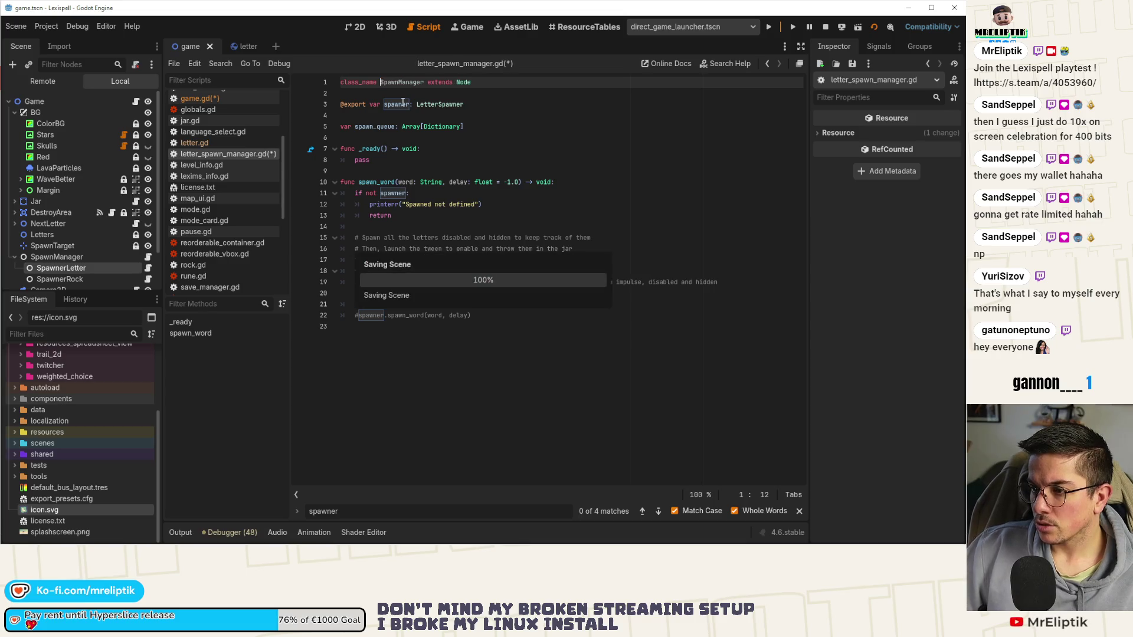
key("ctrl+F1")
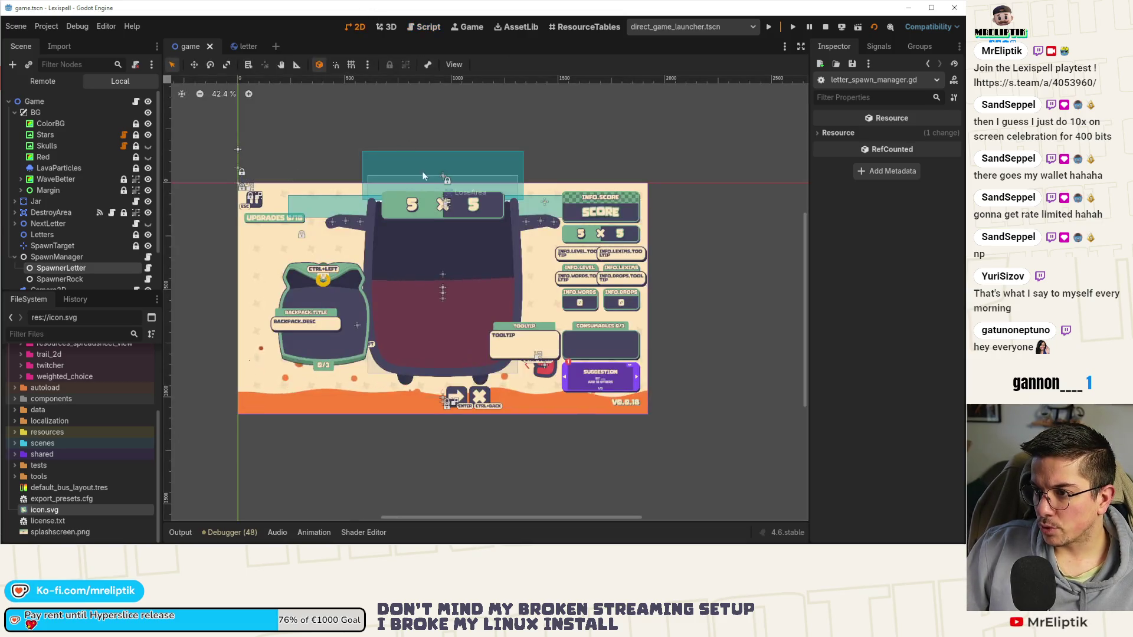
key("ctrl+F3")
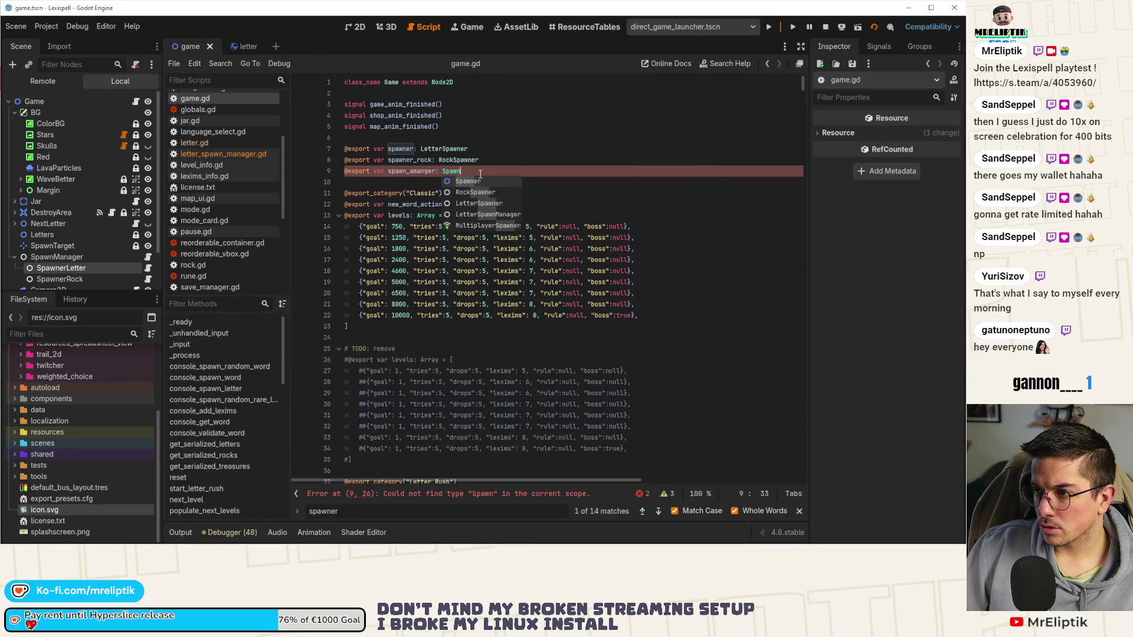
type("Manager")
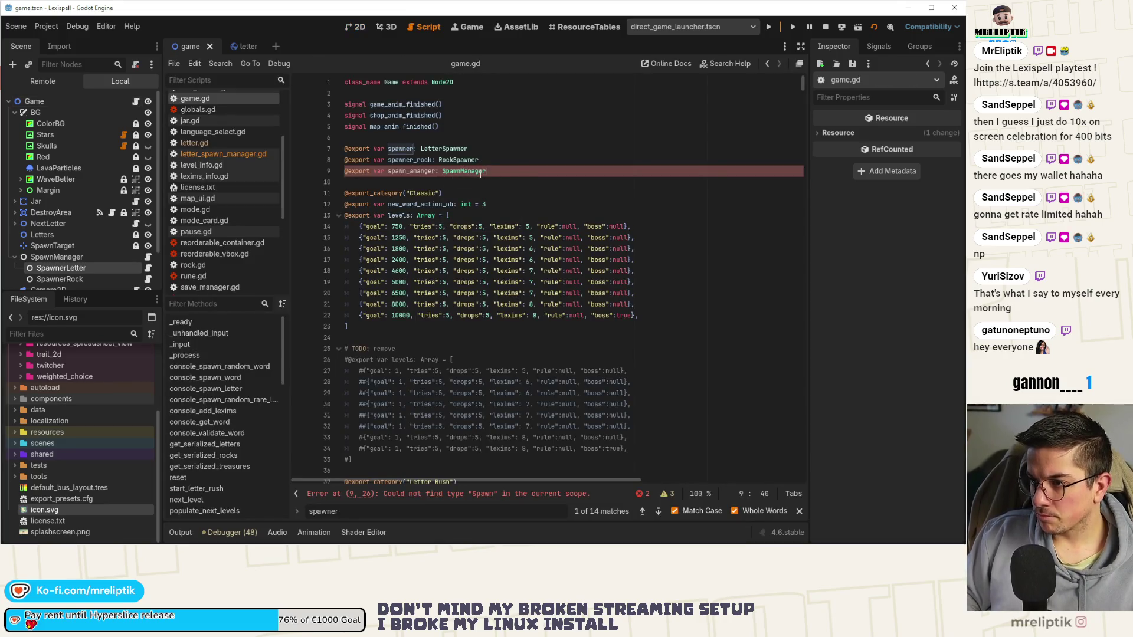
key("alt+Up")
key("alt+Up")
key("ctrl+s")
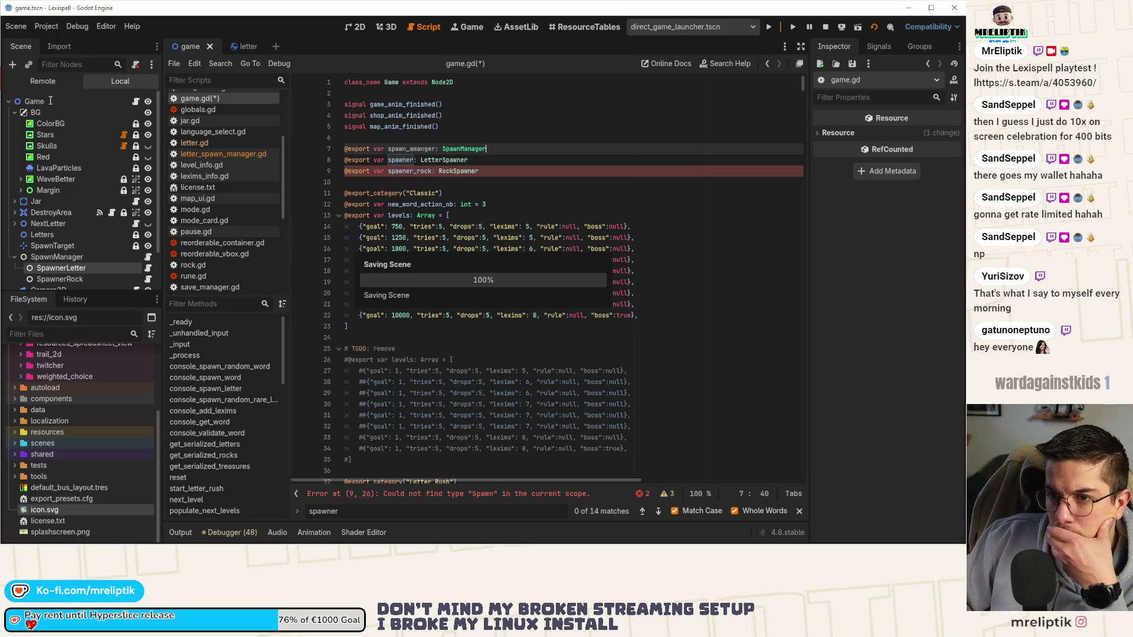
- Fix the spawn_manager typo, test-run the game, and assign SpawnManager to Game's Spawn Manager property
left_click(48, 100)
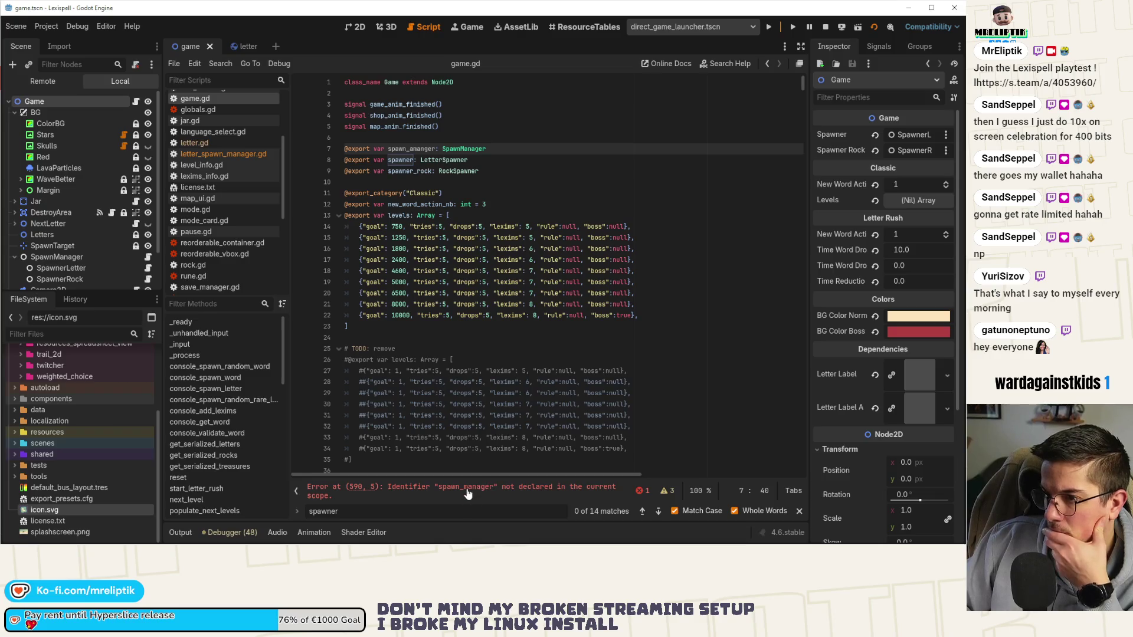
key("BackSpace")
type("mana")
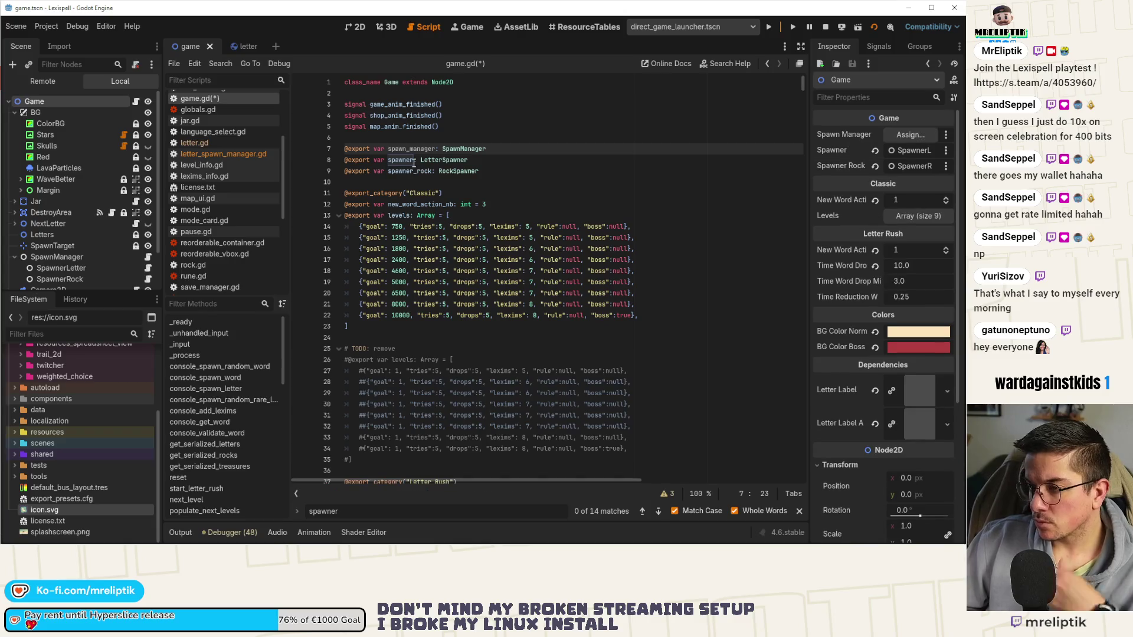
key("ctrl+s")
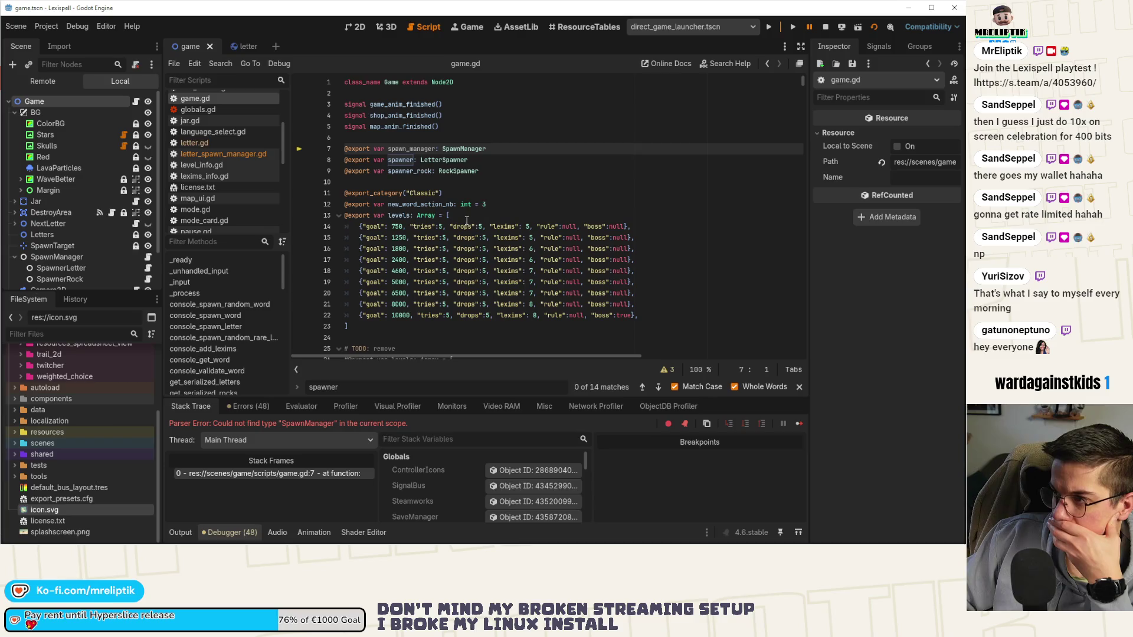
left_click(824, 26)
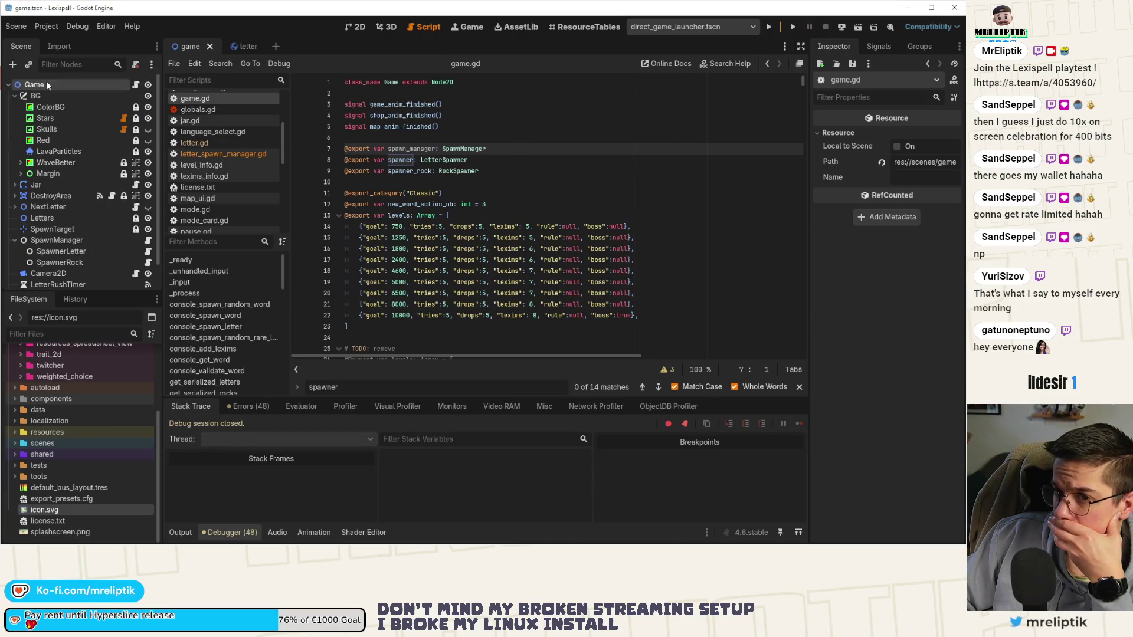
left_click(927, 135)
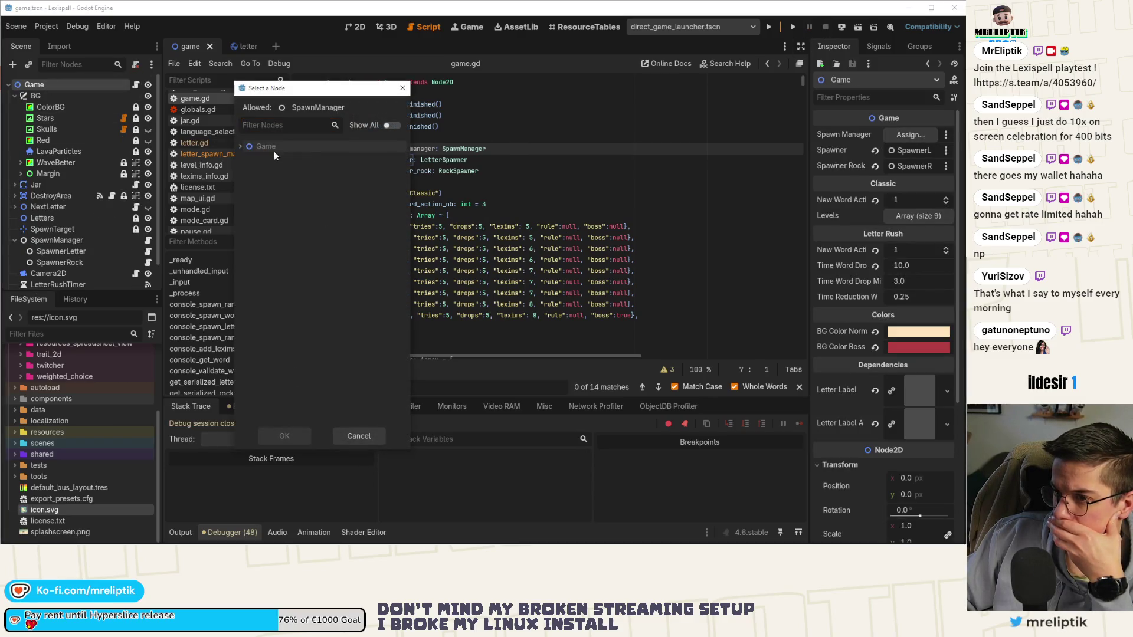
double_click(278, 155)
left_click(501, 171)
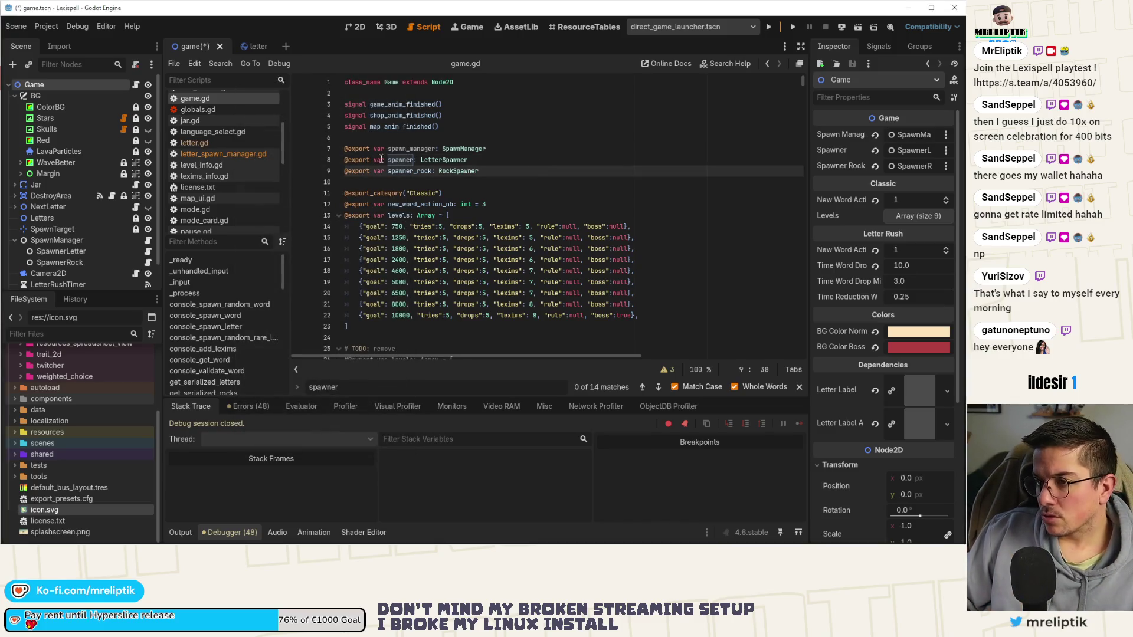
key("ctrl+s")
- Run the game, start Chapter 1, and expand the live Game node in the Remote tree
key("F5")
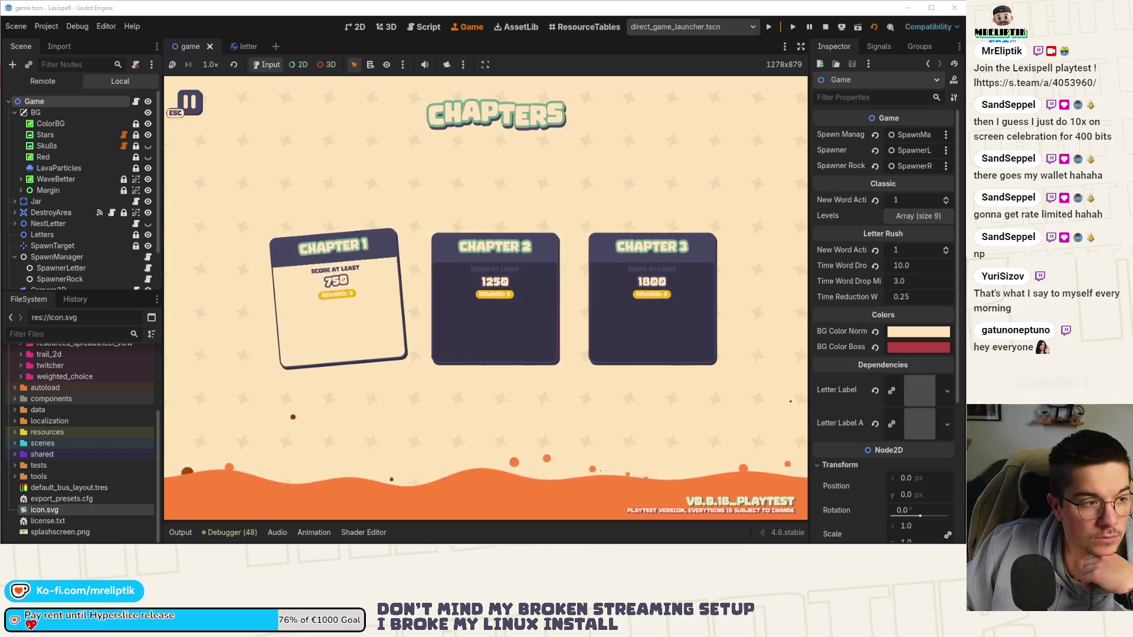
left_click(316, 311)
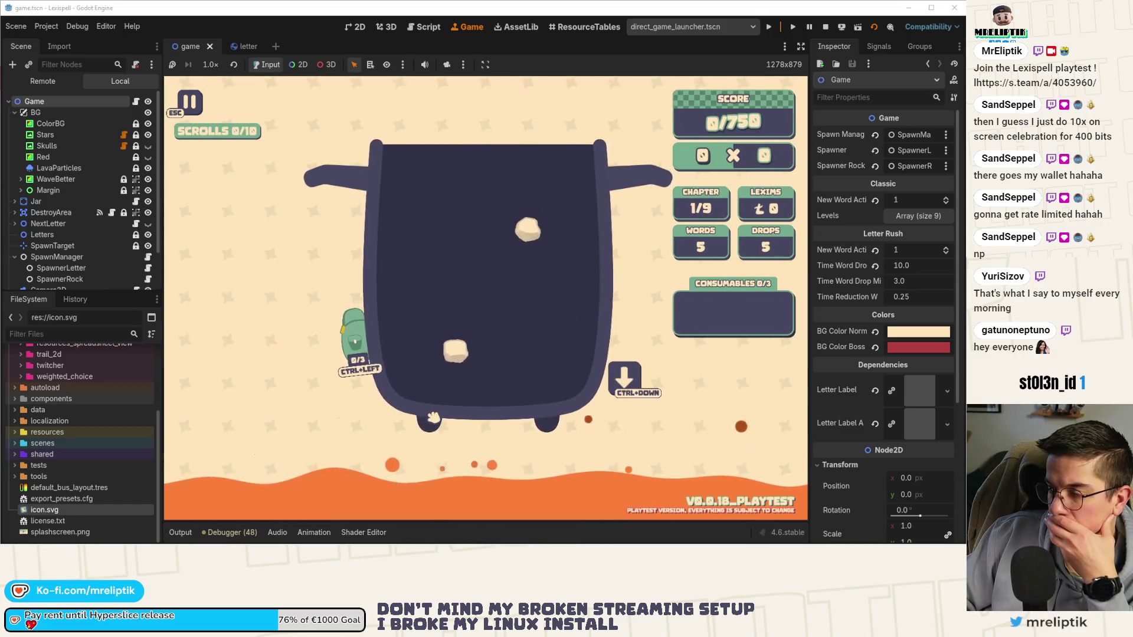
left_click(43, 80)
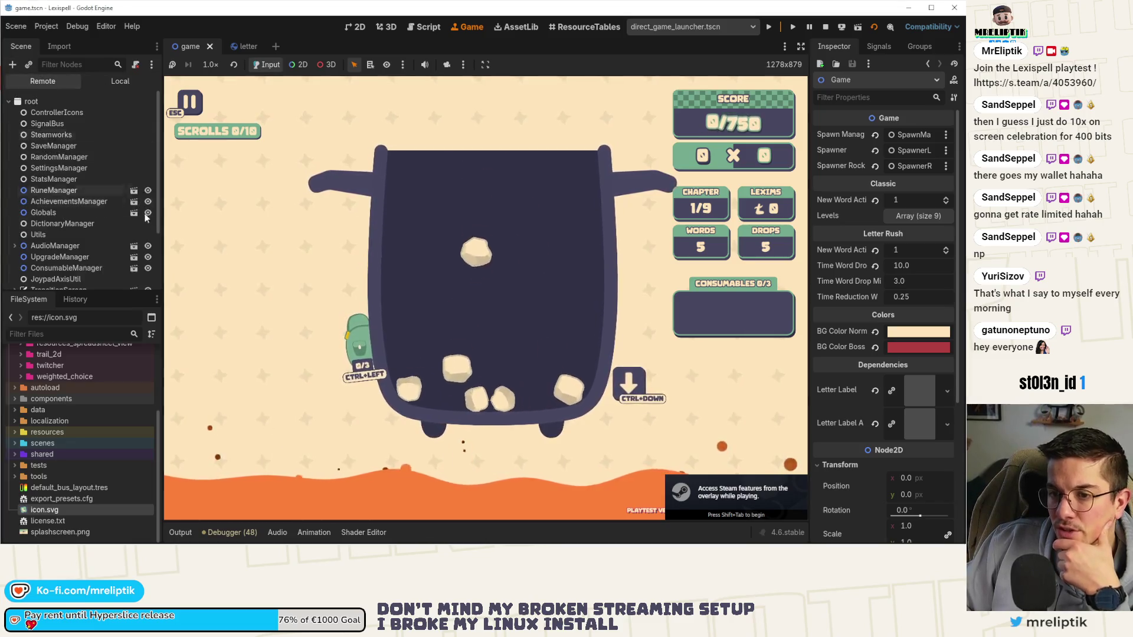
scroll(118, 224, "down", 3)
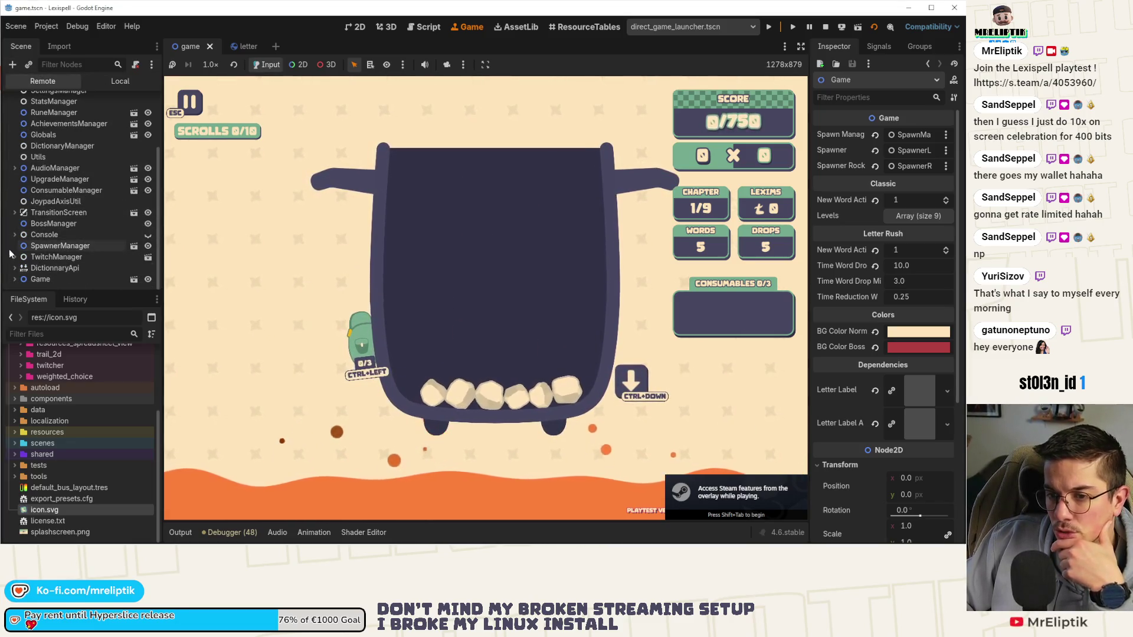
left_click(15, 279)
scroll(39, 236, "down", 6)
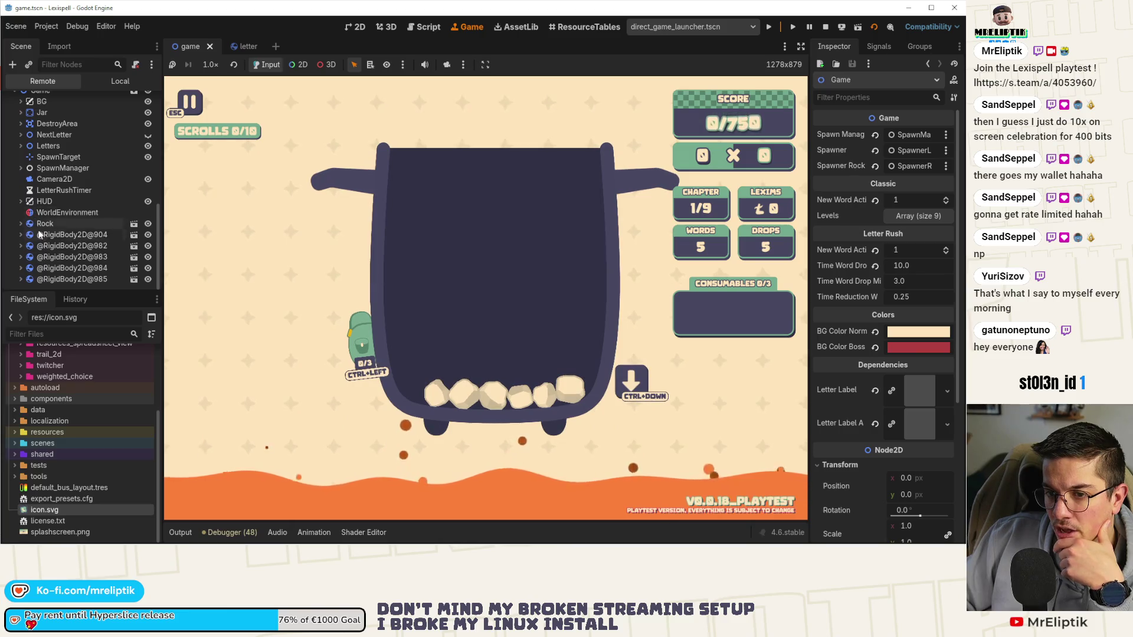
scroll(29, 213, "up", 2)
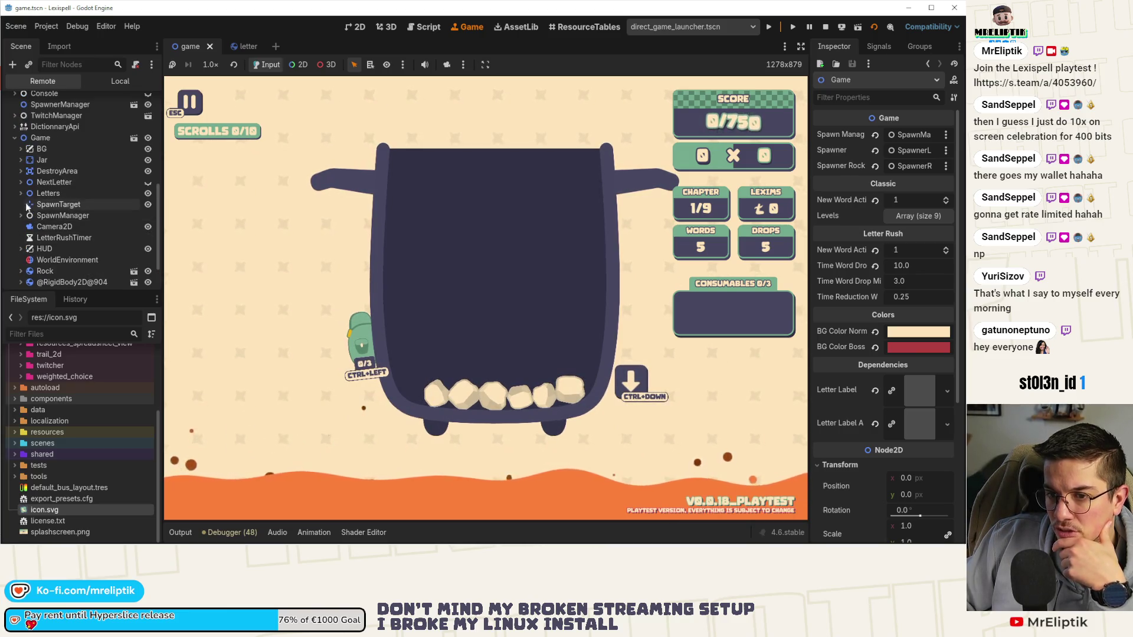
- Expand Letters, inspect a live Letter's properties and collision shape, then stop the game
left_click(21, 193)
left_click(61, 203)
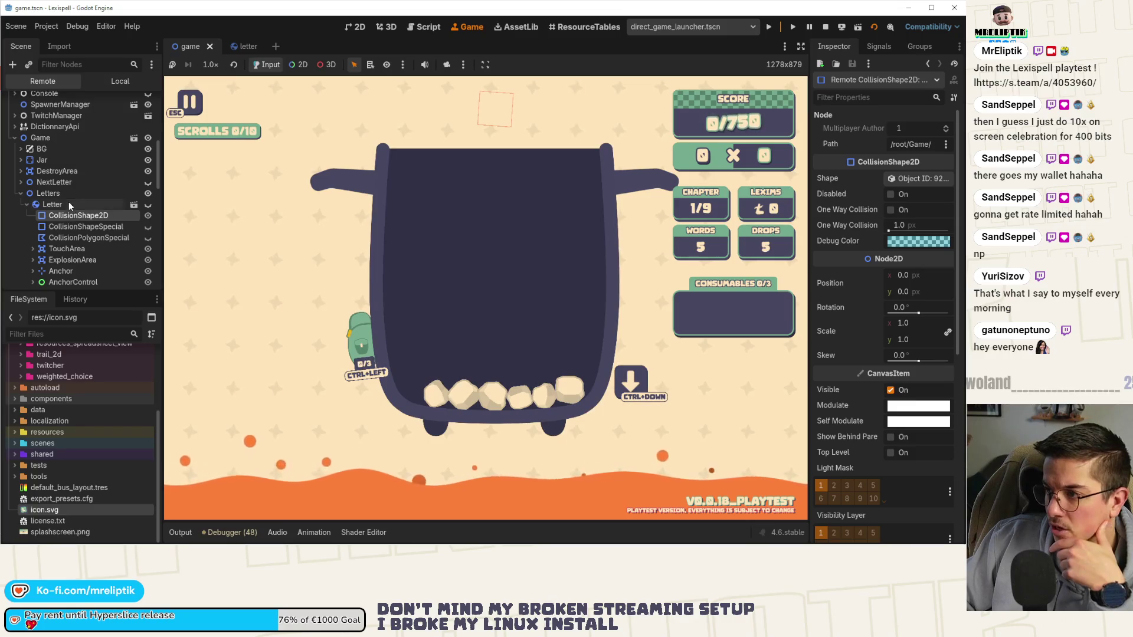
left_click(69, 202)
left_click(68, 214)
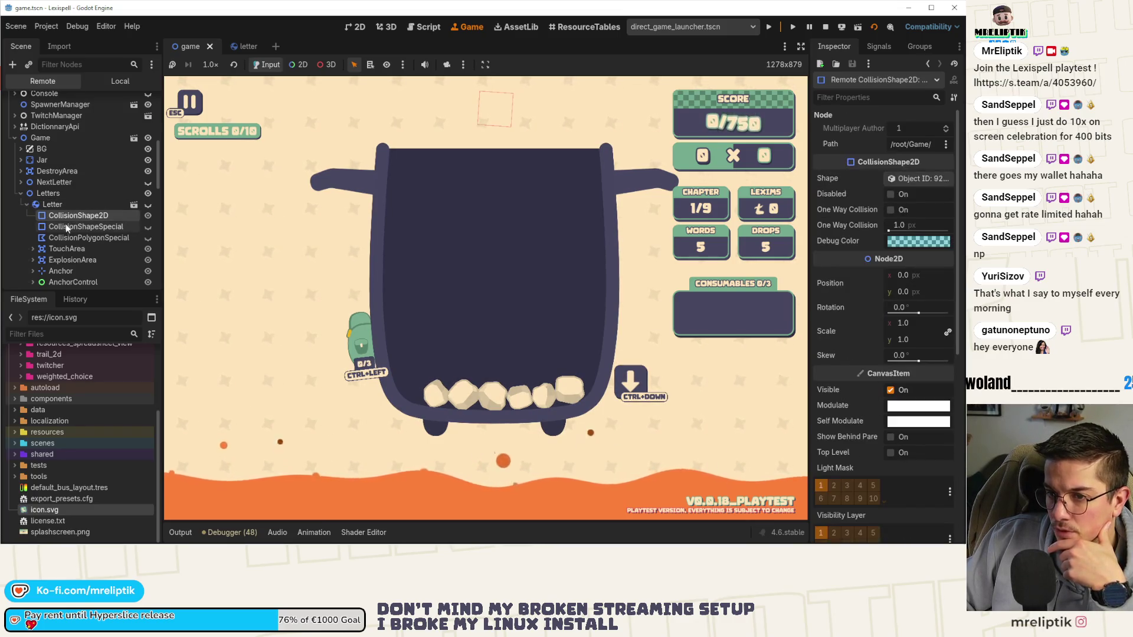
left_click(66, 204)
left_click(27, 204)
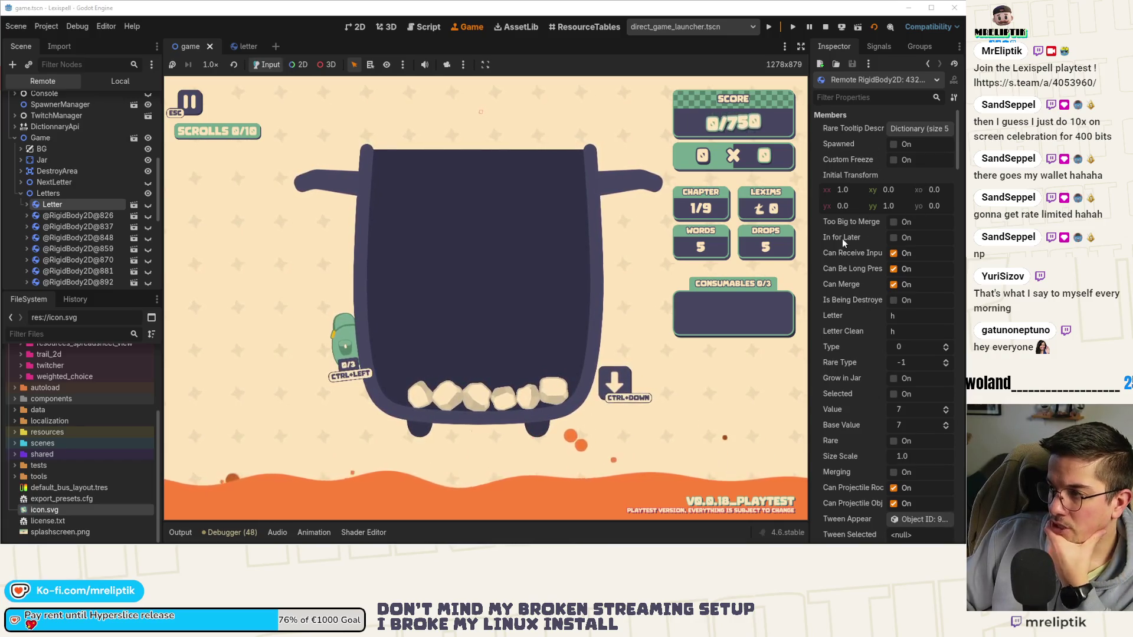
scroll(844, 241, "down", 5)
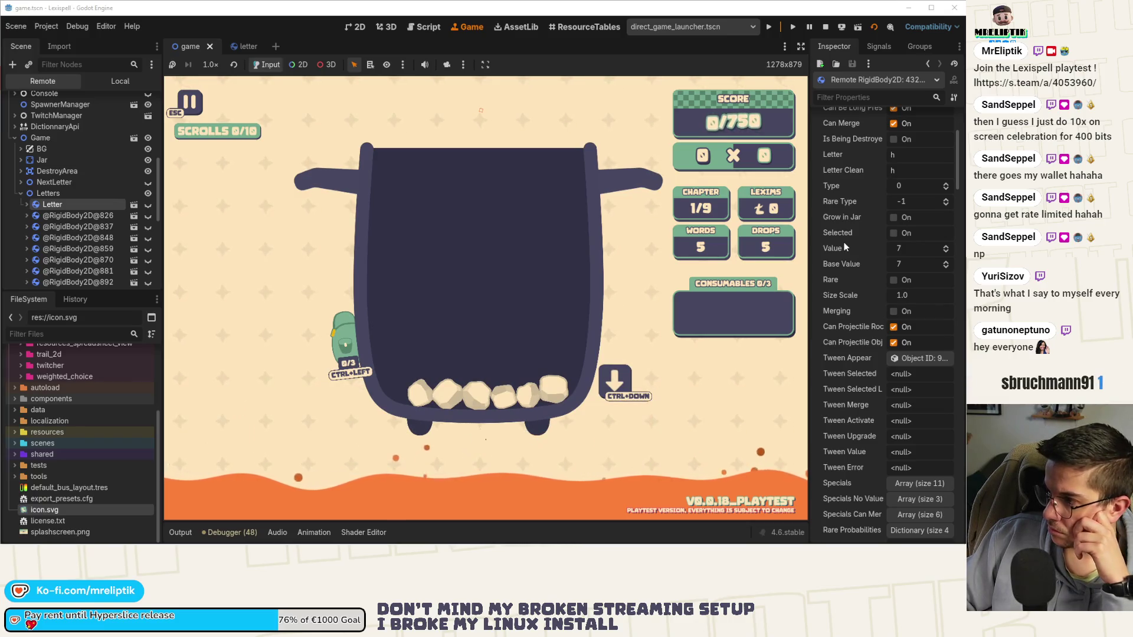
left_click(825, 28)
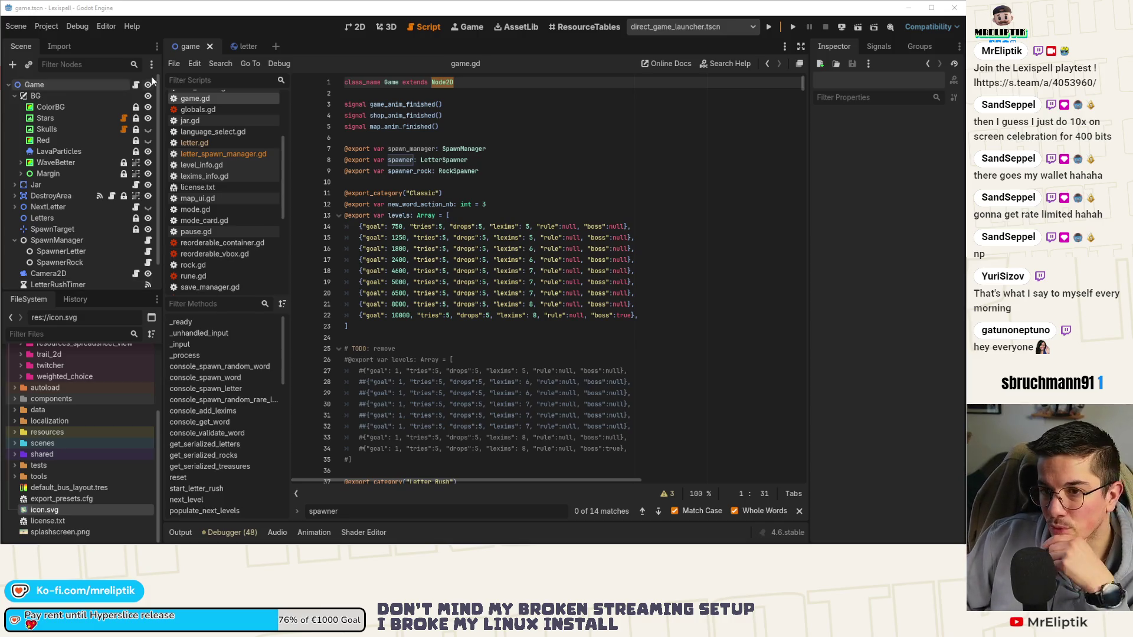
- In letter_spawn_manager.gd, add a spawner.spawn_letters() call above the commented spawn_word line and save
scroll(141, 218, "down", 1)
left_click(148, 212)
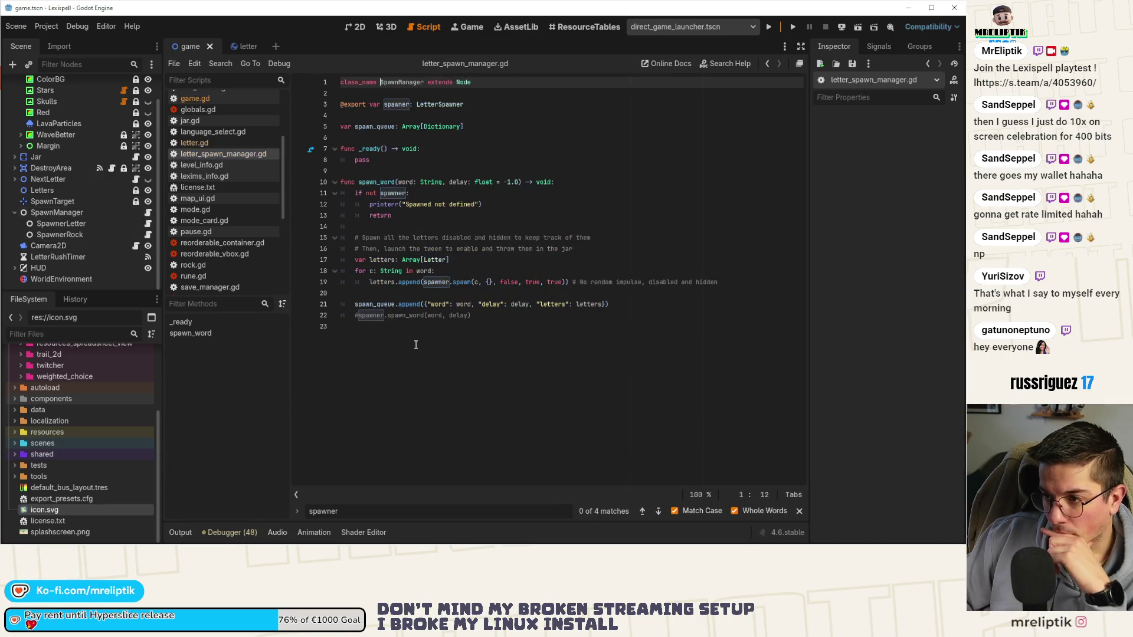
double_click(386, 315)
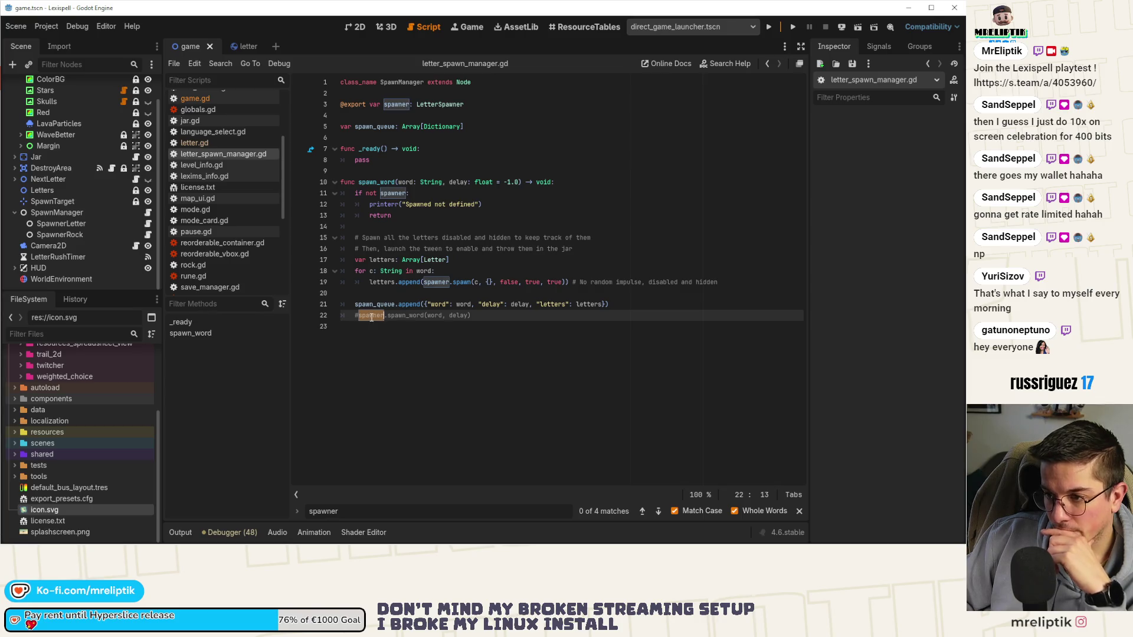
key("ctrl+shift+Return")
type("s")
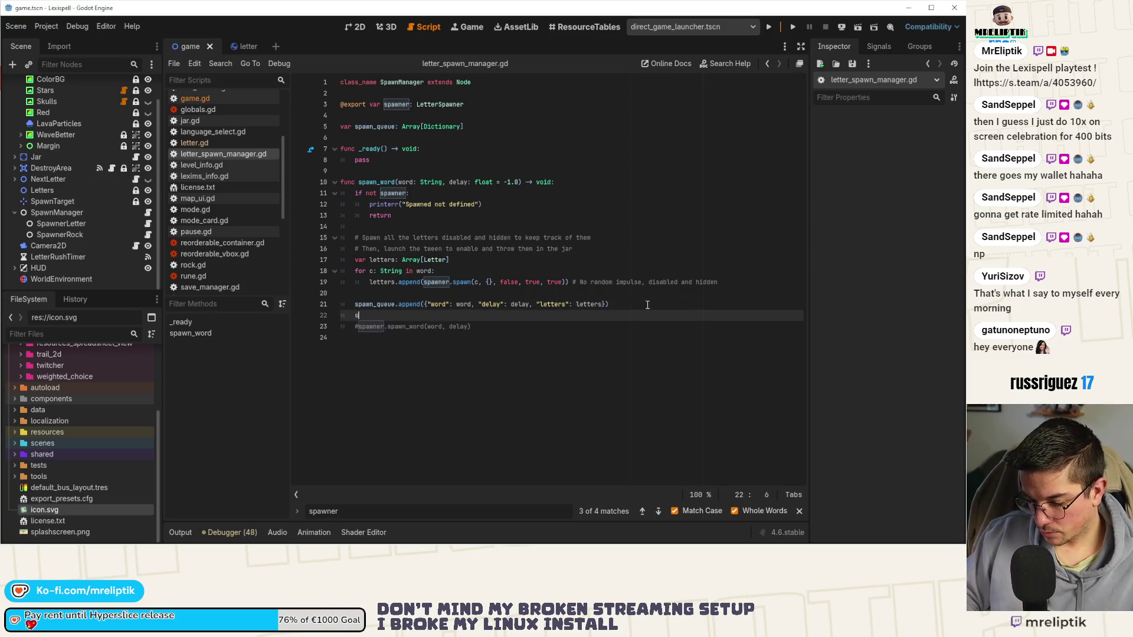
type("pawn")
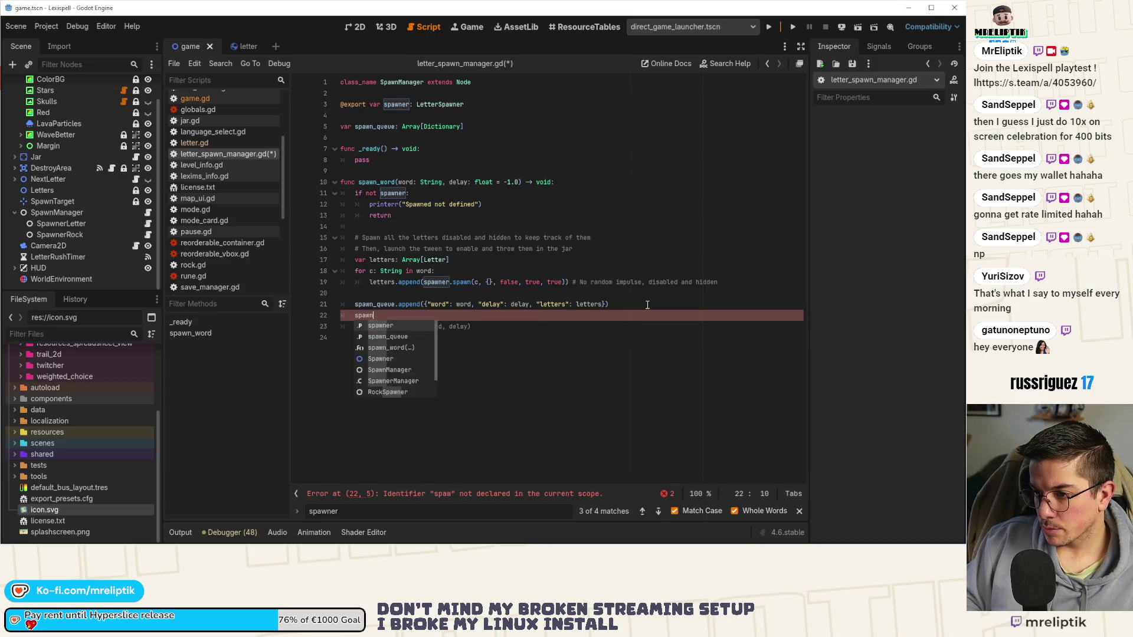
type("er.spawn")
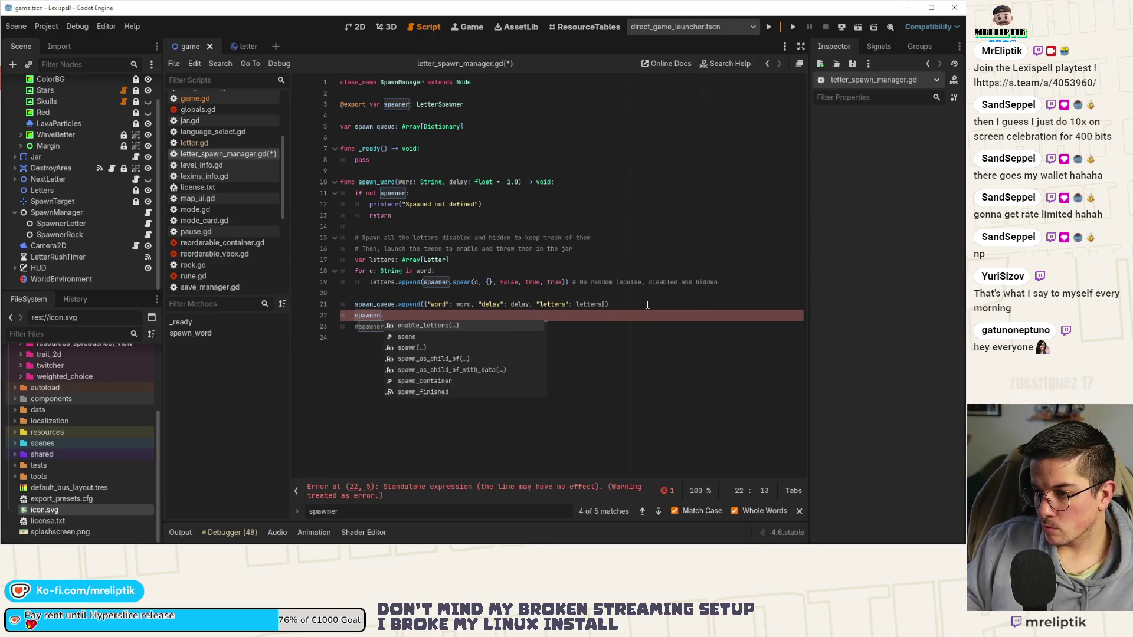
type("_letter")
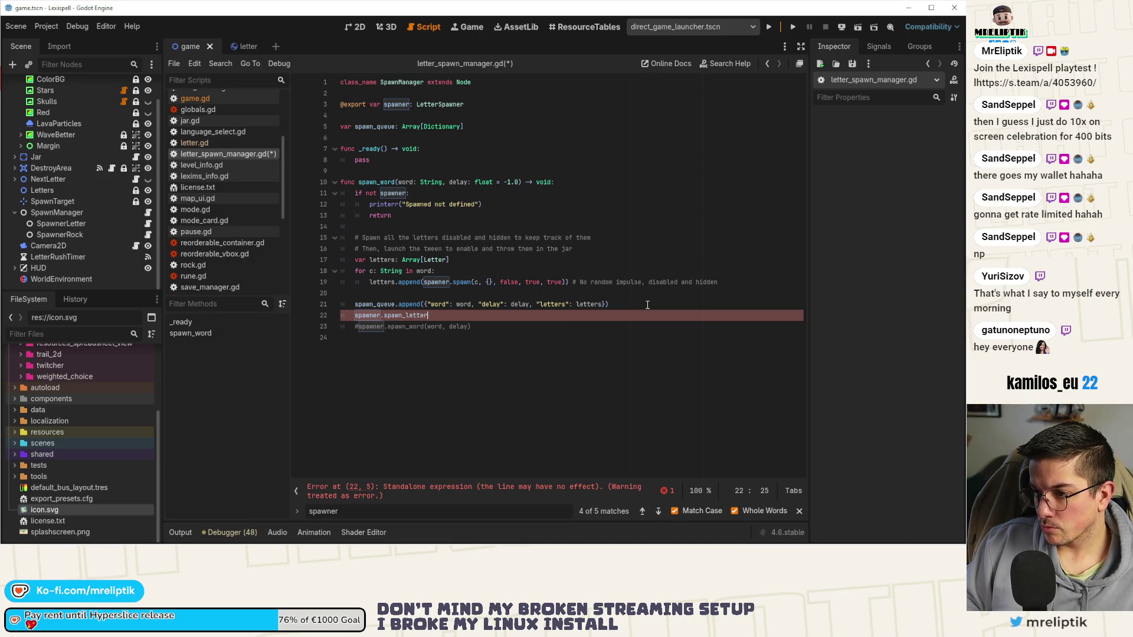
type("s(")
key("ctrl+s")
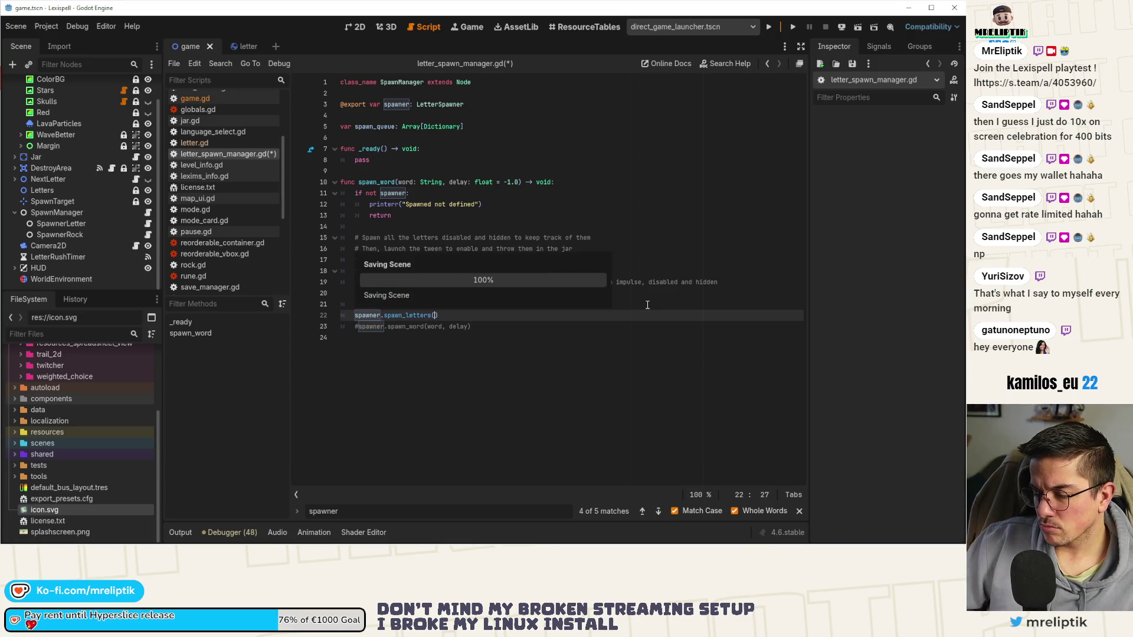
- Replace the spawn_letters call on line 22 with enable_letters and save the manager script
left_click(432, 104, "ctrl")
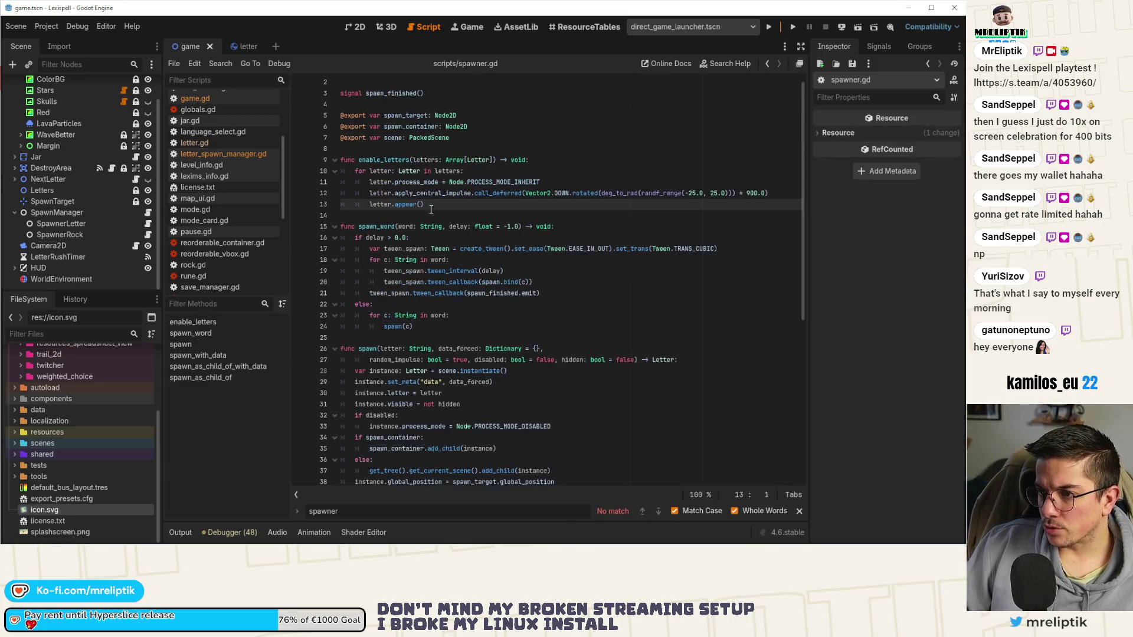
double_click(384, 161)
key("ctrl+c")
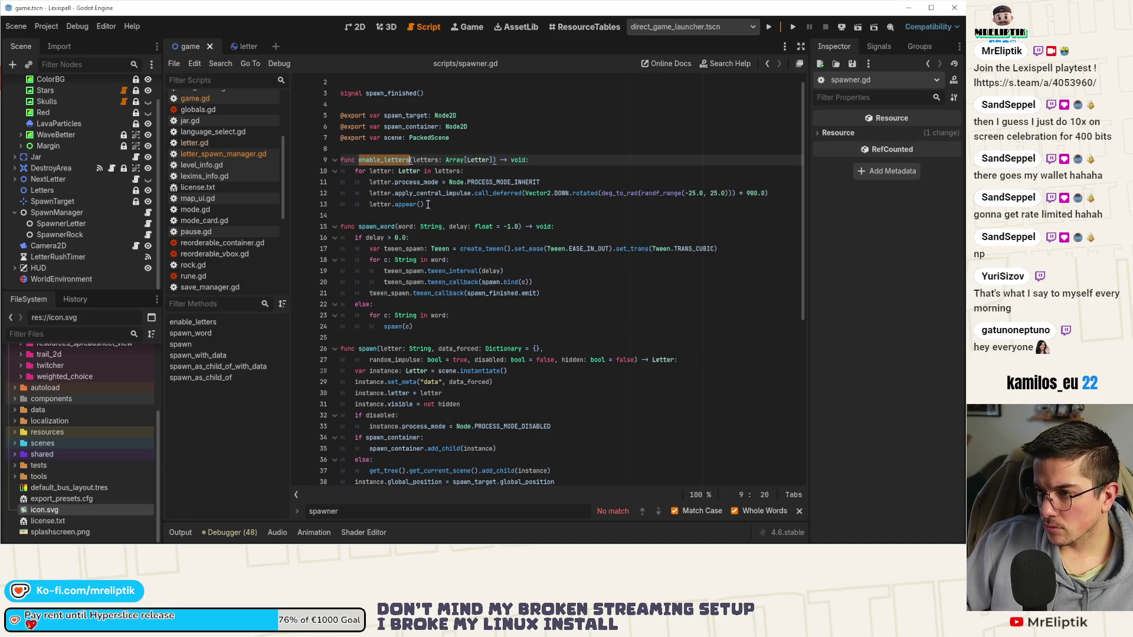
mouse_move(431, 227)
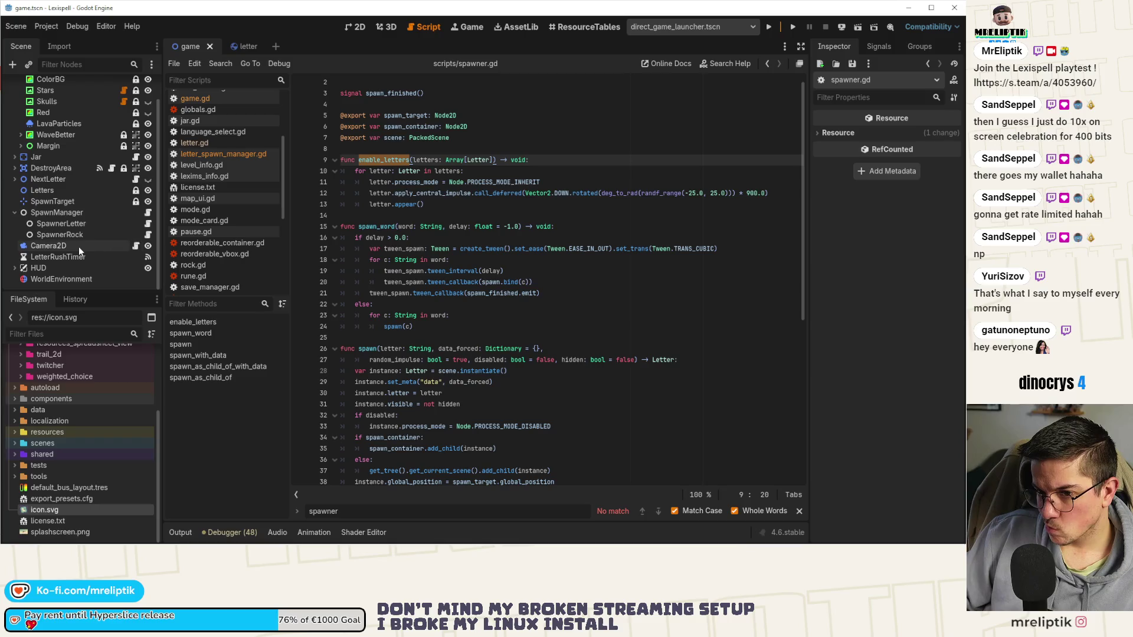
left_click(147, 213)
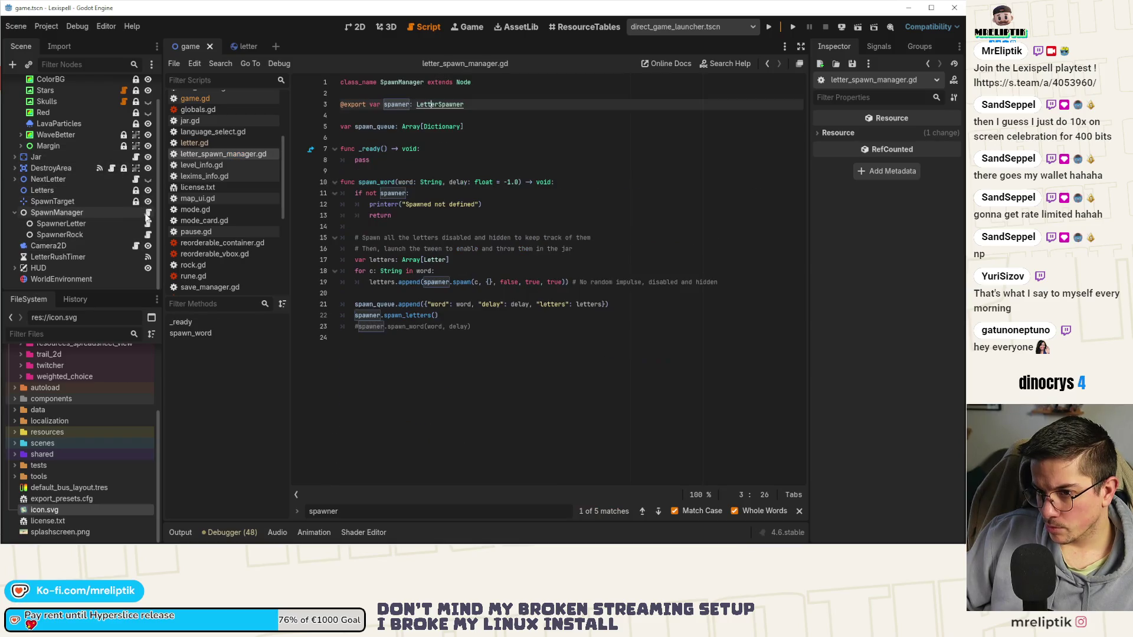
double_click(400, 315)
key("ctrl+v")
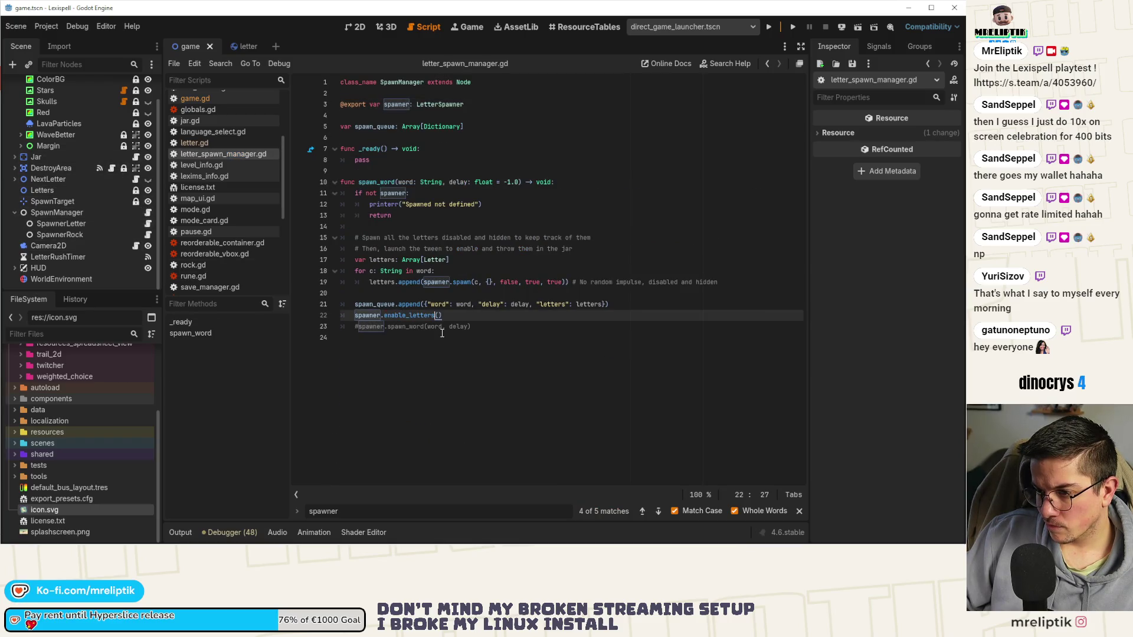
key("ctrl+s")
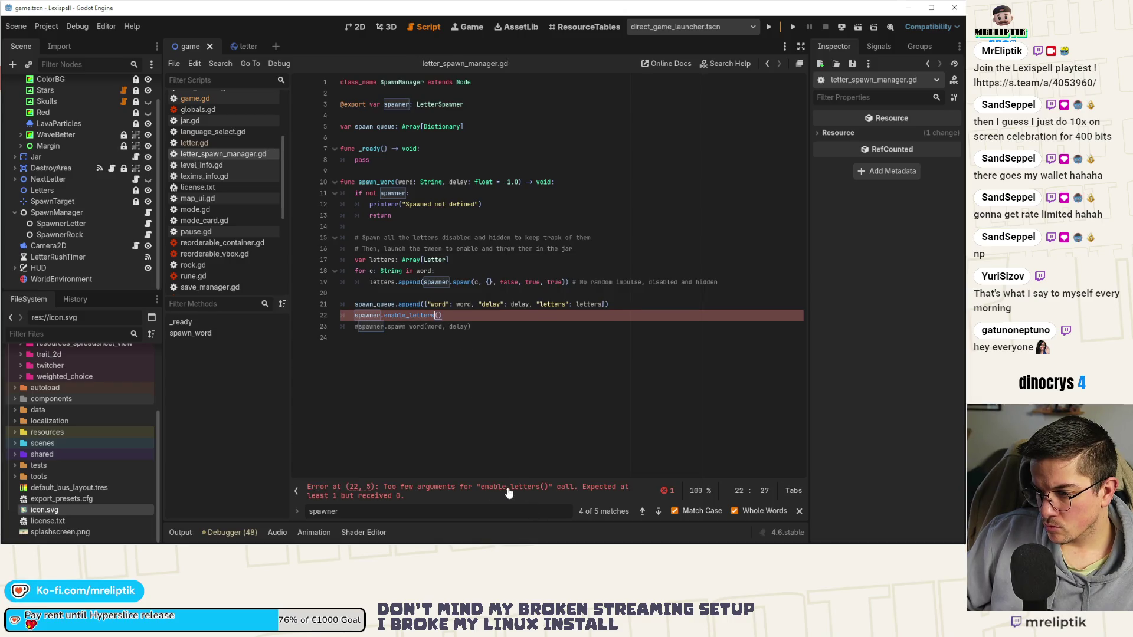
- Give enable_letters in spawner.gd a 'delay: float = -1.0' parameter and save
left_click(404, 316, "ctrl")
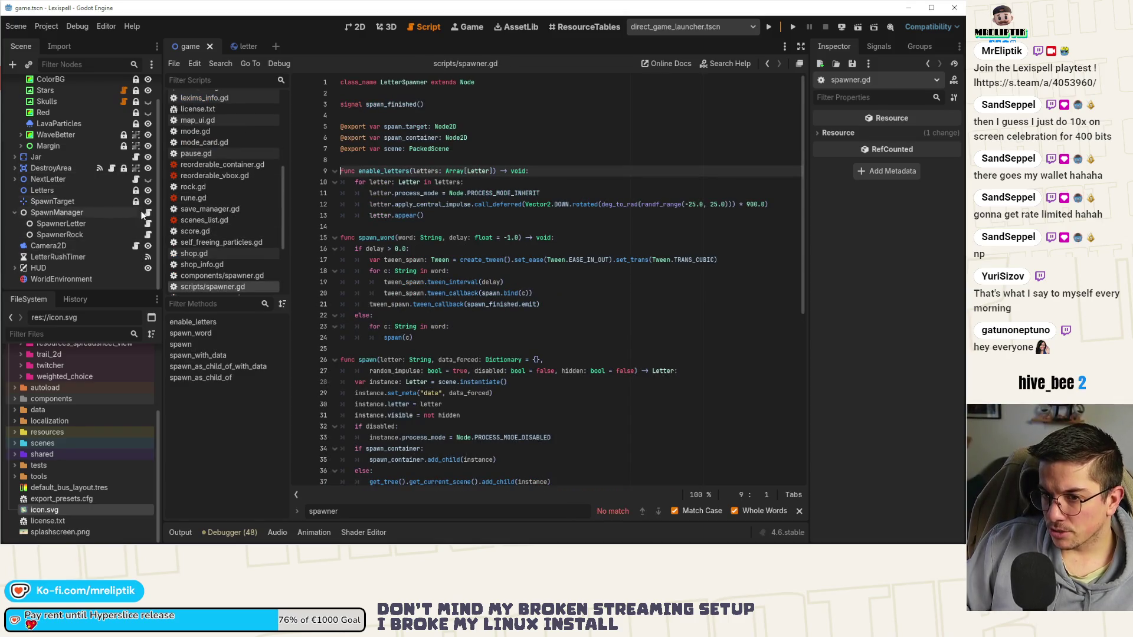
left_click(494, 171)
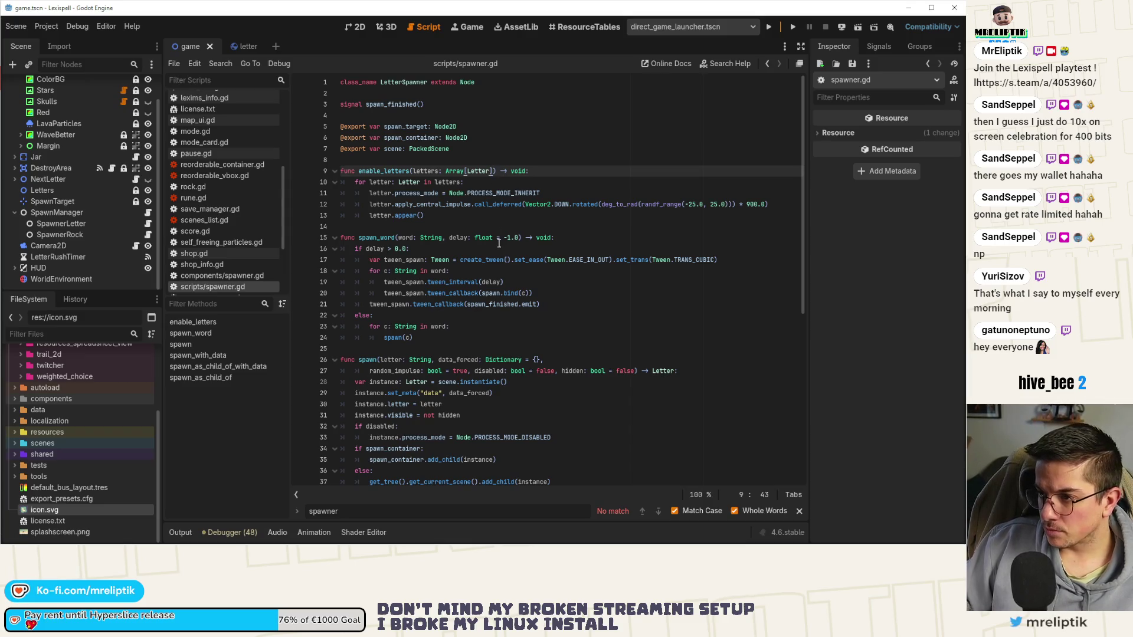
type(", delay: float = ")
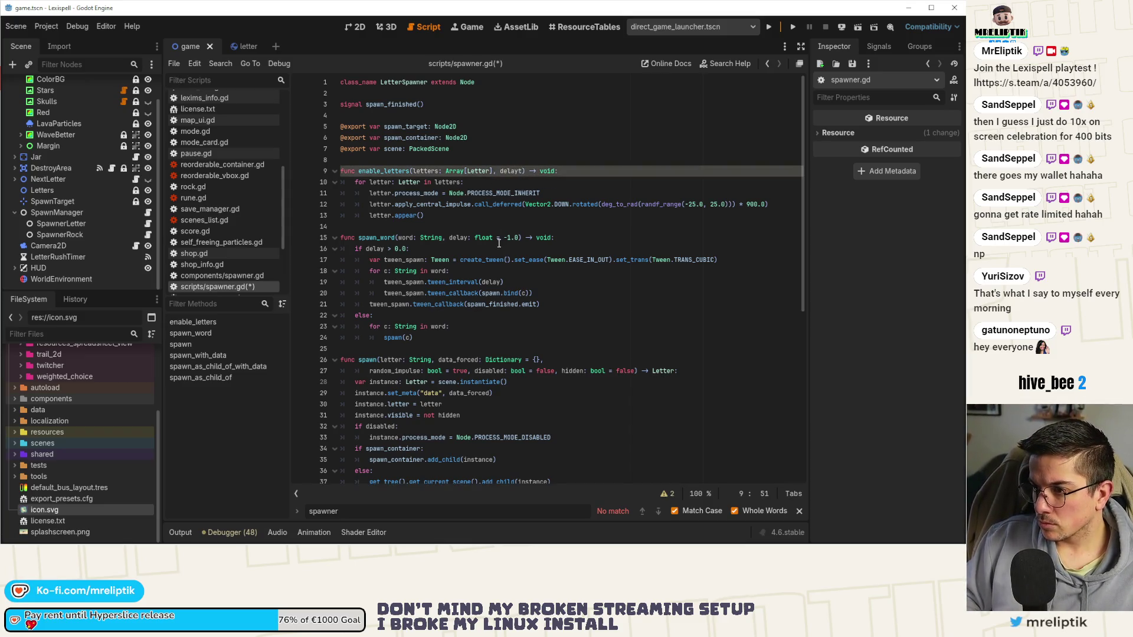
type("-1.0")
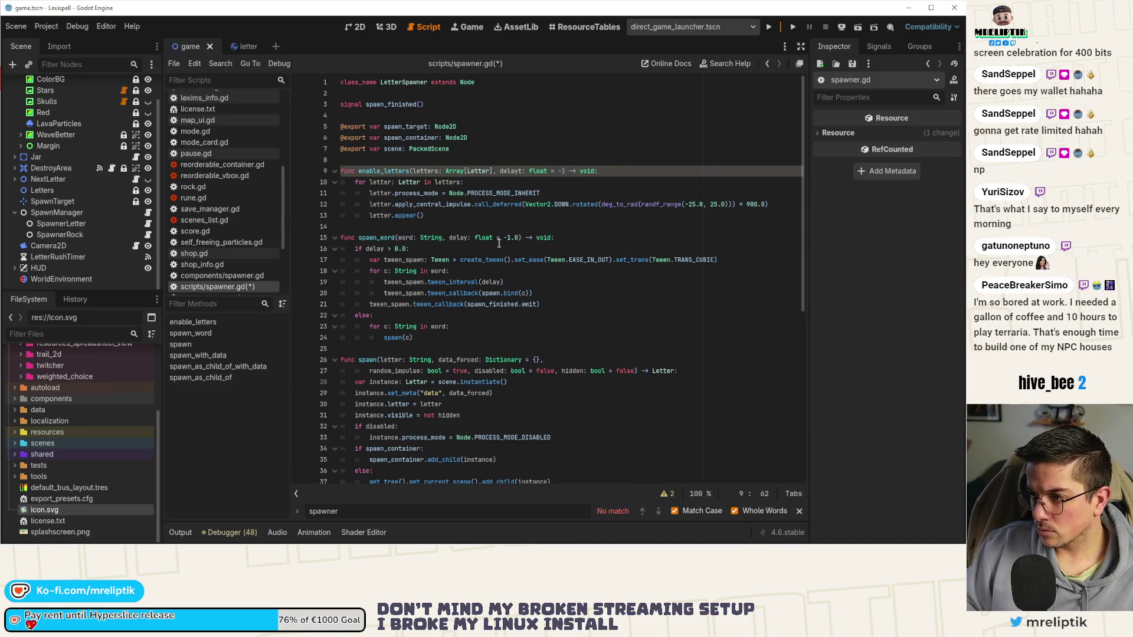
key("ctrl+s")
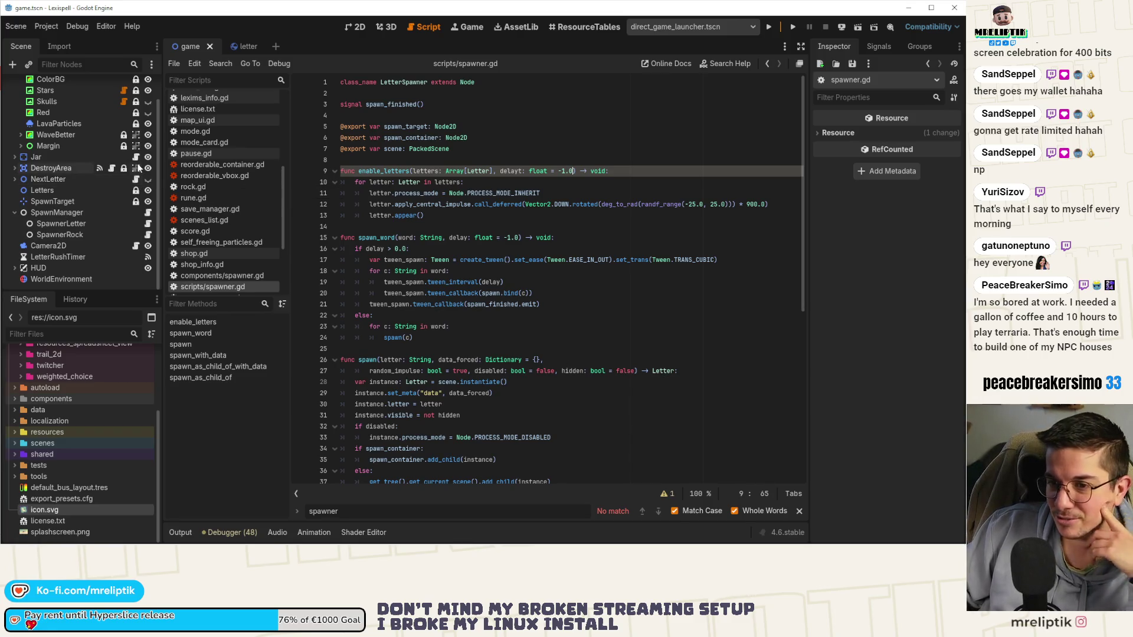
left_click(148, 212)
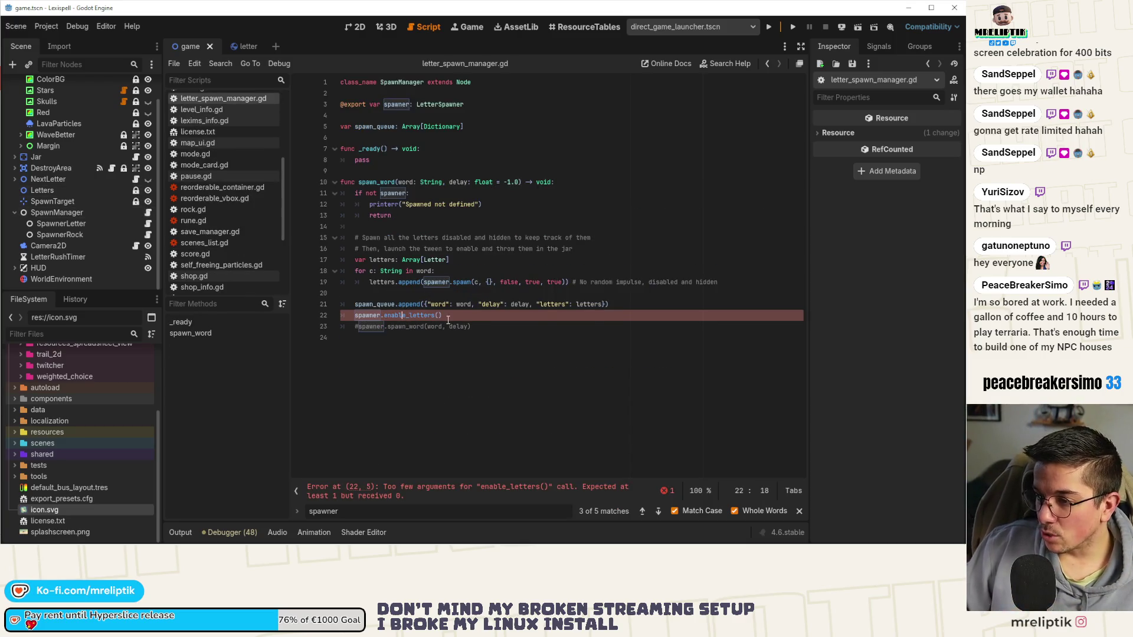
- Pass (letters, delay) to the spawner.enable_letters call and save
key("End")
key("BackSpace")
type("(")
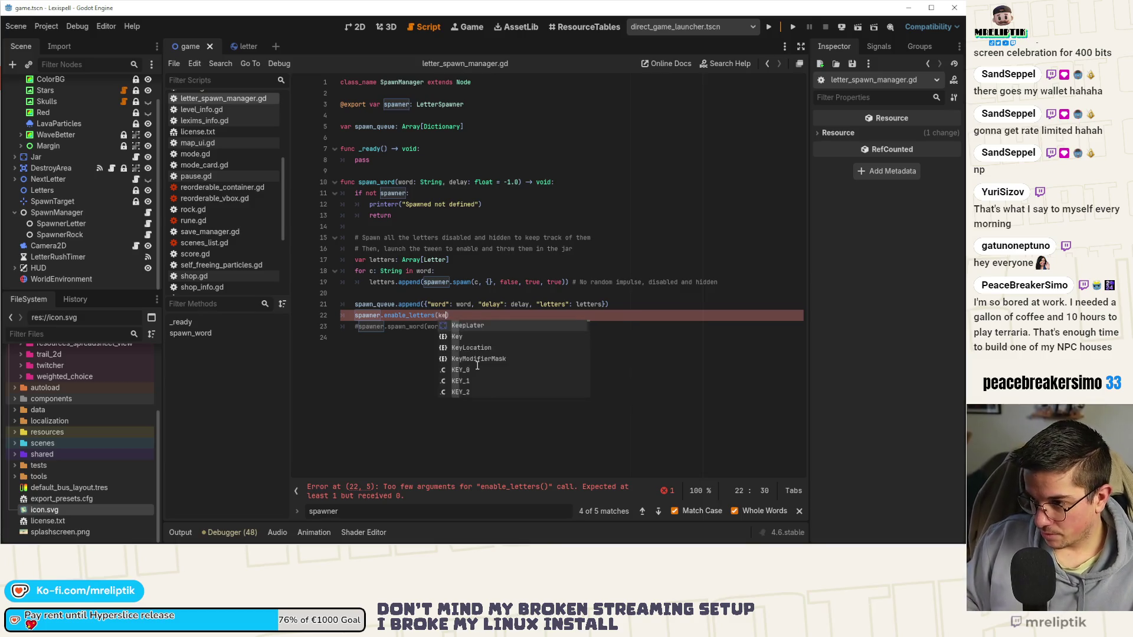
key("Escape")
type("letters, ")
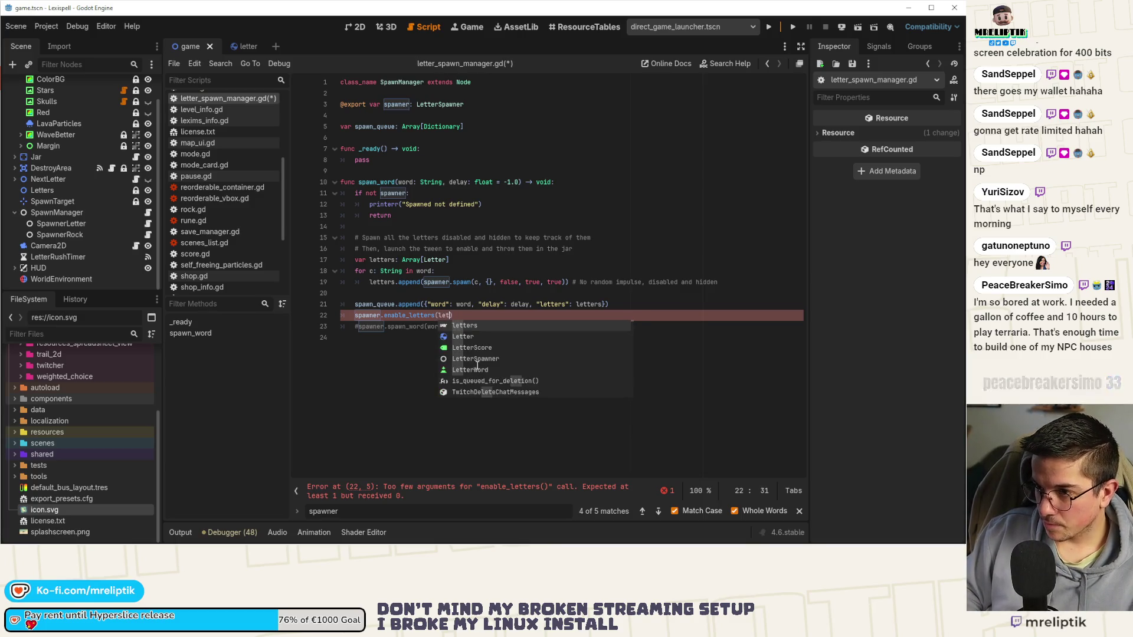
type("delay")
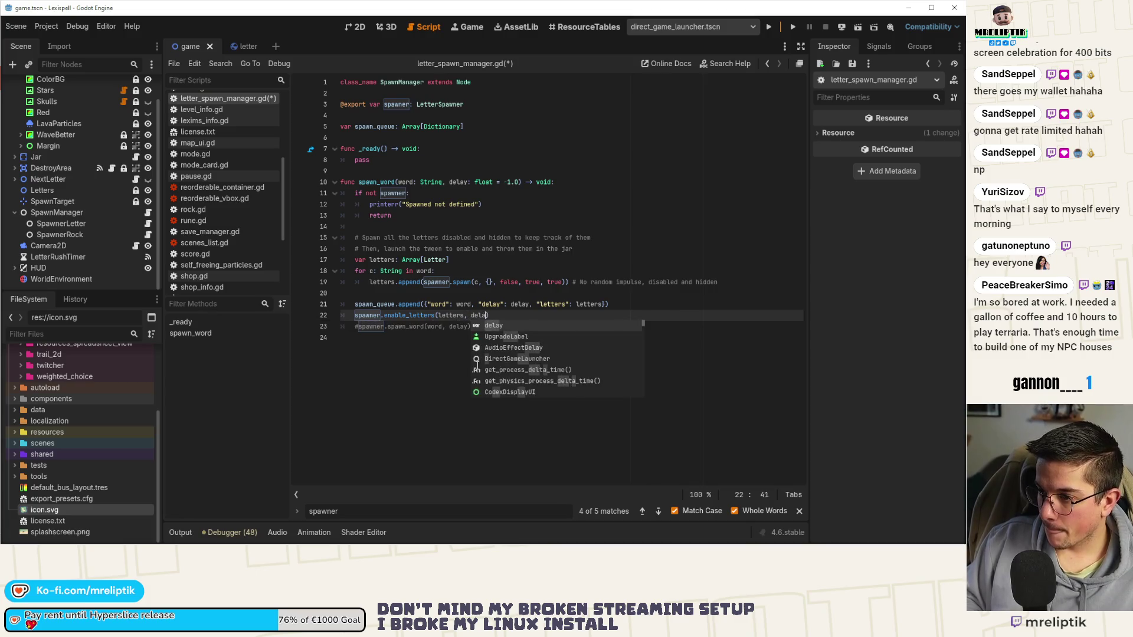
key("ctrl+s")
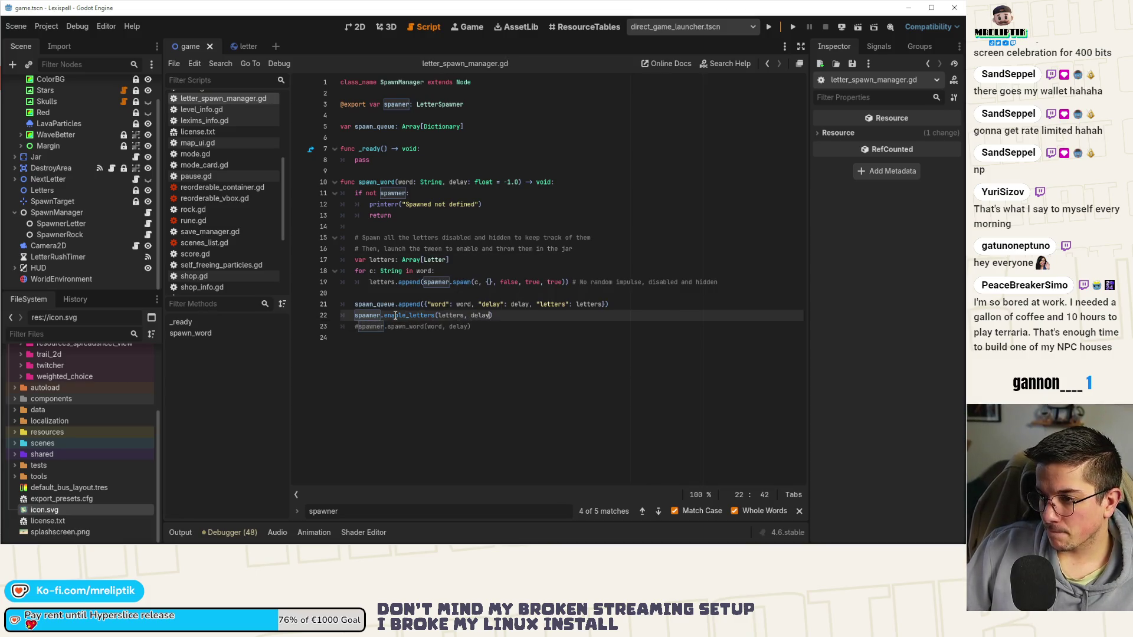
- Paste spawn_word's delay-branching block into the body of enable_letters in spawner.gd
double_click(395, 315)
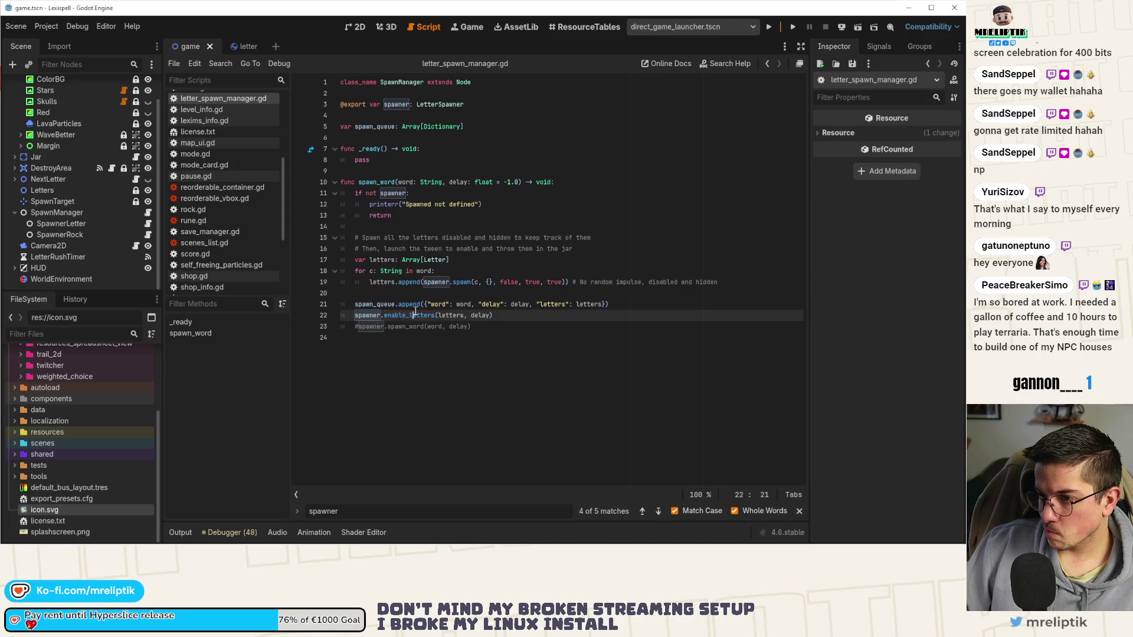
left_click(407, 316, "ctrl")
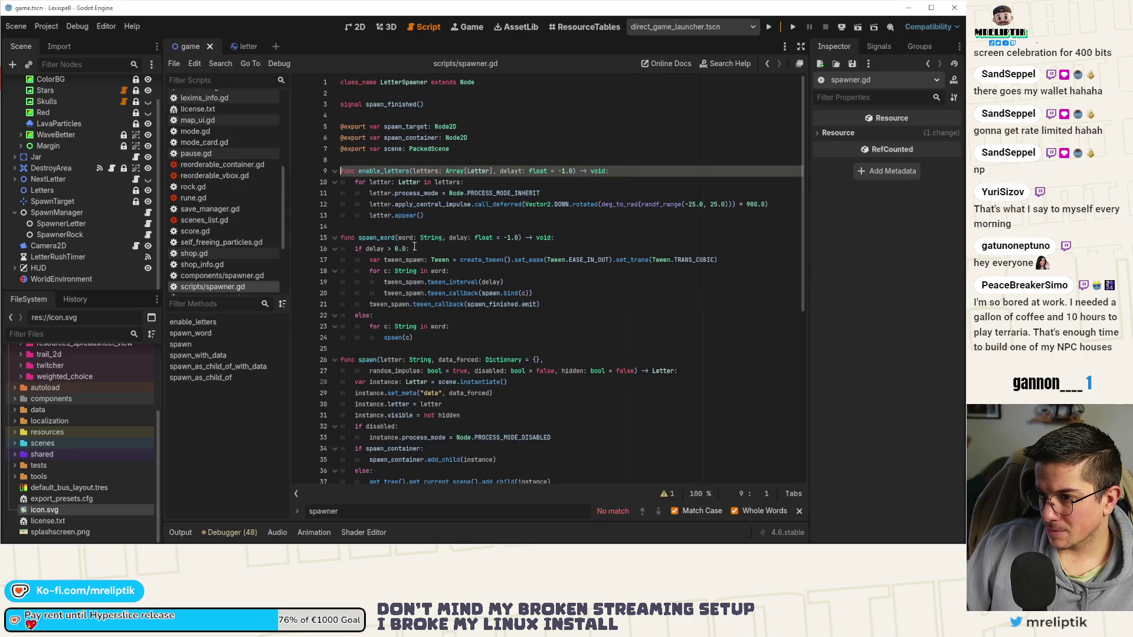
mouse_move(355, 251)
left_mouse_down()
mouse_move(437, 338)
mouse_move(458, 339)
left_mouse_up()
key("ctrl+c")
left_click(446, 216)
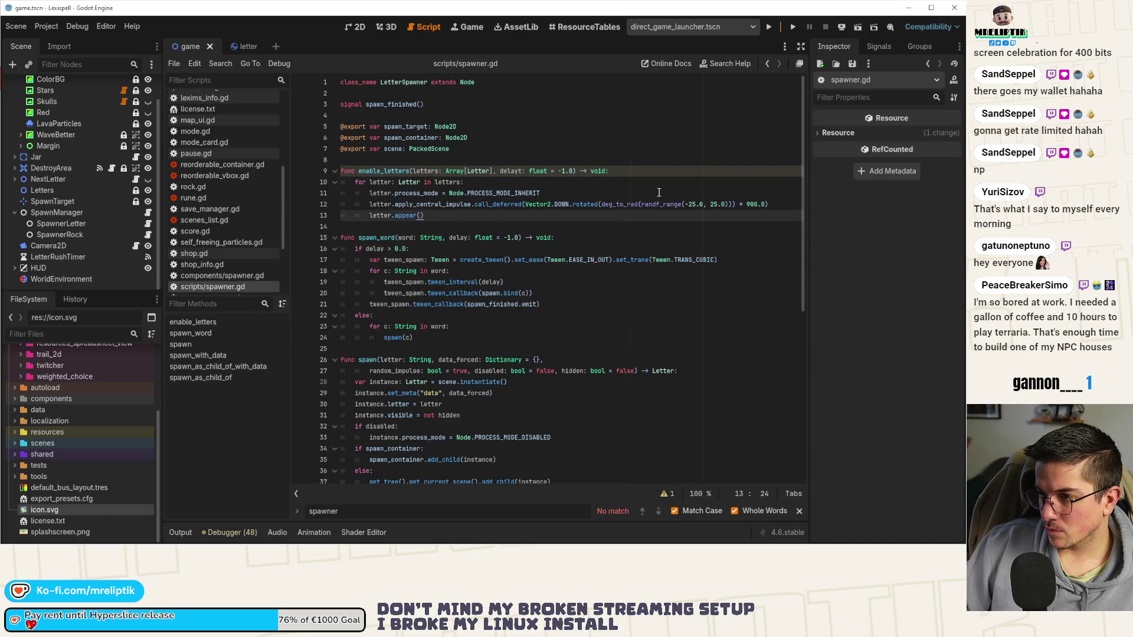
left_click(637, 171)
key("Return")
key("Return")
key("Up")
key("ctrl+v")
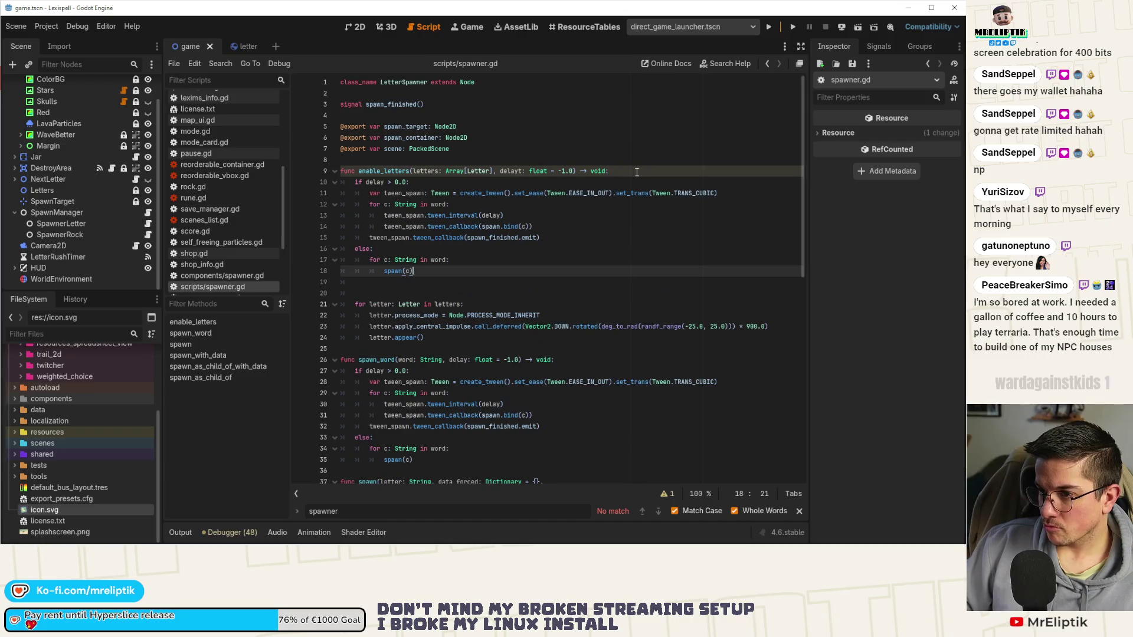
left_click(390, 286)
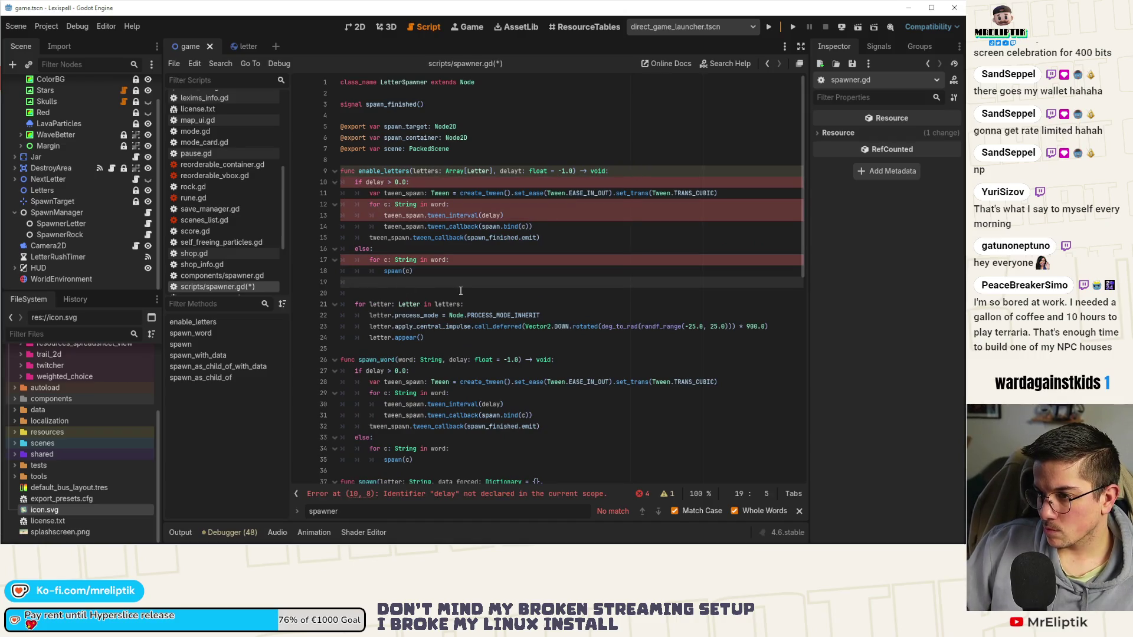
key("Delete")
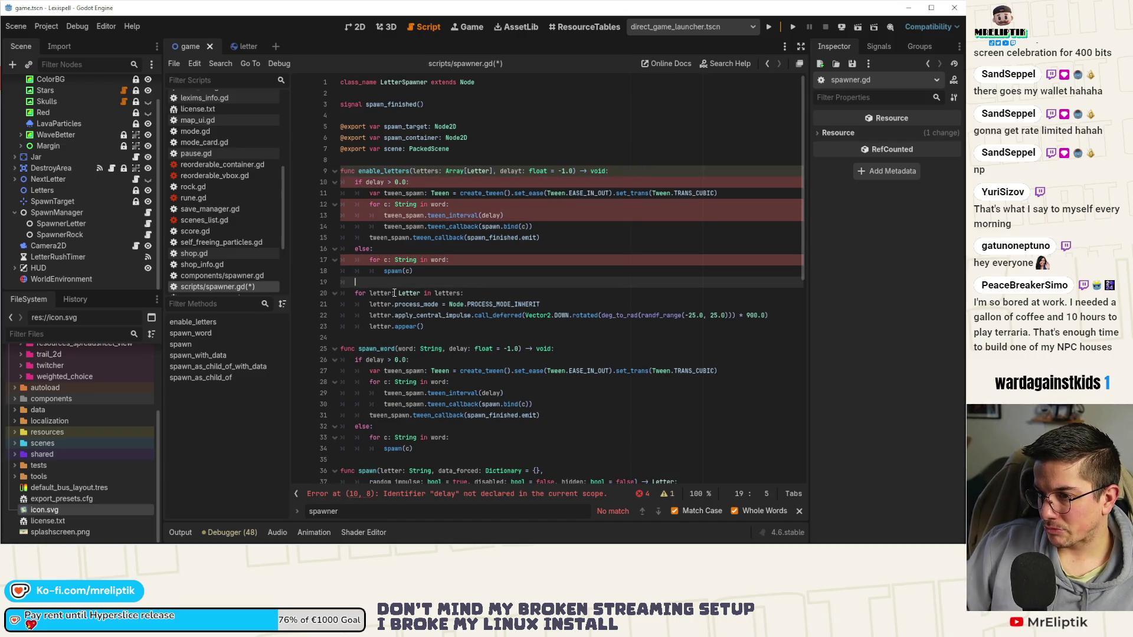
- Add a new helper signature 'func enable_letter(letter: Letter) -> void:'
key("Return")
type("enabl")
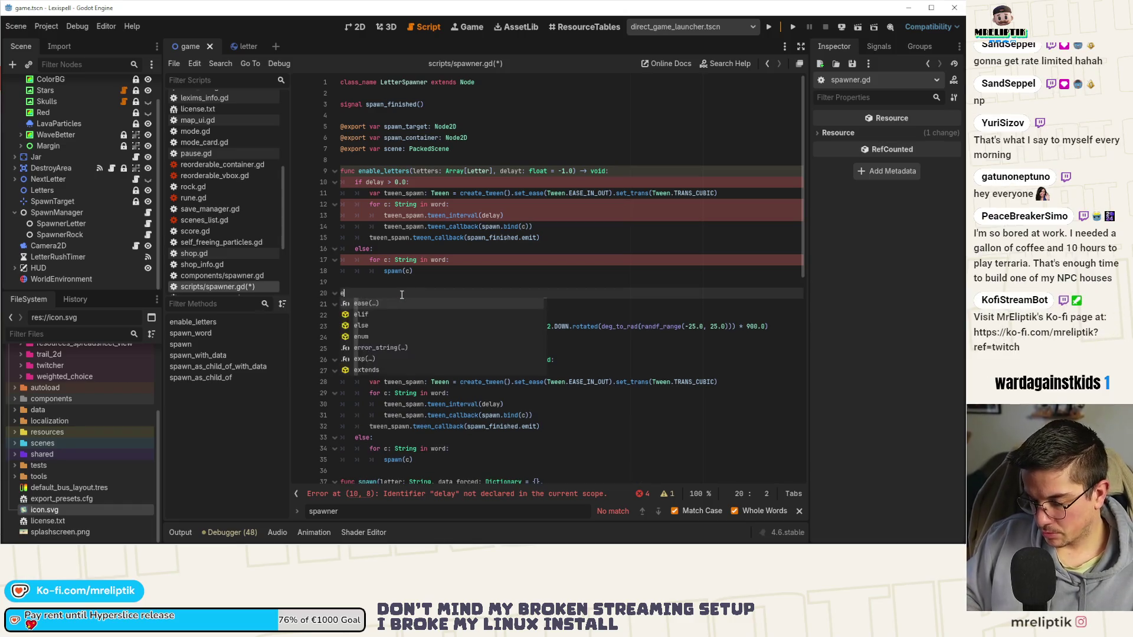
key("BackSpace")
key("BackSpace")
key("BackSpace")
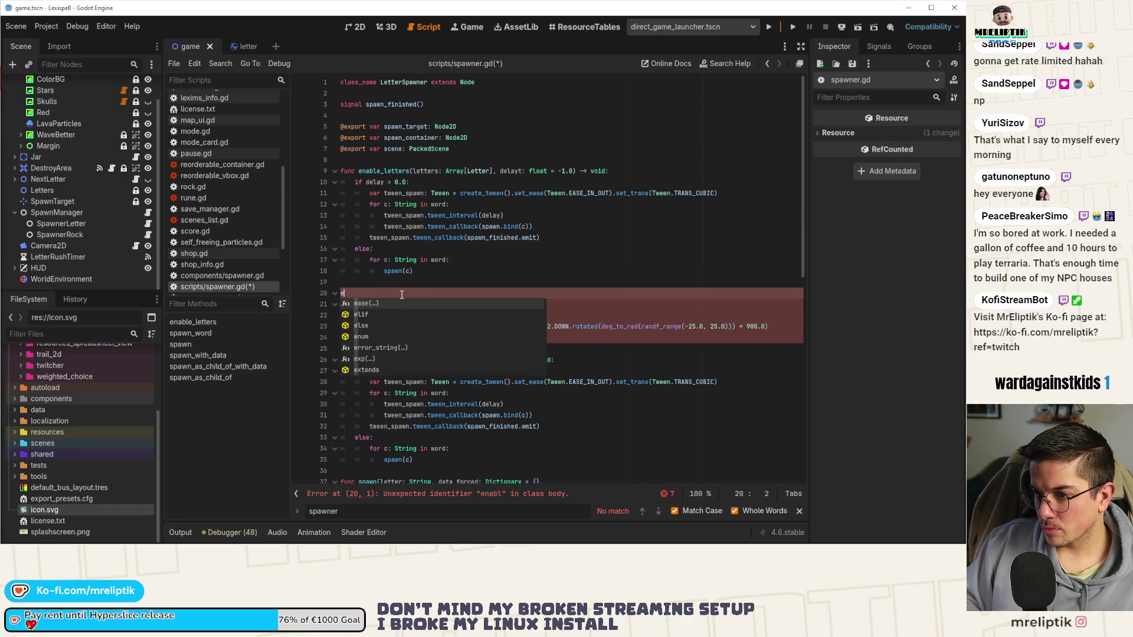
type("func a")
key("BackSpace")
type("enable_letter(letter:")
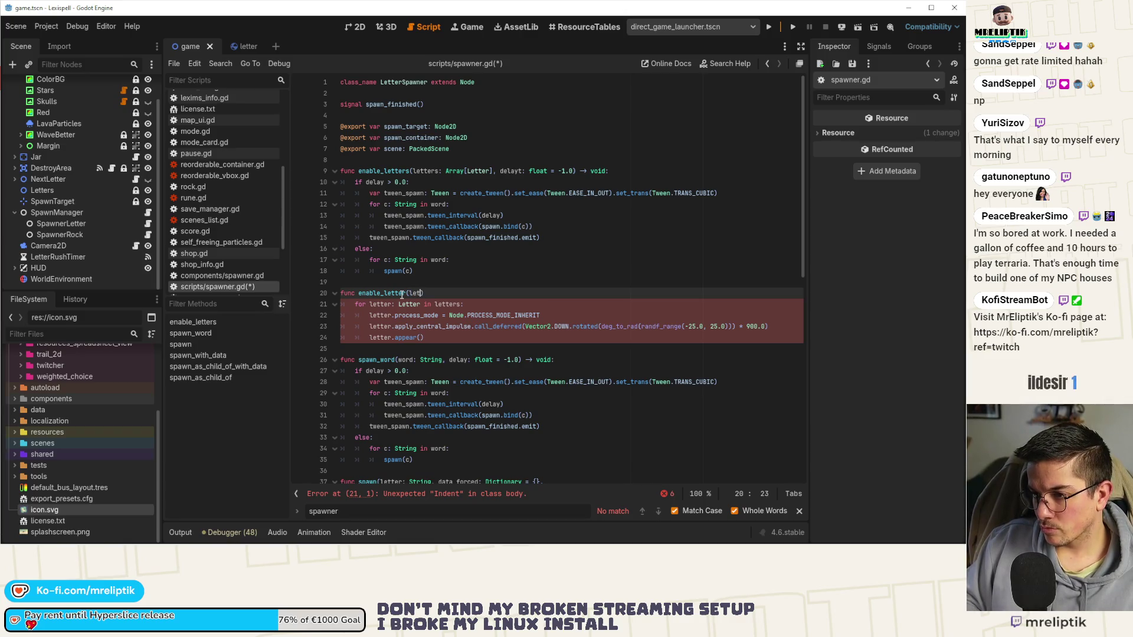
type(" Letter) -> ")
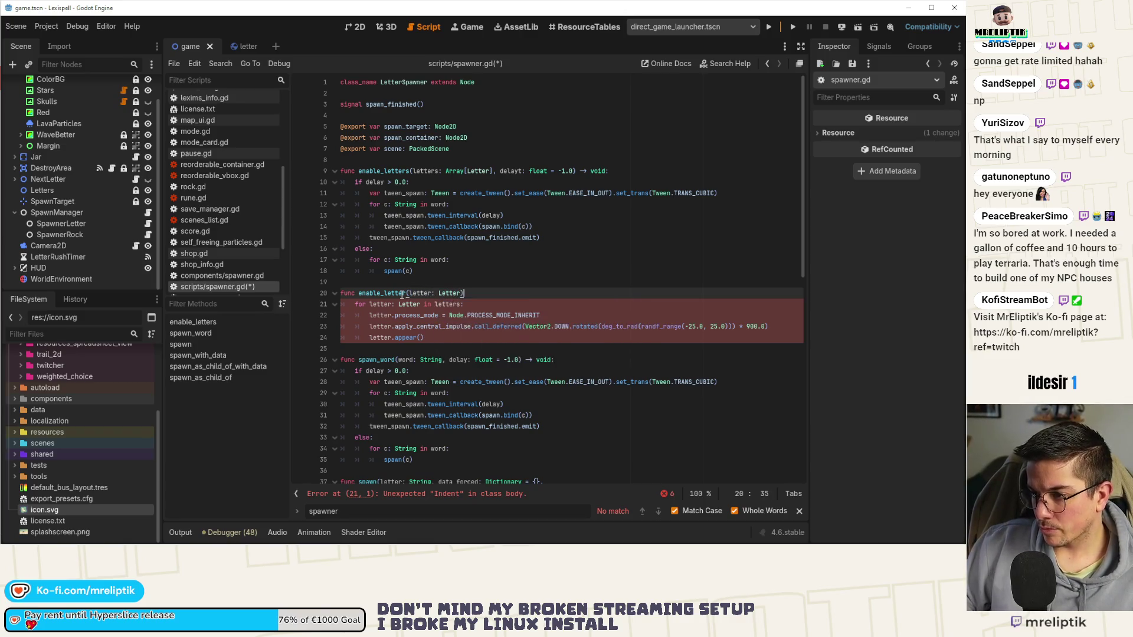
type("void:")
key("Return")
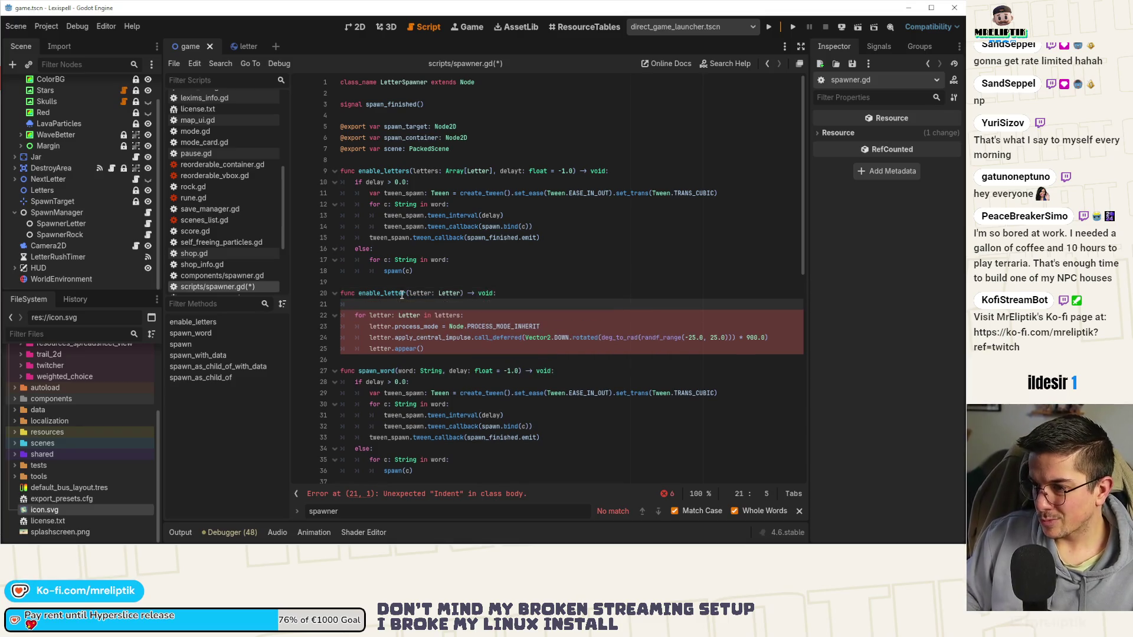
- Move the for-letters loop up into enable_letters, dedent the helper's body, and save
key("Down")
key("alt+Up")
key("alt+Up")
key("alt+Up")
key("alt+Up")
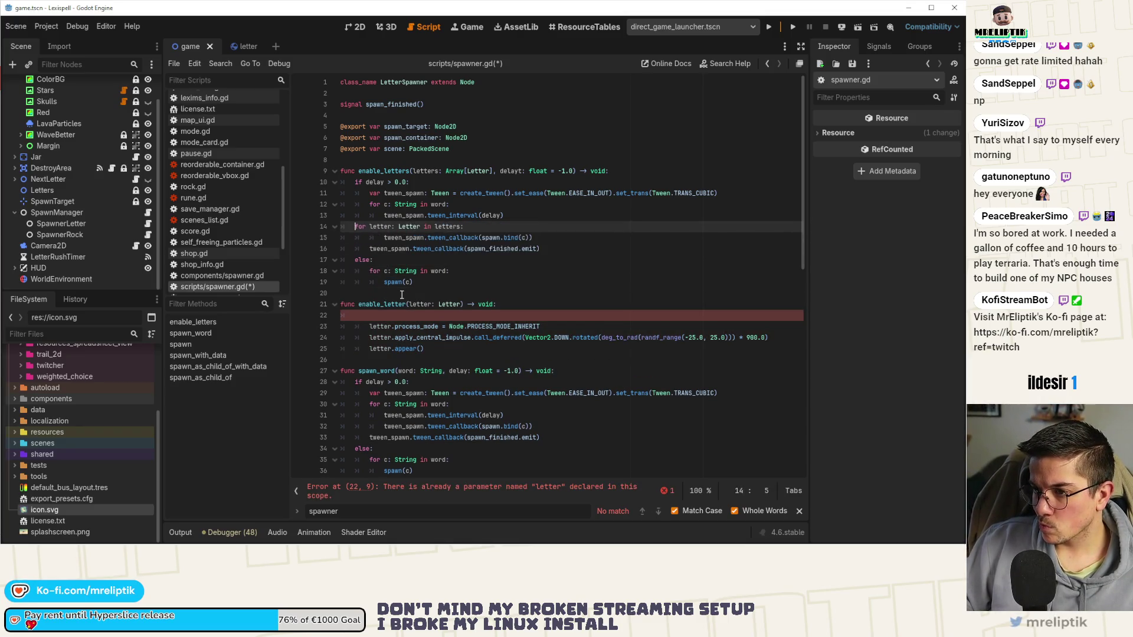
key("alt+Up")
key("alt+Up")
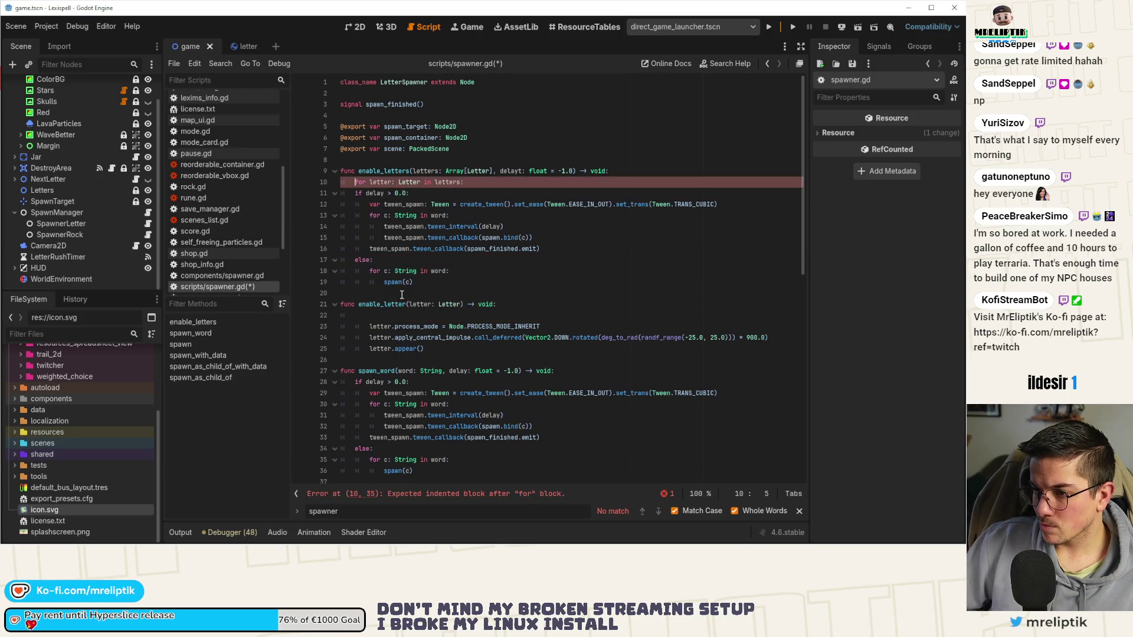
left_click(403, 317)
key("ctrl+shift+k")
key("shift+Down")
key("shift+Down")
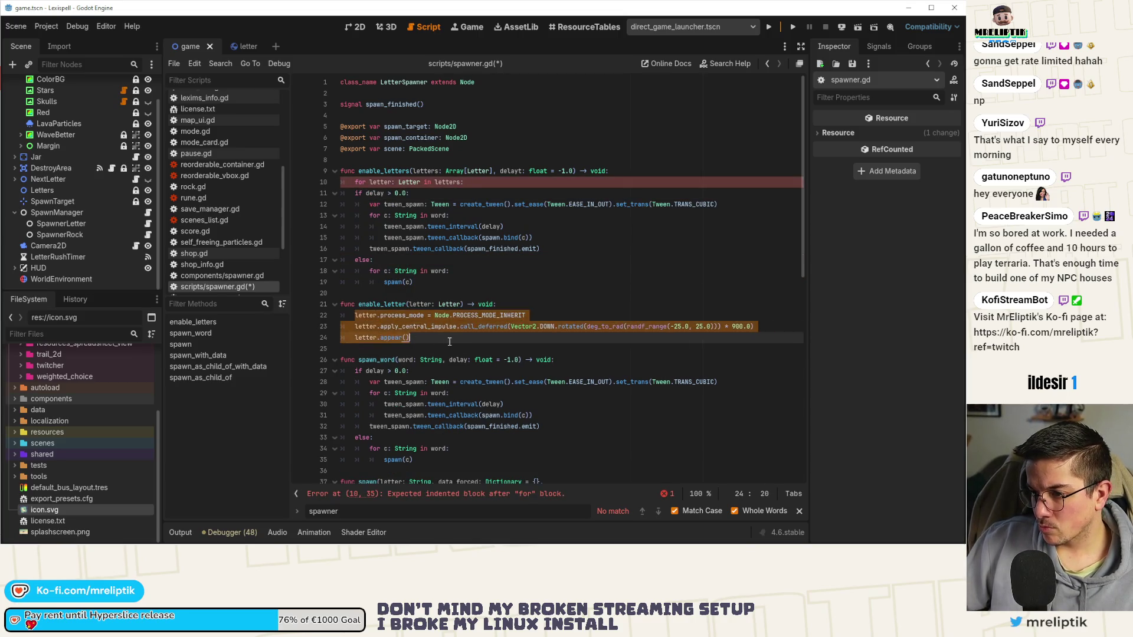
key("shift+Tab")
key("ctrl+s")
- Start rewriting the else-branch loop as 'for l: Letter in letters:'
double_click(375, 305)
left_click(430, 283)
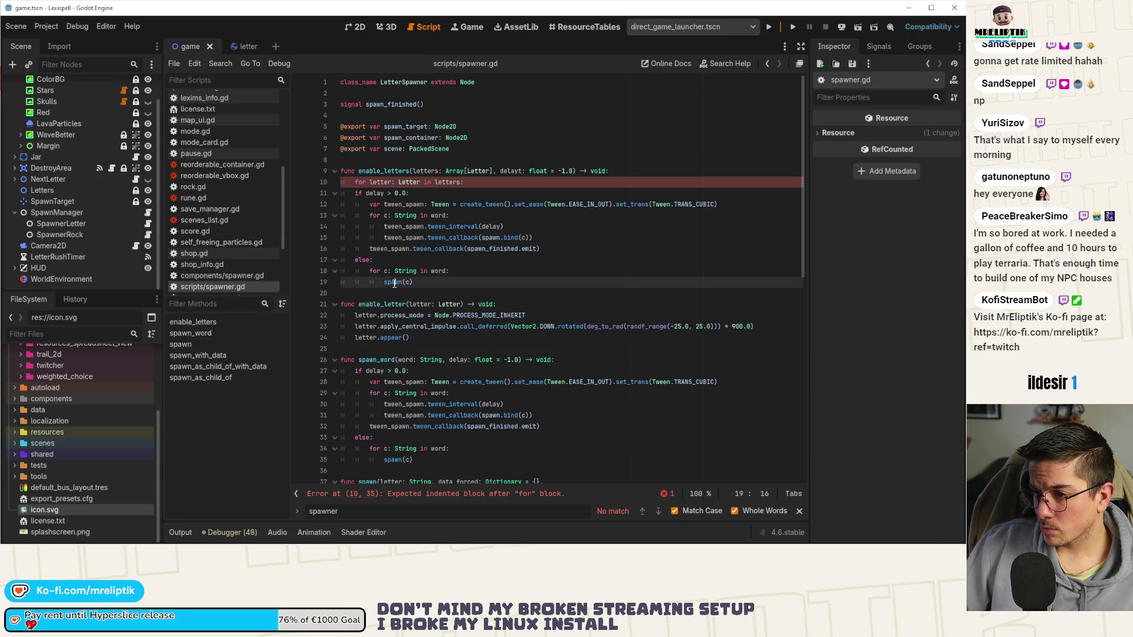
left_click_drag(416, 282, 383, 273)
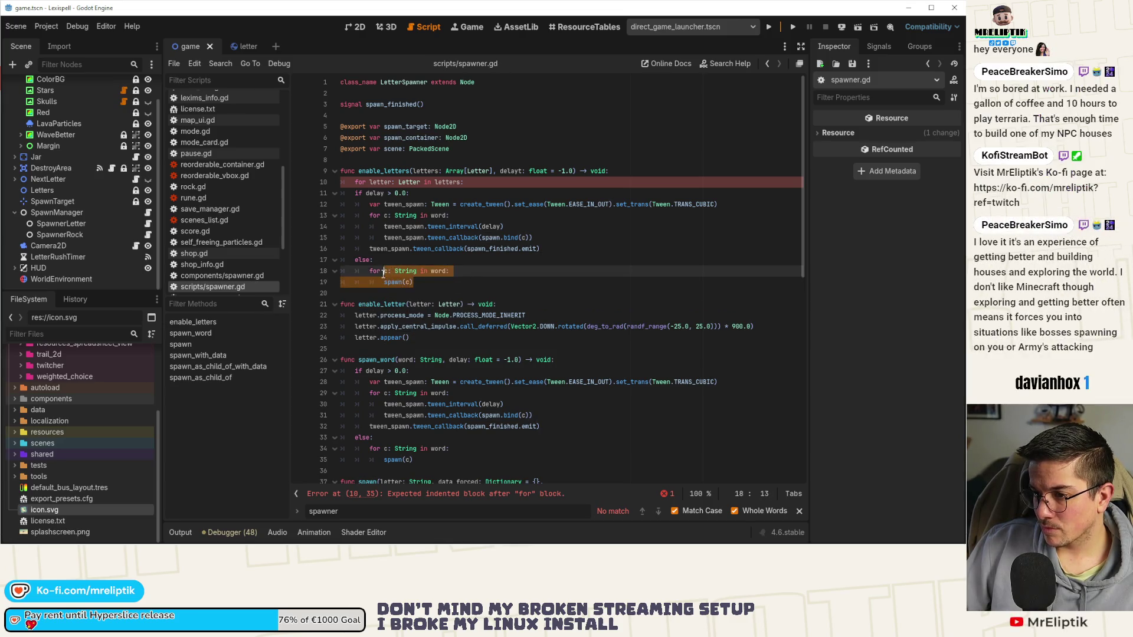
type("l: Lett")
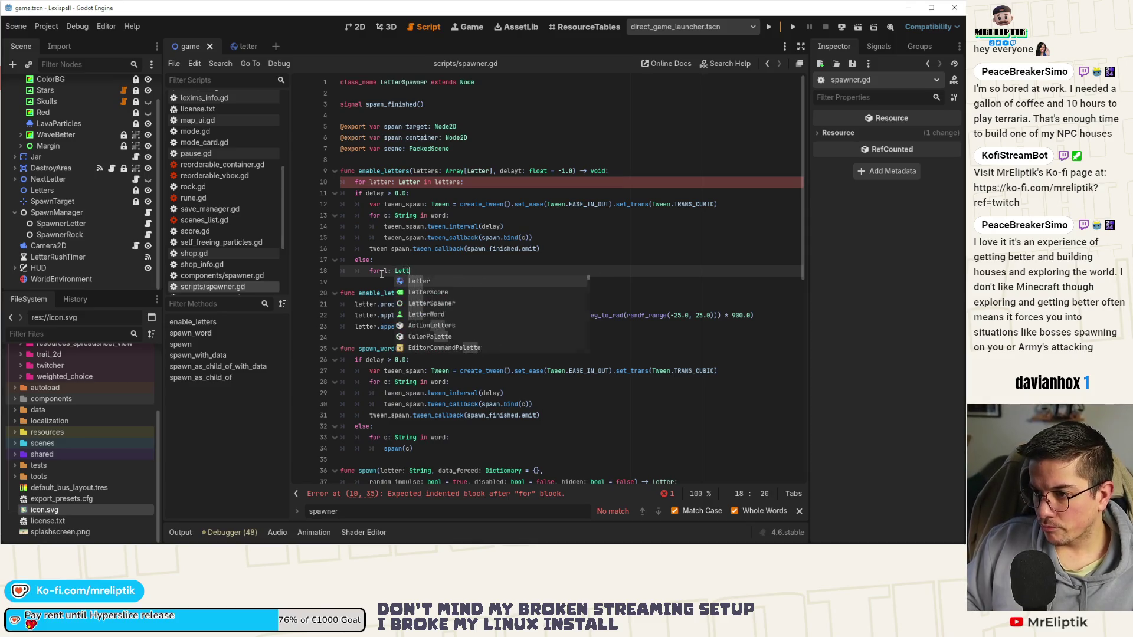
type("er in letters:")
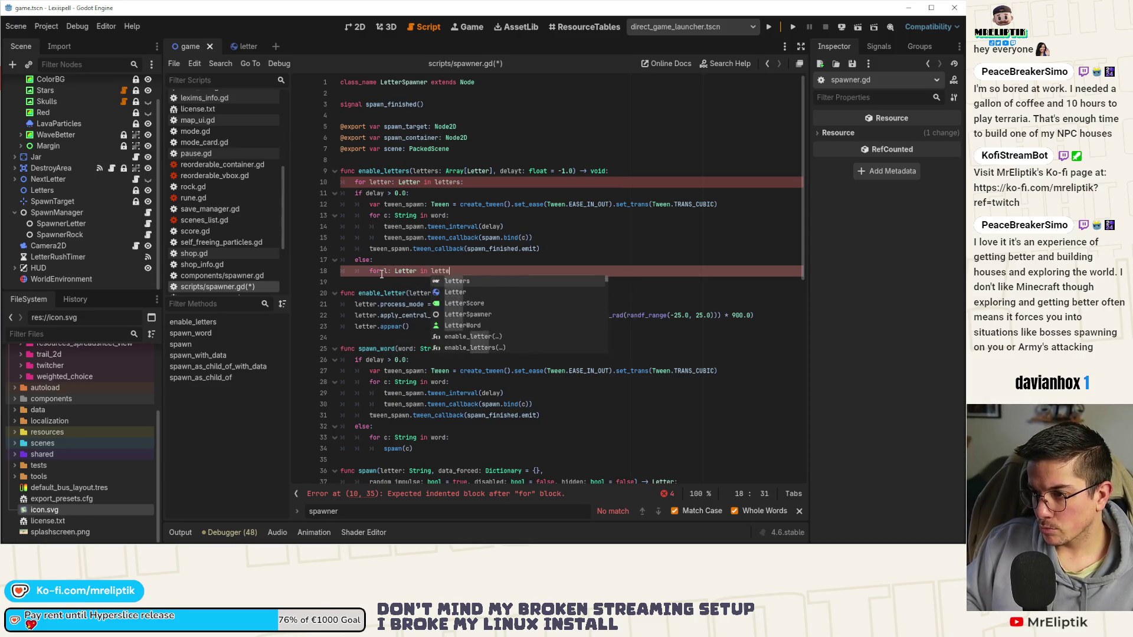
- Call enable_letter(l) inside the else-branch loop and save
key("Return")
type("enable_letter")
type("(l")
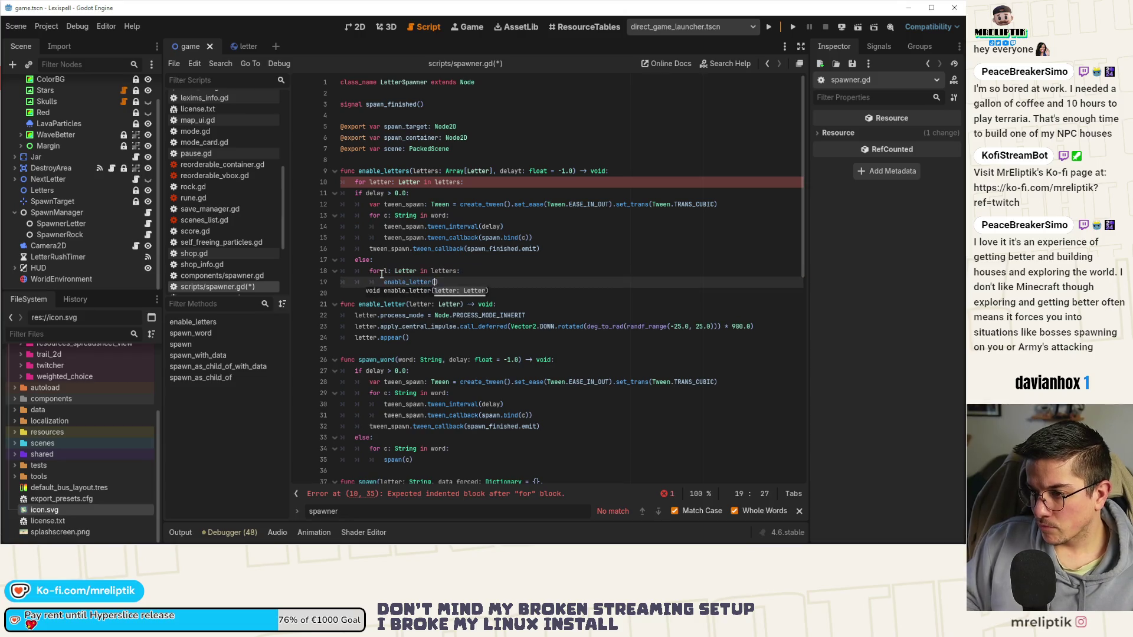
key("ctrl+s")
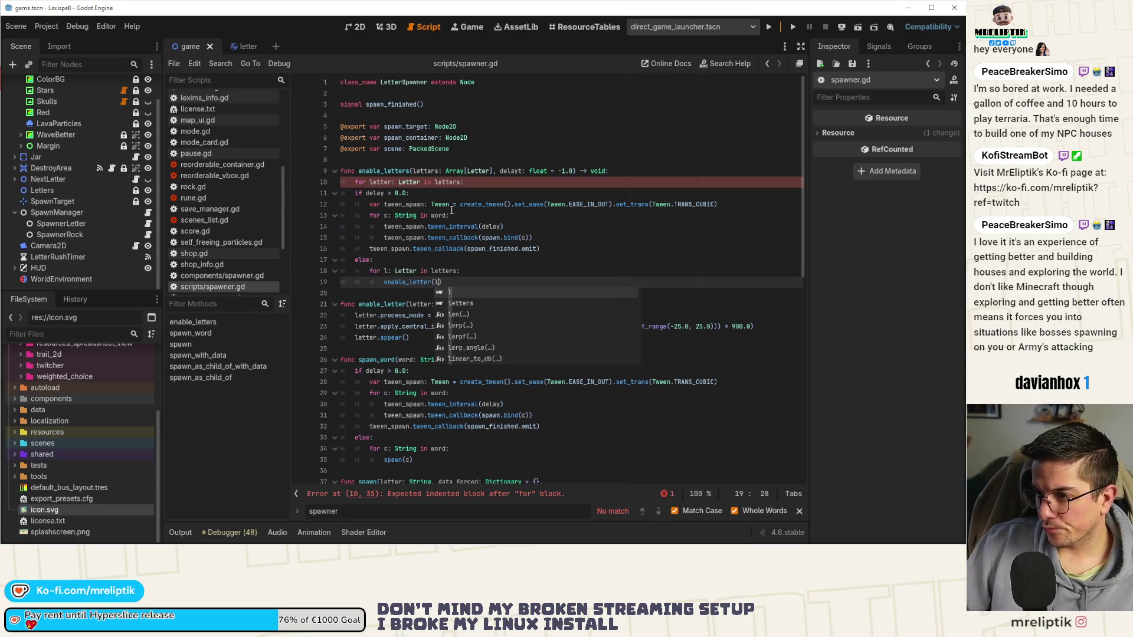
- Make the tween callback call enable_letter instead of spawn
left_click(486, 205)
left_click(406, 205)
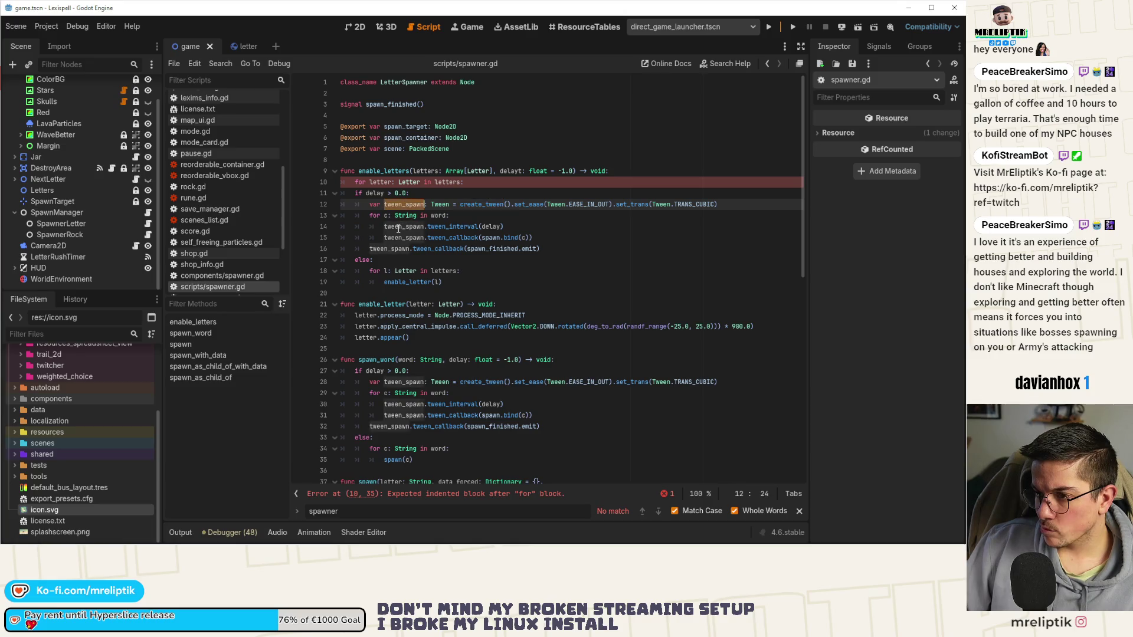
double_click(399, 227)
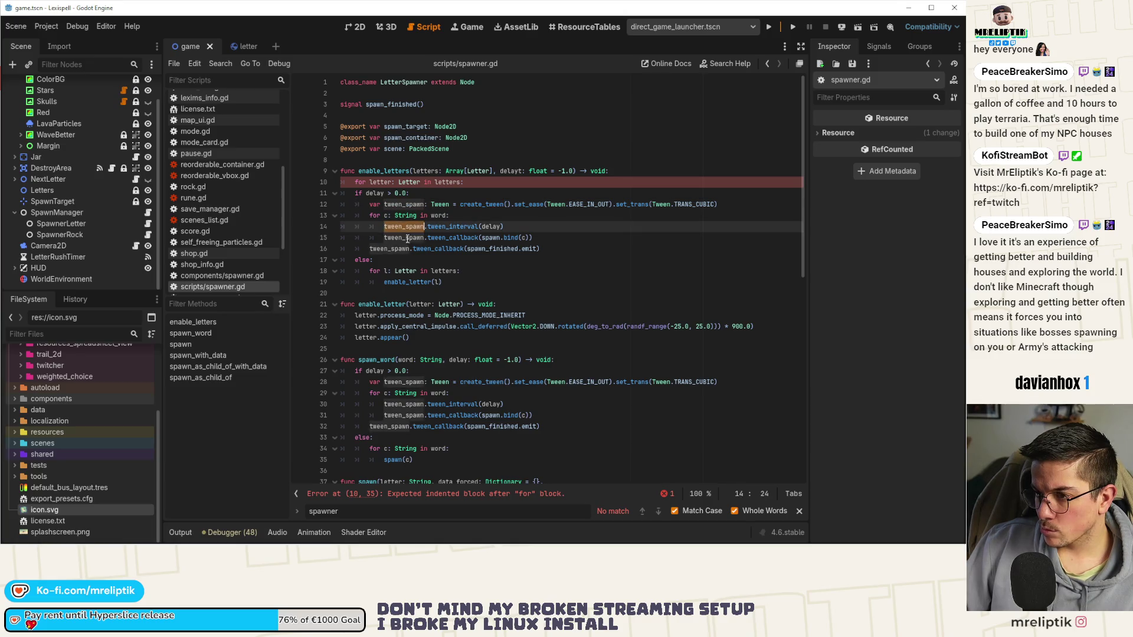
left_click(489, 237)
left_click(489, 237, "ctrl")
key("ctrl+c")
double_click(490, 237)
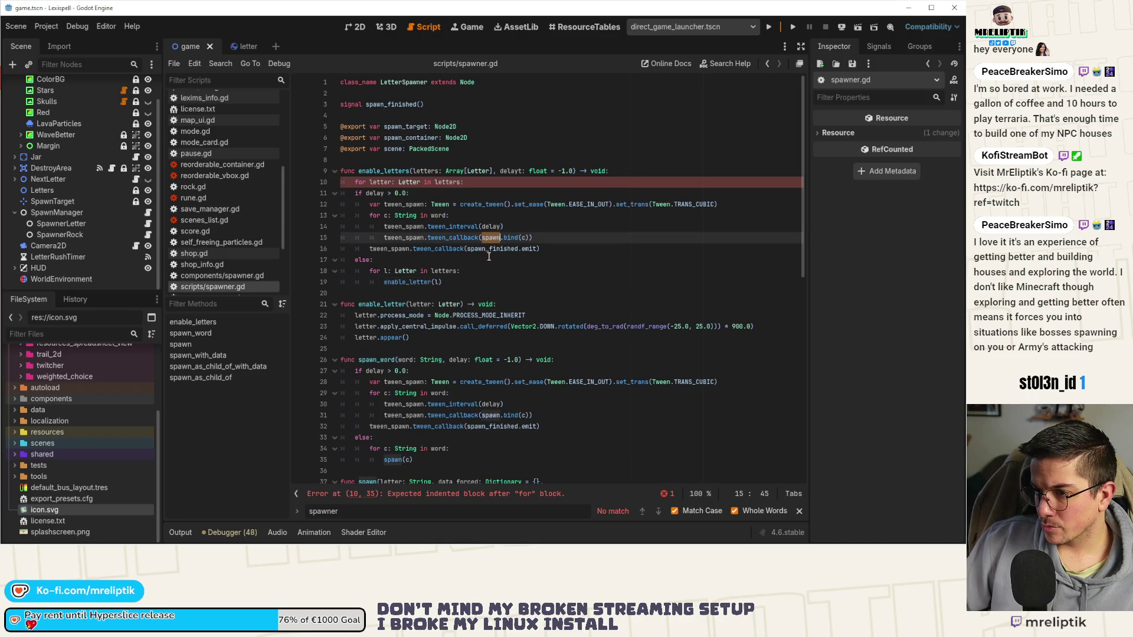
key("ctrl+v")
- Change the delayed loop on line 13 to 'for l: Letter in letters:' and save
double_click(439, 173)
key("ctrl+c")
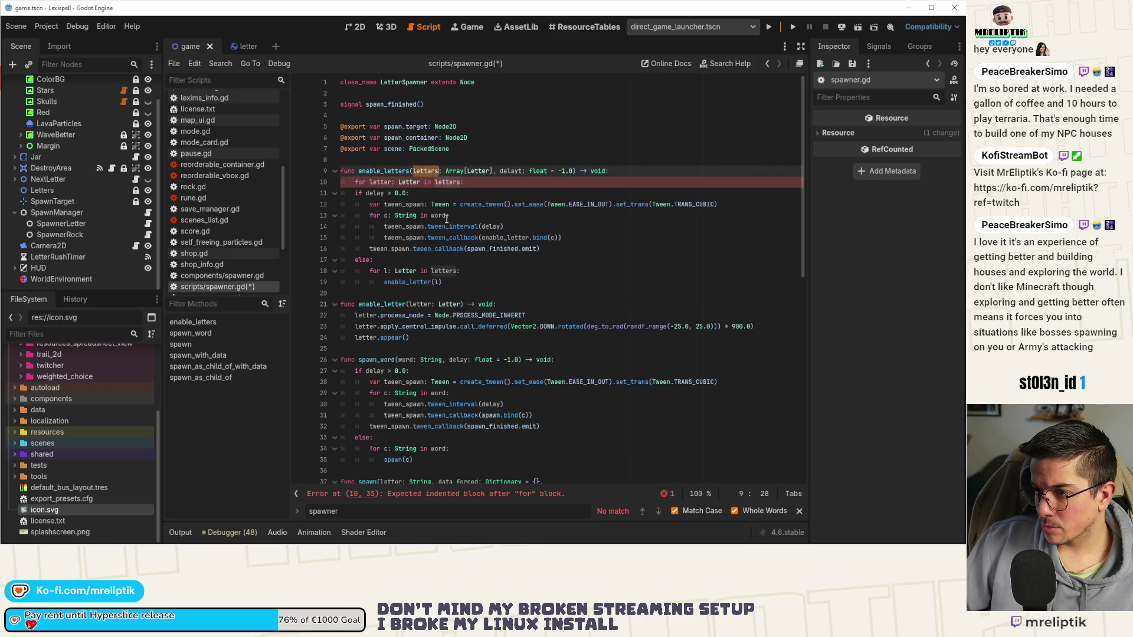
double_click(440, 215)
key("ctrl+v")
left_click(404, 271)
double_click(405, 271)
key("ctrl+c")
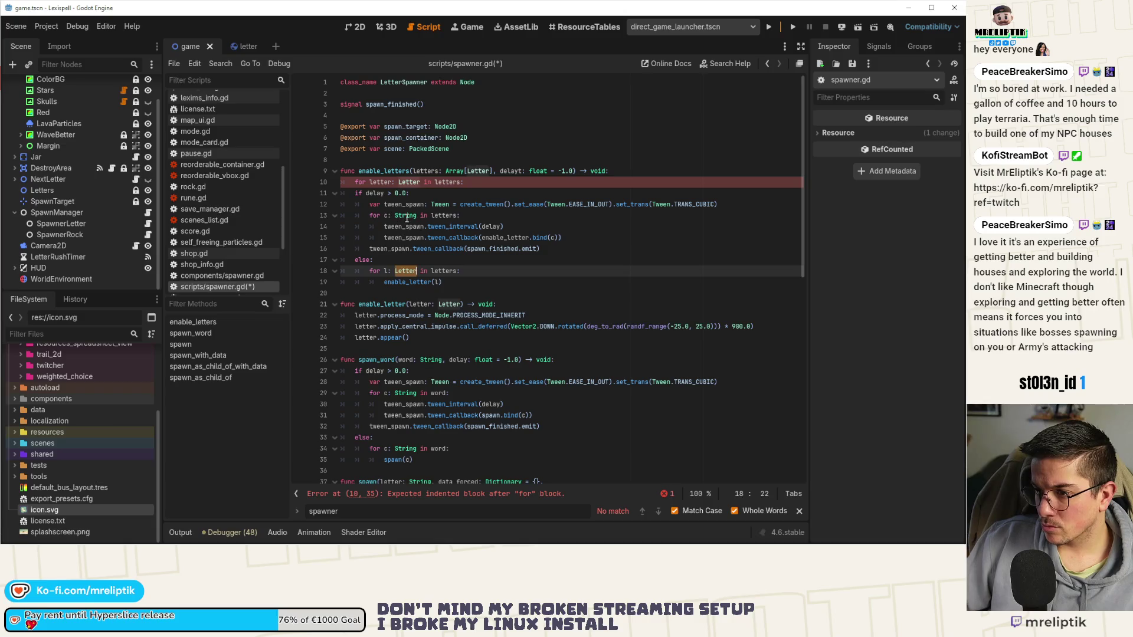
double_click(401, 215)
key("ctrl+v")
key("BackSpace")
type("l")
key("ctrl+s")
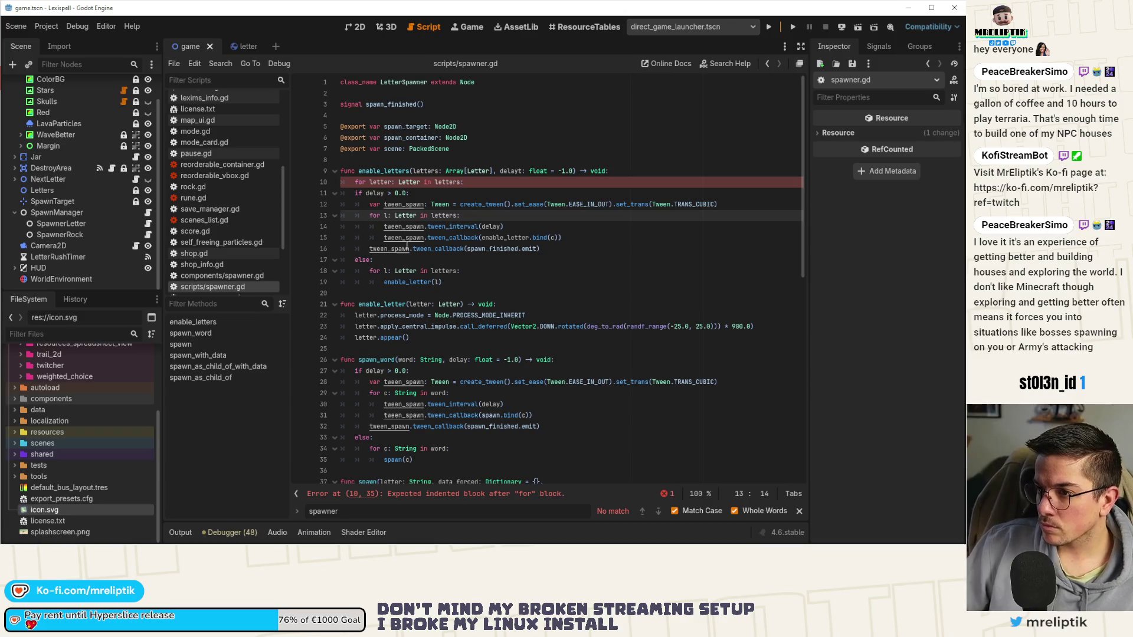
- Delete the spawn_finished.emit callback line, save, and review the remaining enable_letter uses
left_click(558, 249)
key("ctrl+shift+k")
key("ctrl+s")
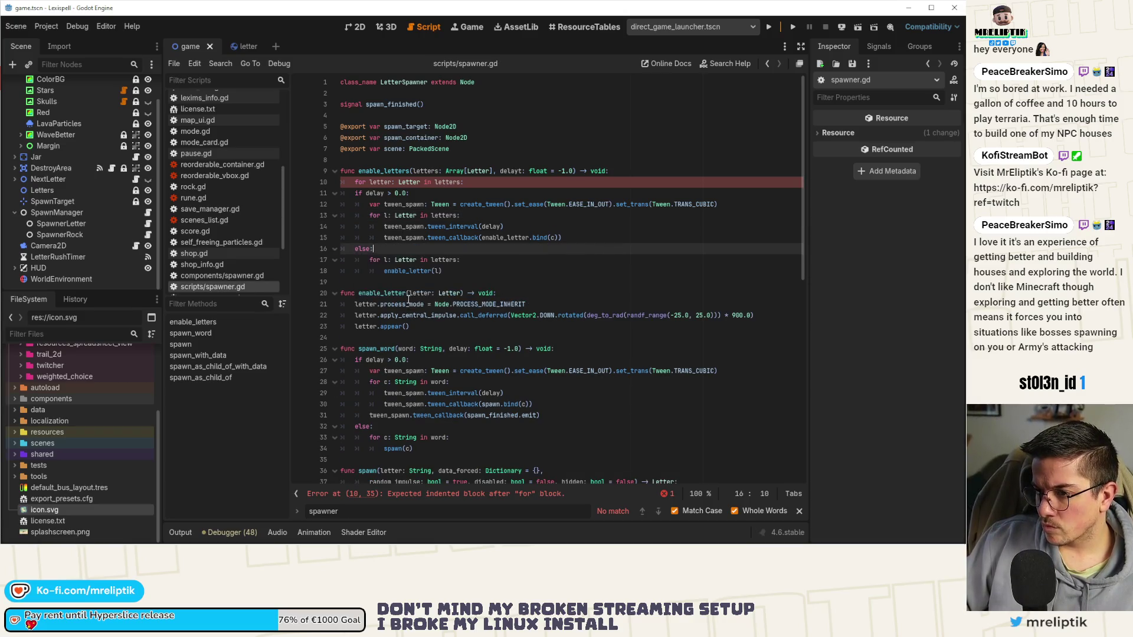
left_click(399, 271)
double_click(399, 271)
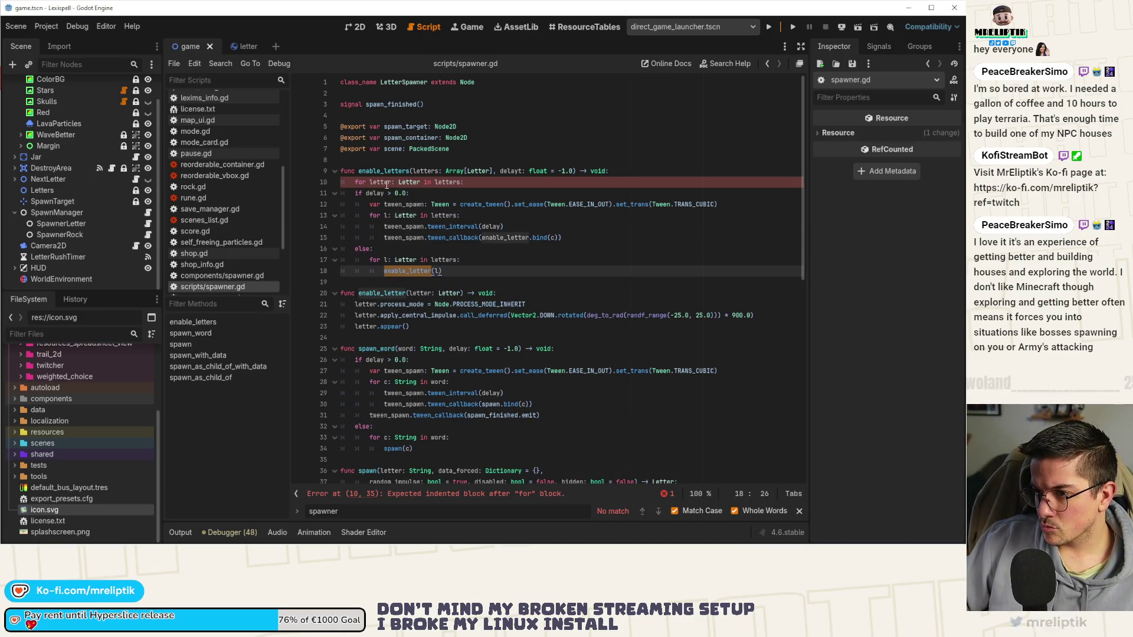
left_click(488, 184)
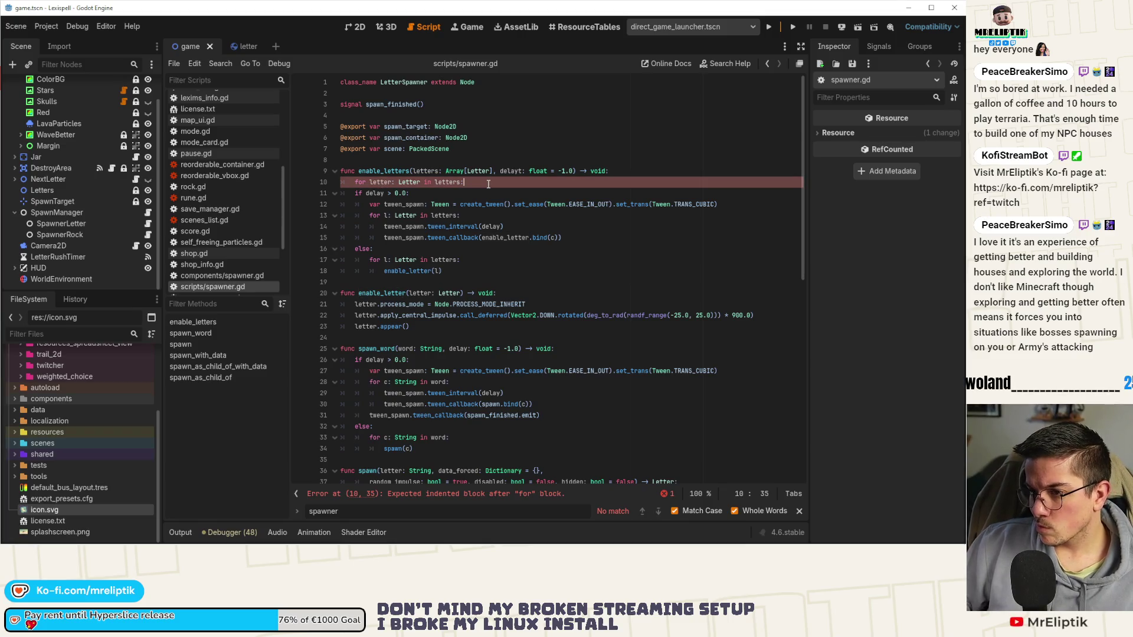
key("Up")
key("Home")
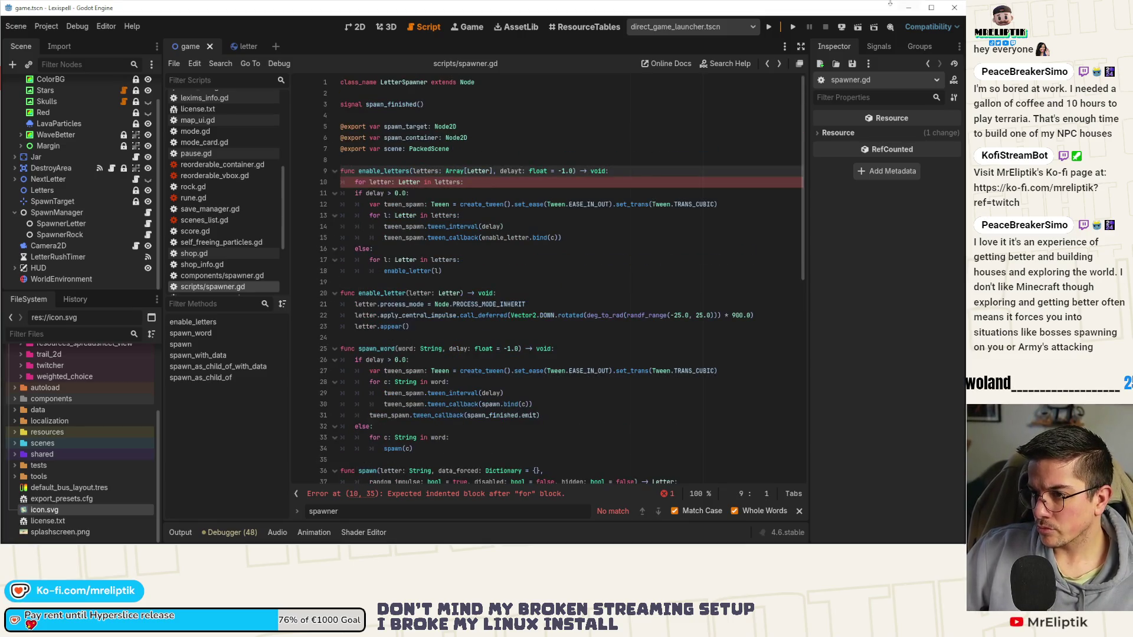
- Indent the if/else block on lines 11–16 under the for letter loop and save
left_click_drag(355, 195, 502, 260)
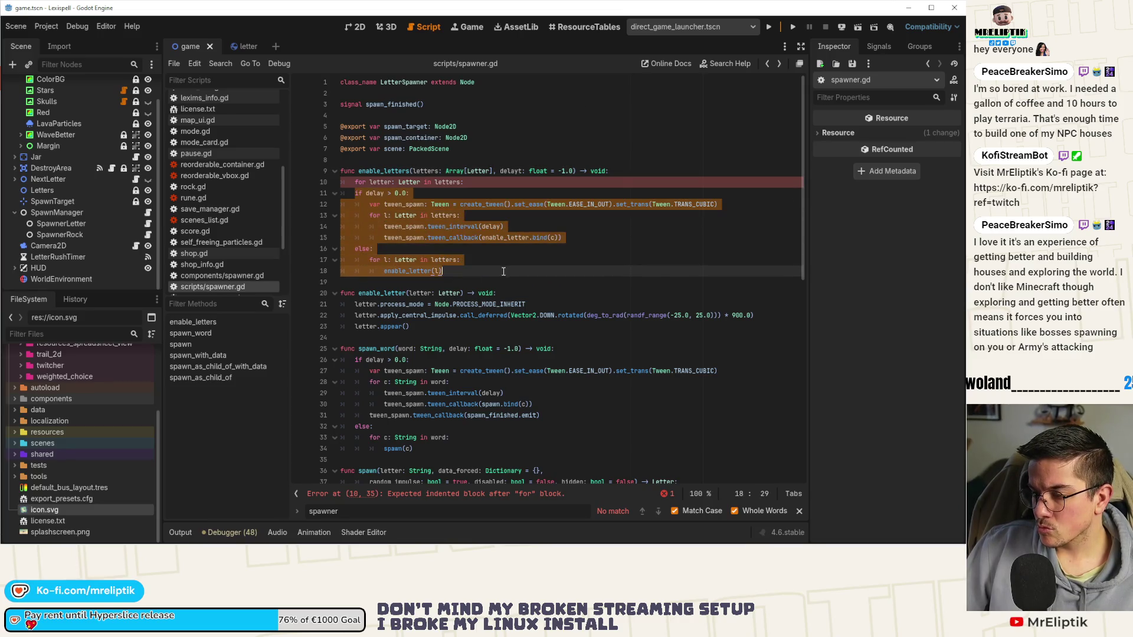
key("Tab")
left_click(542, 249)
key("ctrl+s")
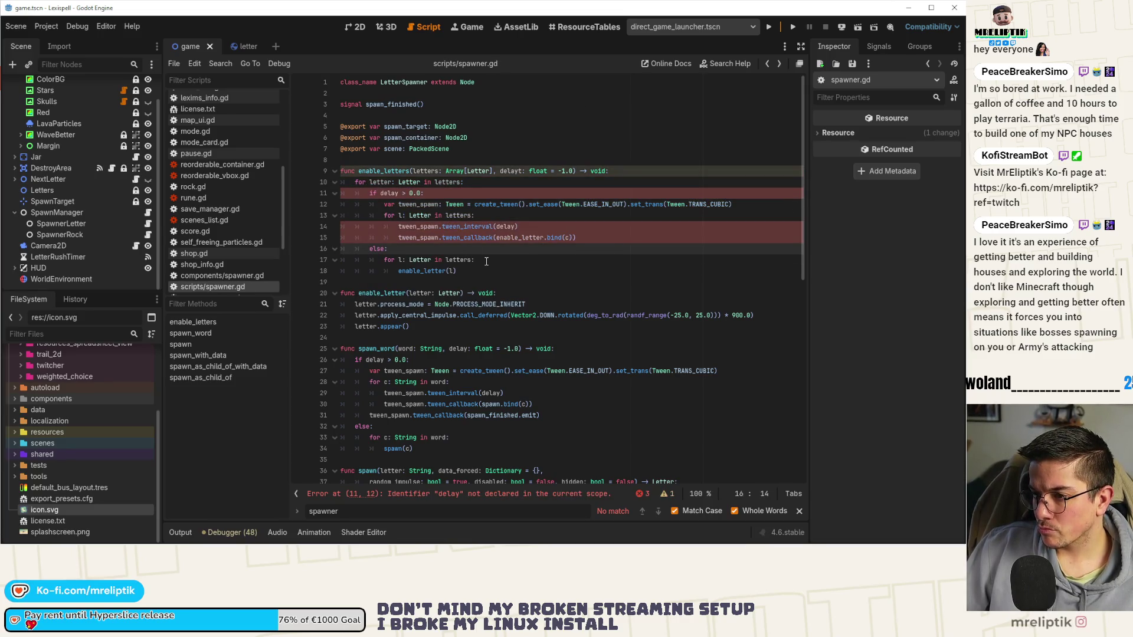
- Remove the else branch's redundant loop line and dedent enable_letter, then undo that restructuring
left_click(487, 261)
key("ctrl+shift+k")
key("shift+Tab")
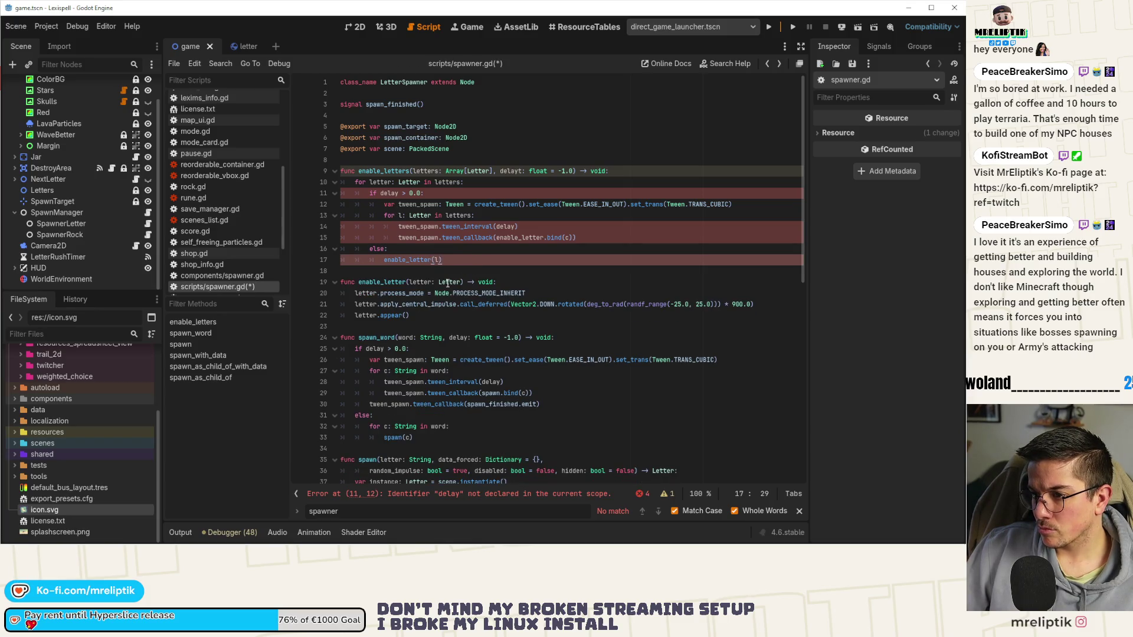
type("etter")
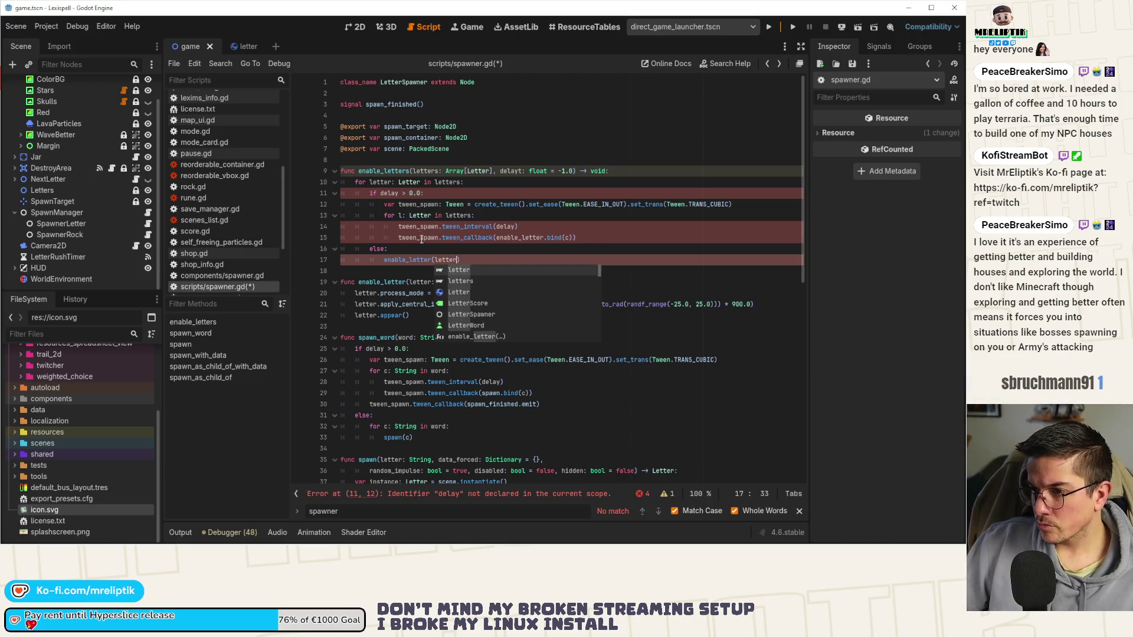
left_click(401, 215)
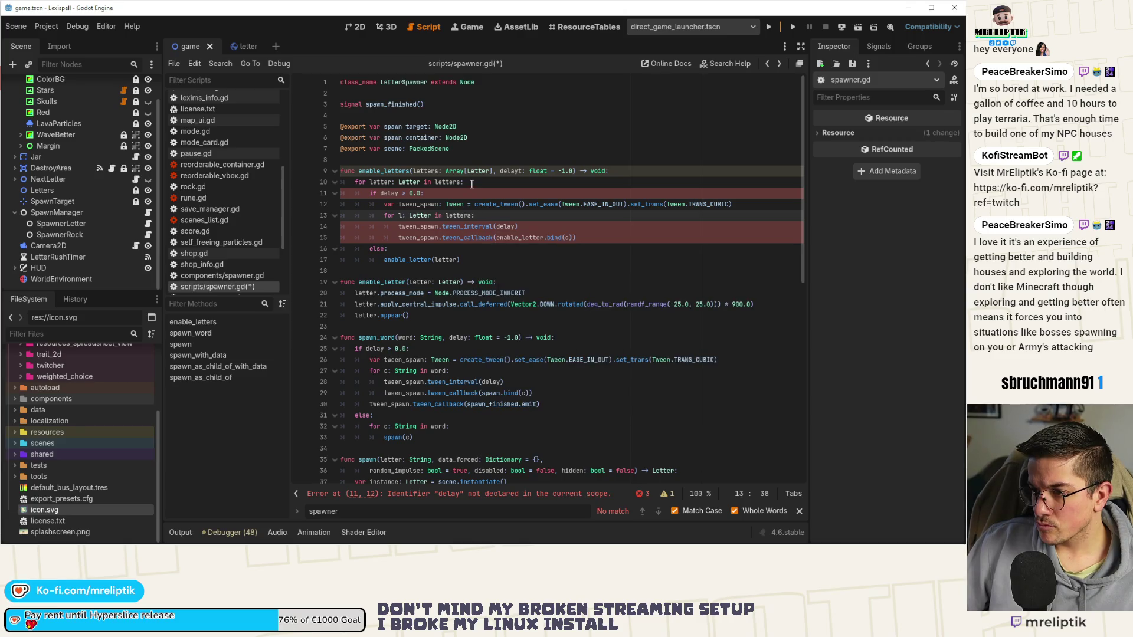
key("ctrl+z")
key("ctrl+z")
key("ctrl+z")
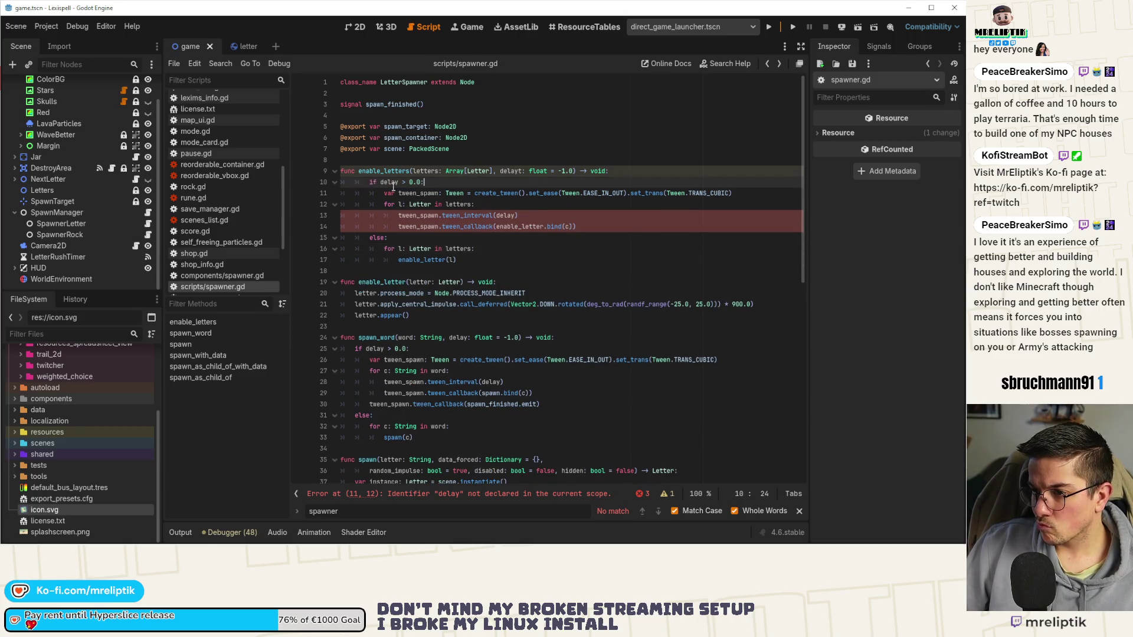
- Dedent lines 10–16 one level, save the script, and go to the reported error
mouse_move(394, 186)
left_mouse_down()
mouse_move(507, 260)
mouse_move(522, 254)
left_mouse_up()
key("shift+Tab")
key("ctrl+s")
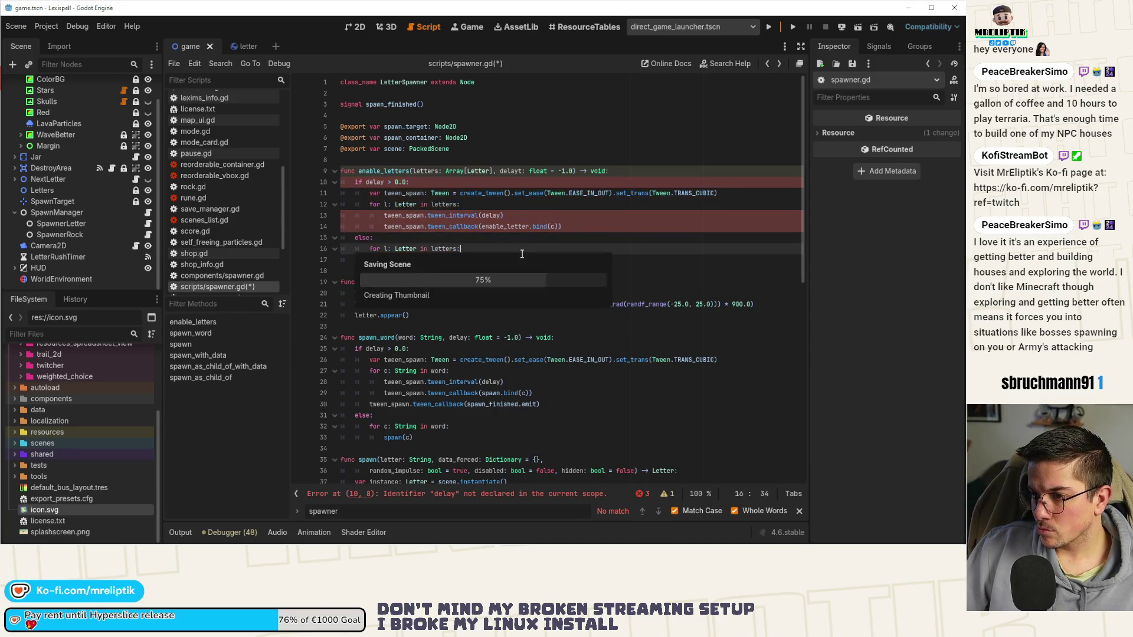
left_click(455, 493)
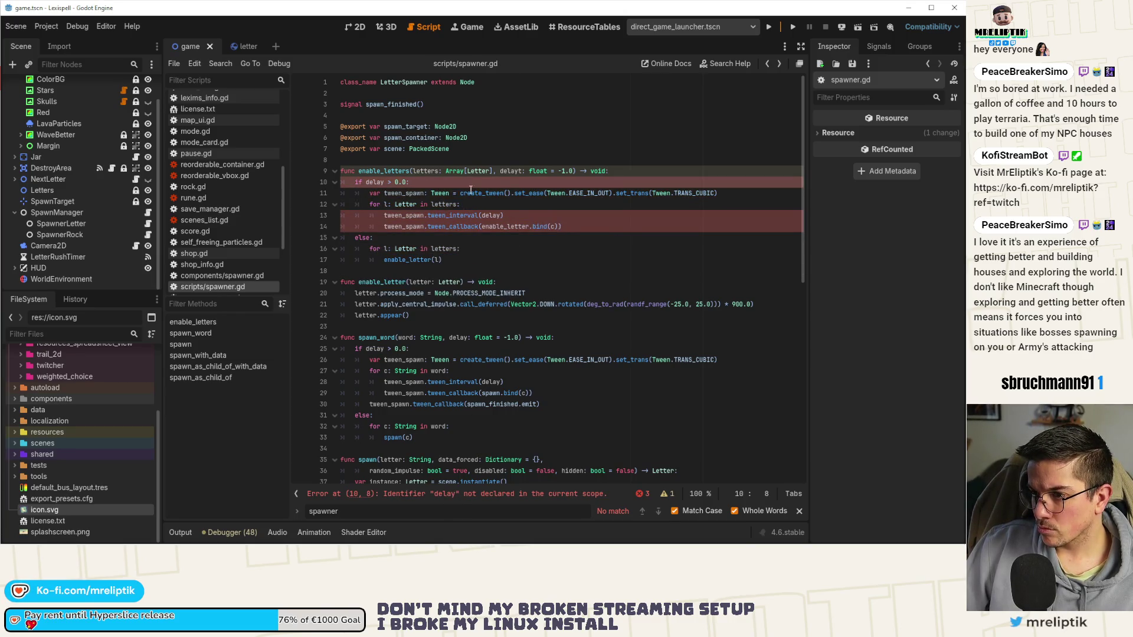
left_click(520, 171)
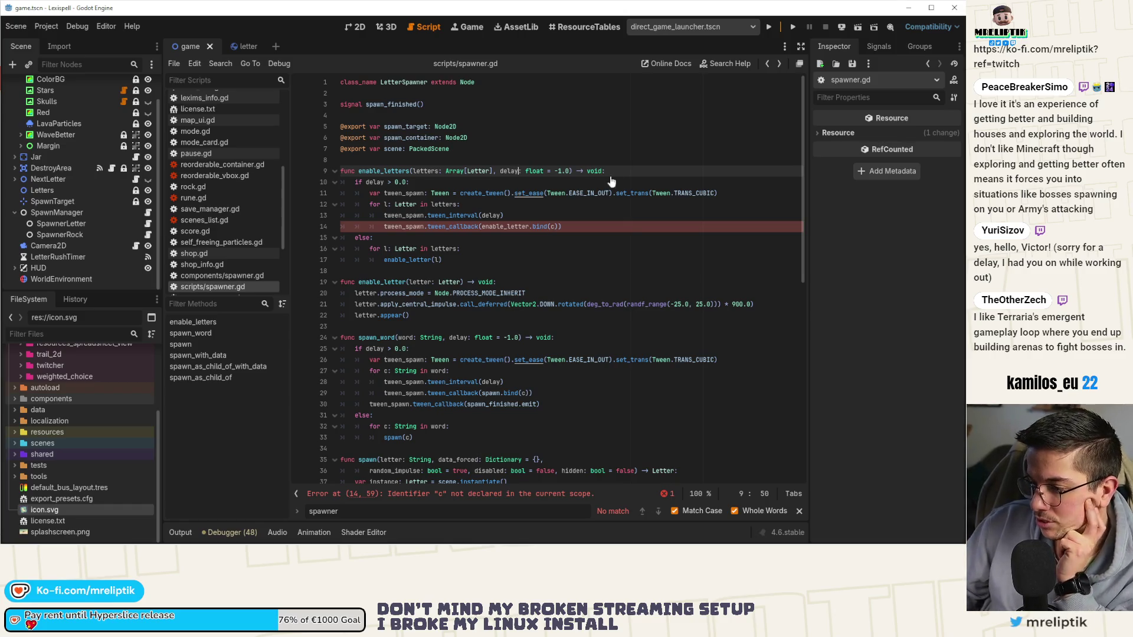
- Change the tween callback on line 14 from bind(c) to bind(l)
left_click_drag(551, 228, 552, 238)
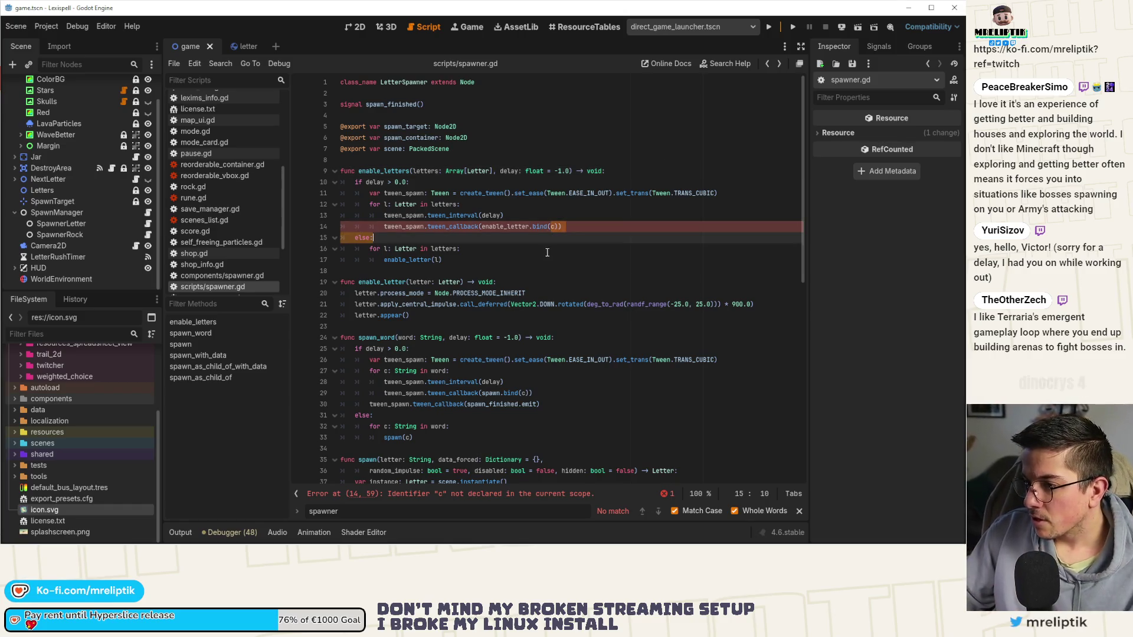
left_click(543, 227)
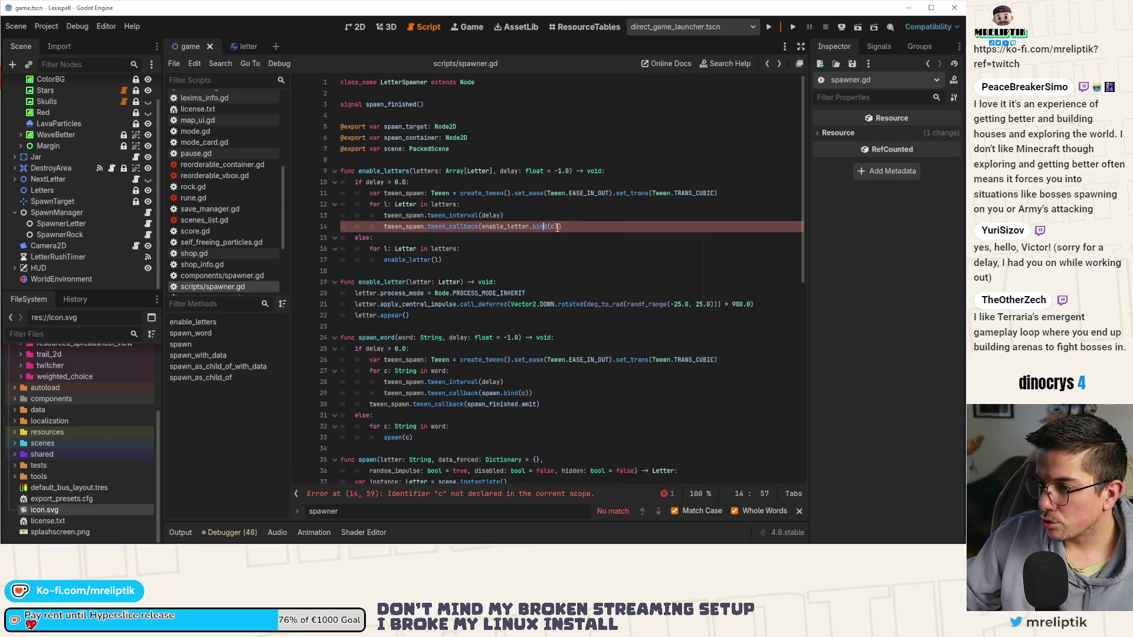
key("BackSpace")
type("l")
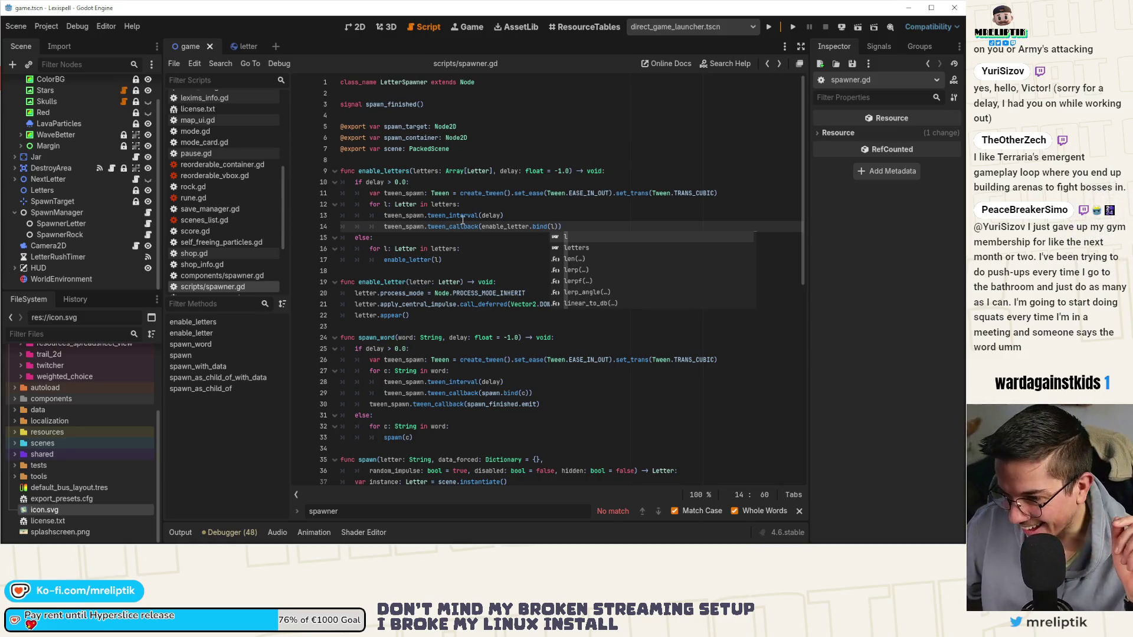
key("Escape")
left_click(482, 236)
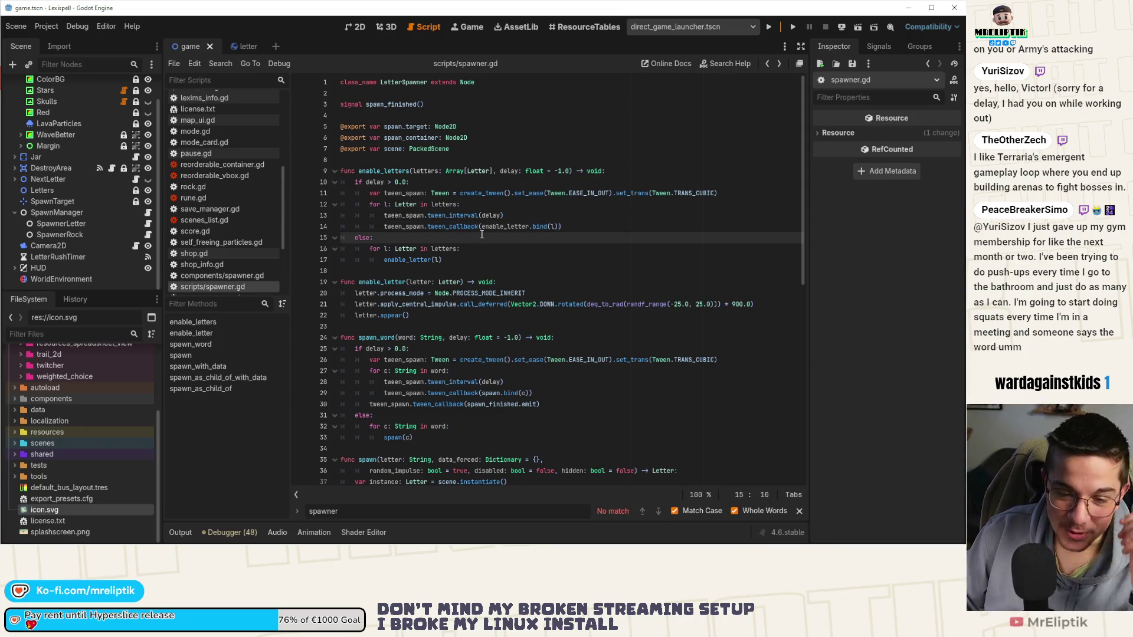
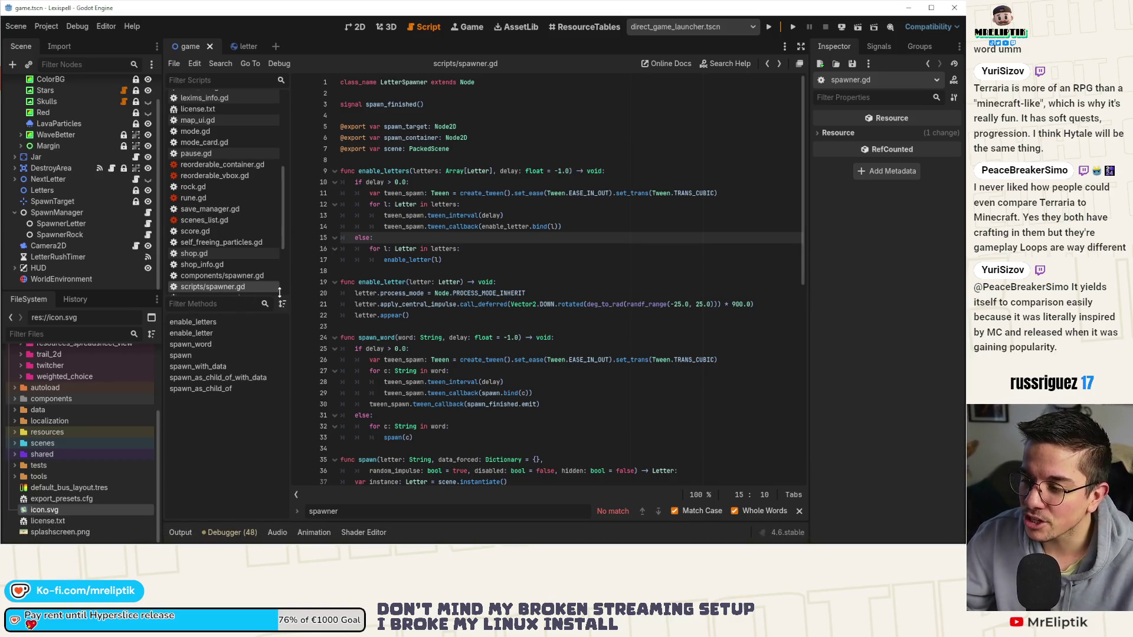
- Inspect the enable_letters, enable_letter and spawn_word functions in letter_spawn_manager.gd
left_click(580, 264)
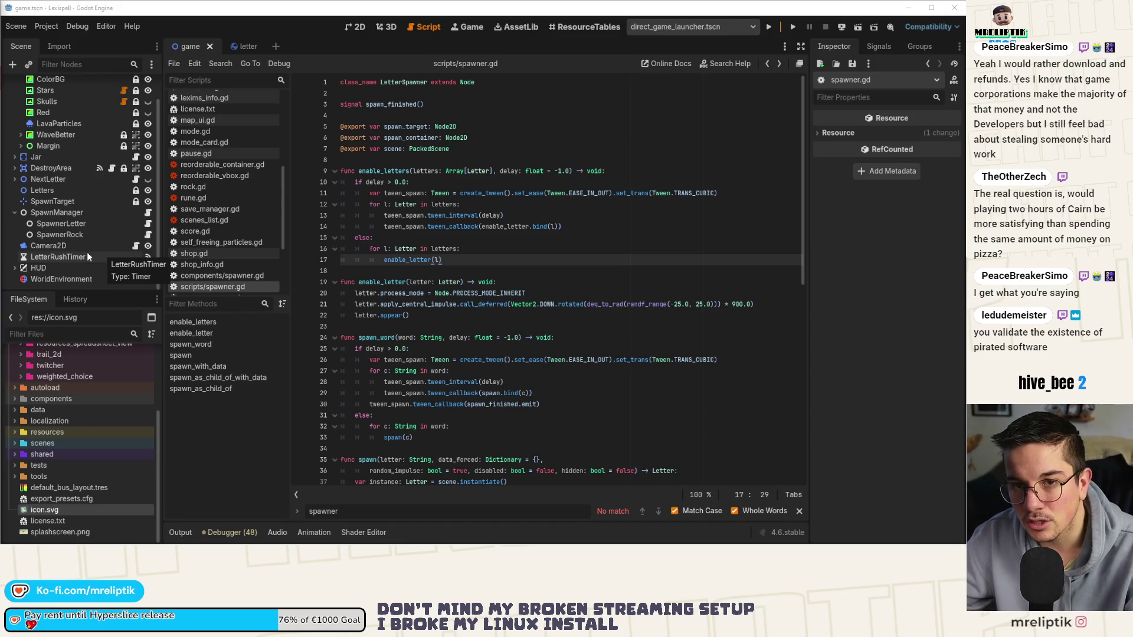
scroll(87, 253, "up", 2)
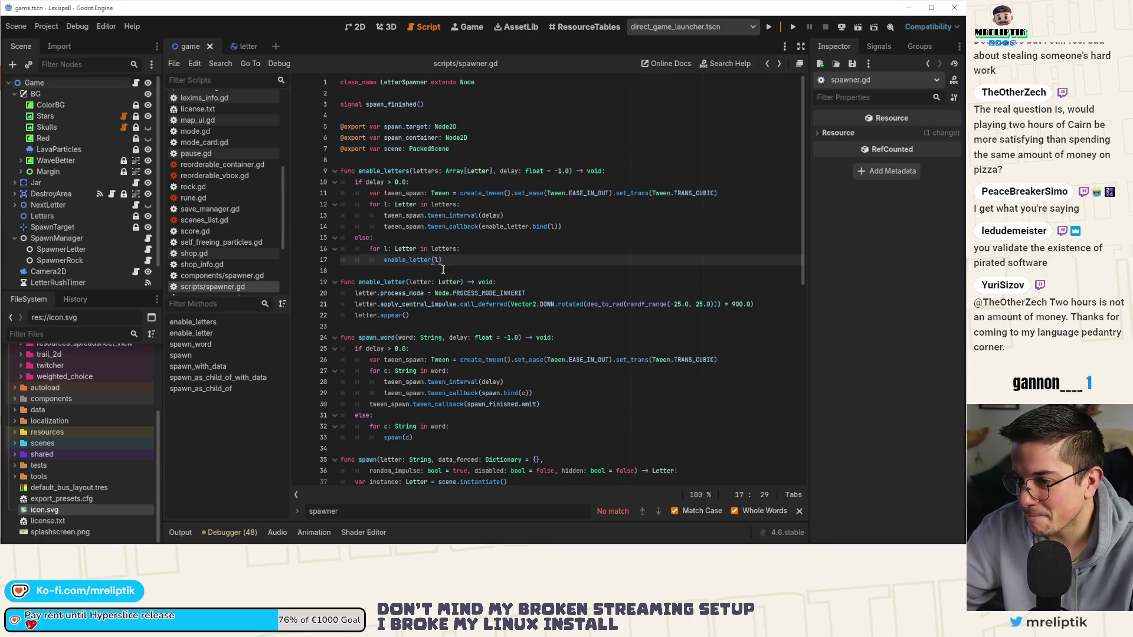
double_click(384, 170)
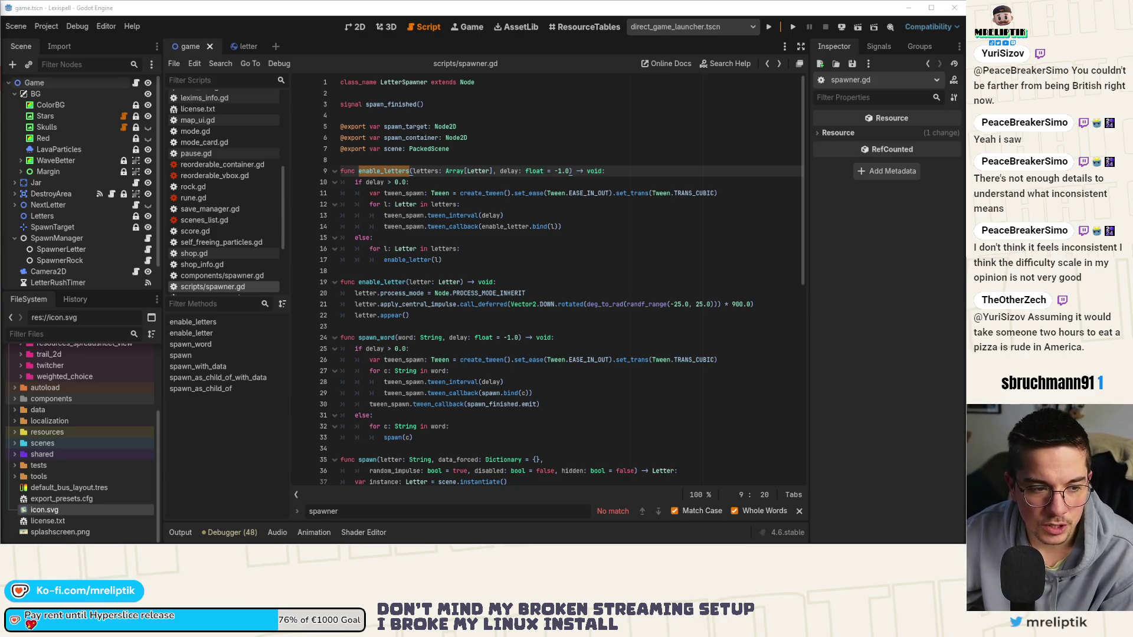
left_click(513, 282)
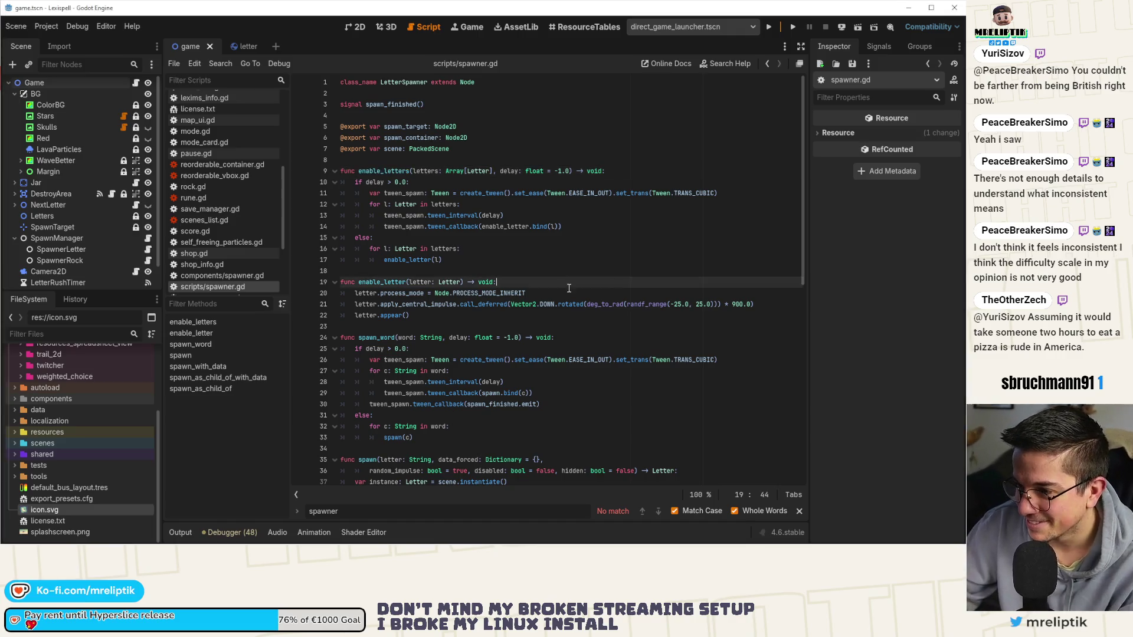
double_click(376, 171)
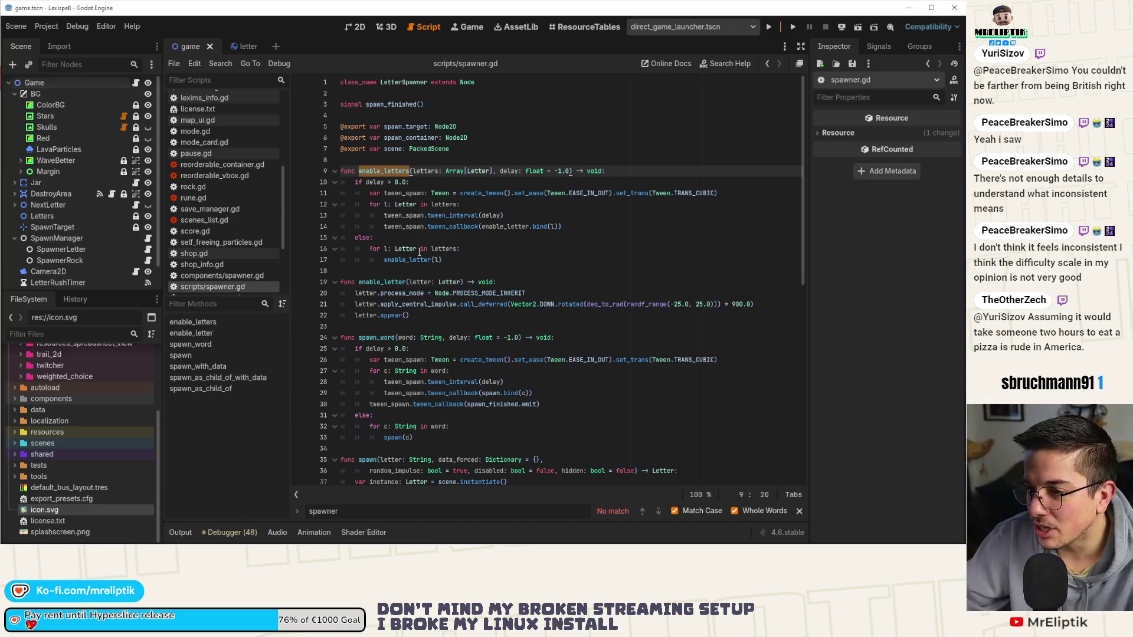
scroll(401, 195, "down", 3)
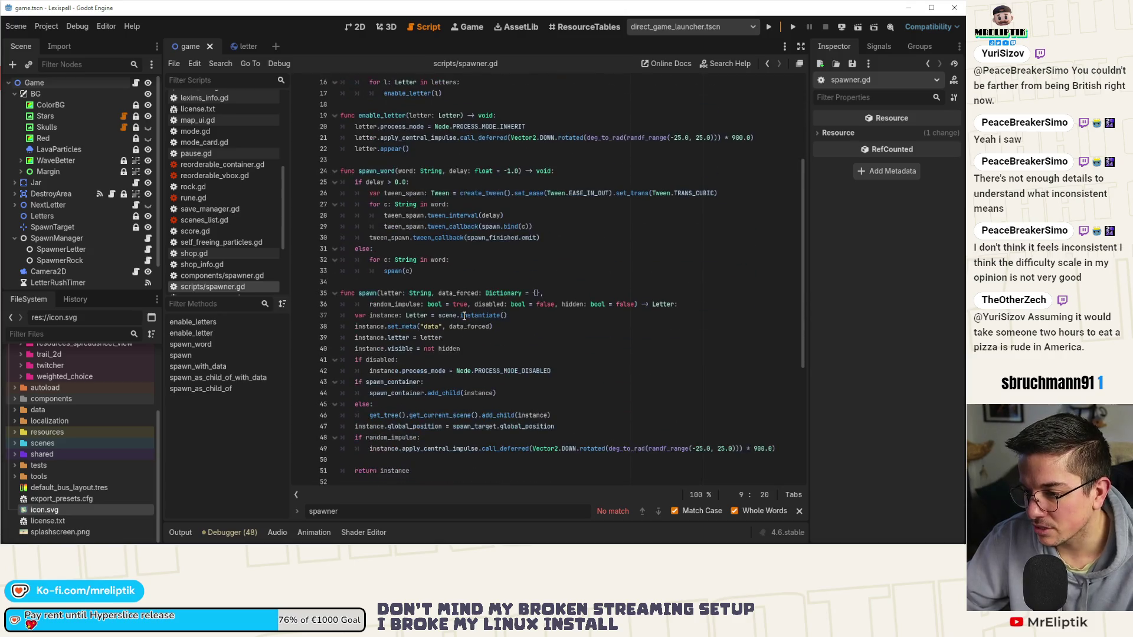
scroll(454, 295, "up", 3)
scroll(464, 316, "down", 4)
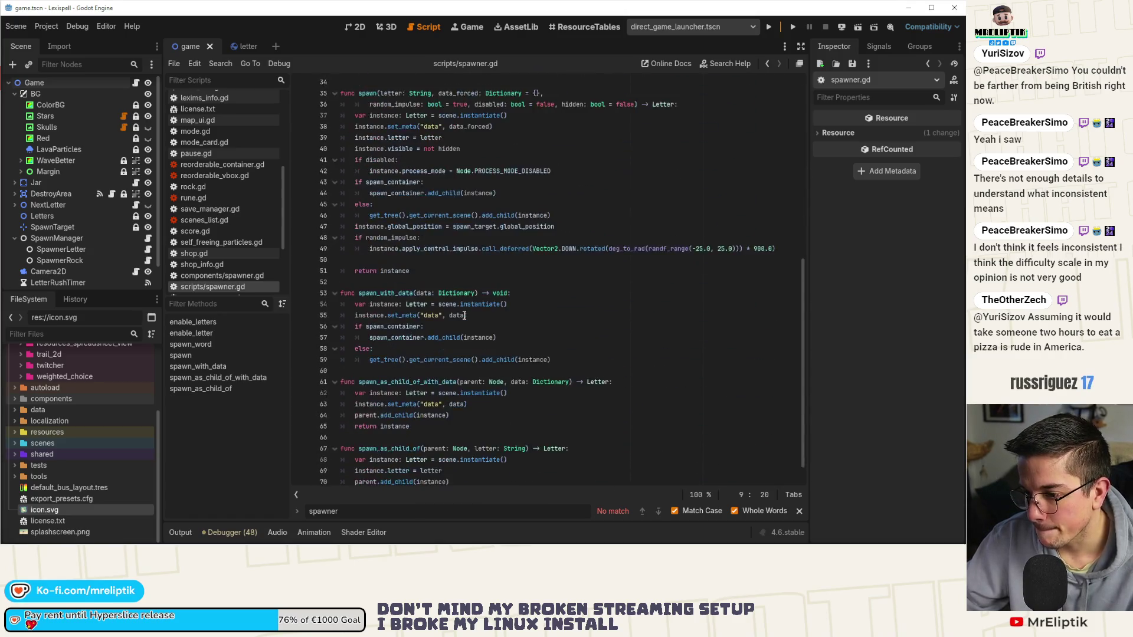
double_click(376, 206)
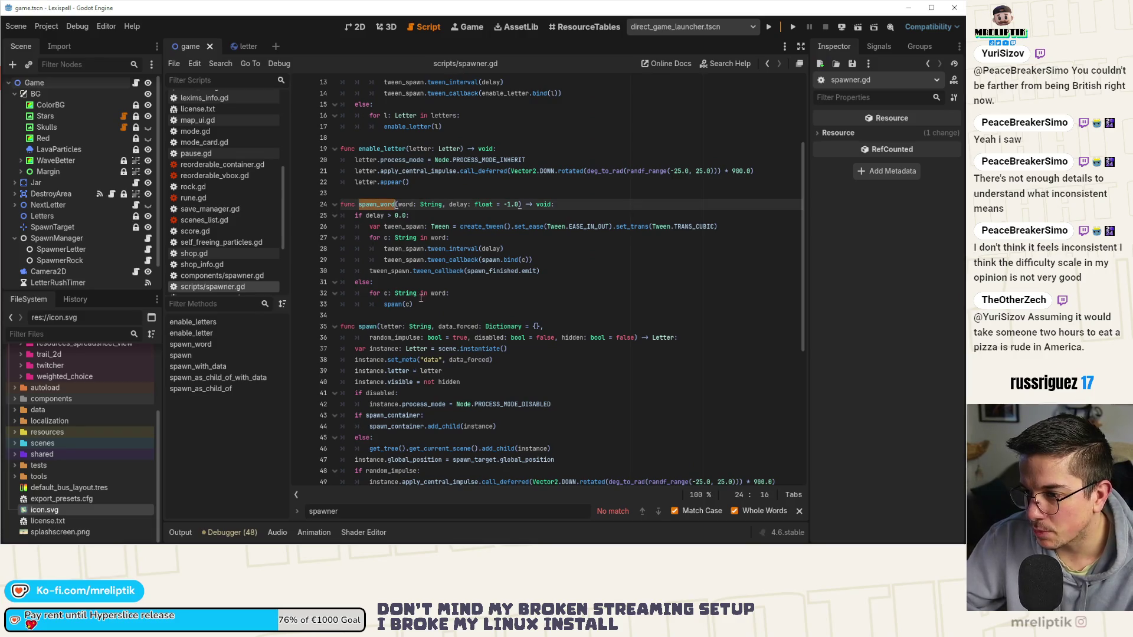
scroll(417, 299, "up", 4)
double_click(386, 281)
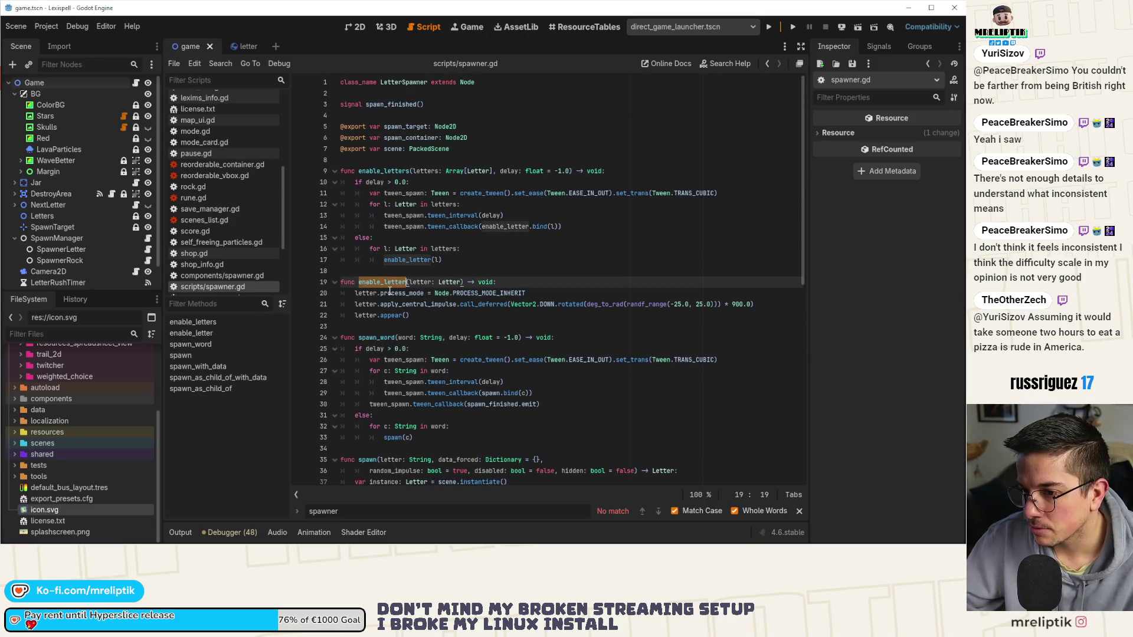
double_click(387, 171)
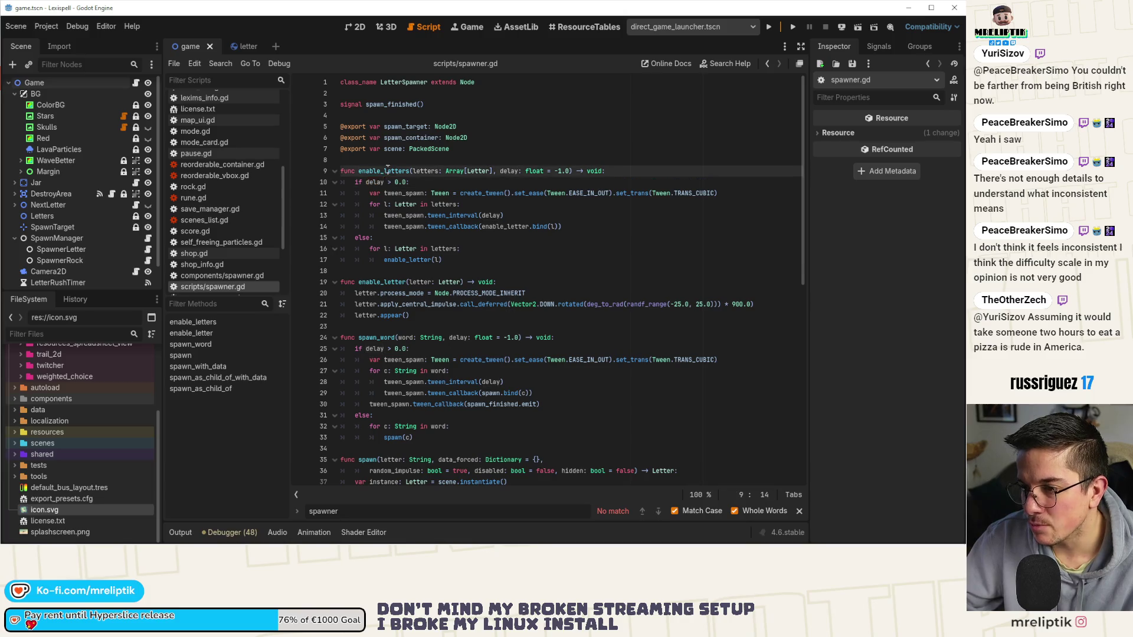
scroll(118, 207, "down", 2)
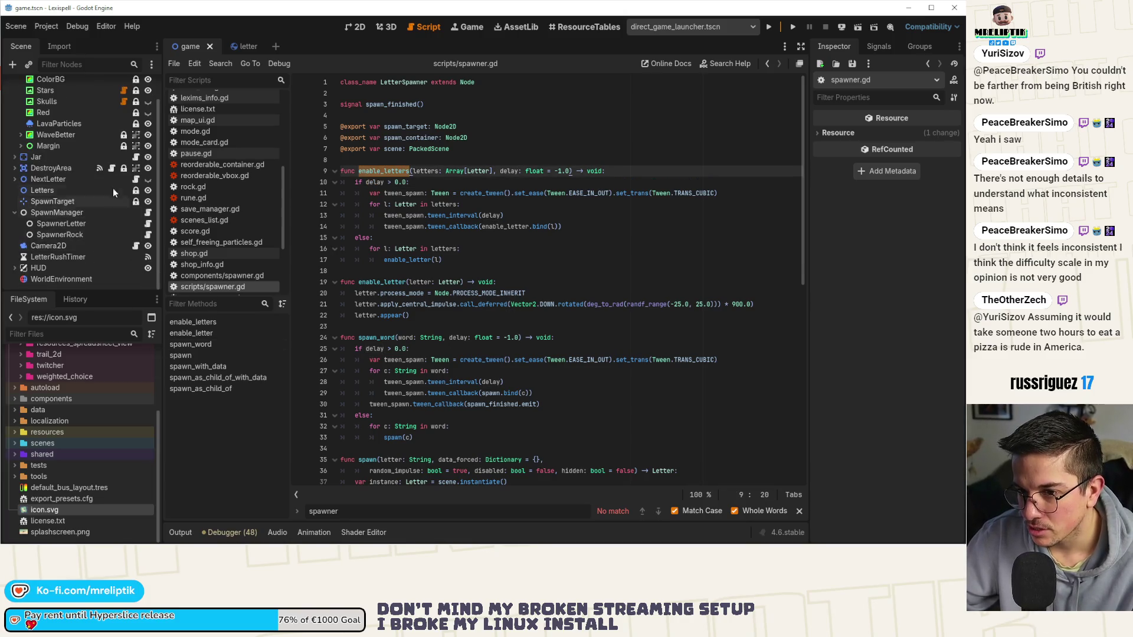
- Open SpawnManager's script at spawn_word's enable_letters call and launch the game from the launcher scene
left_click(148, 213)
double_click(403, 316)
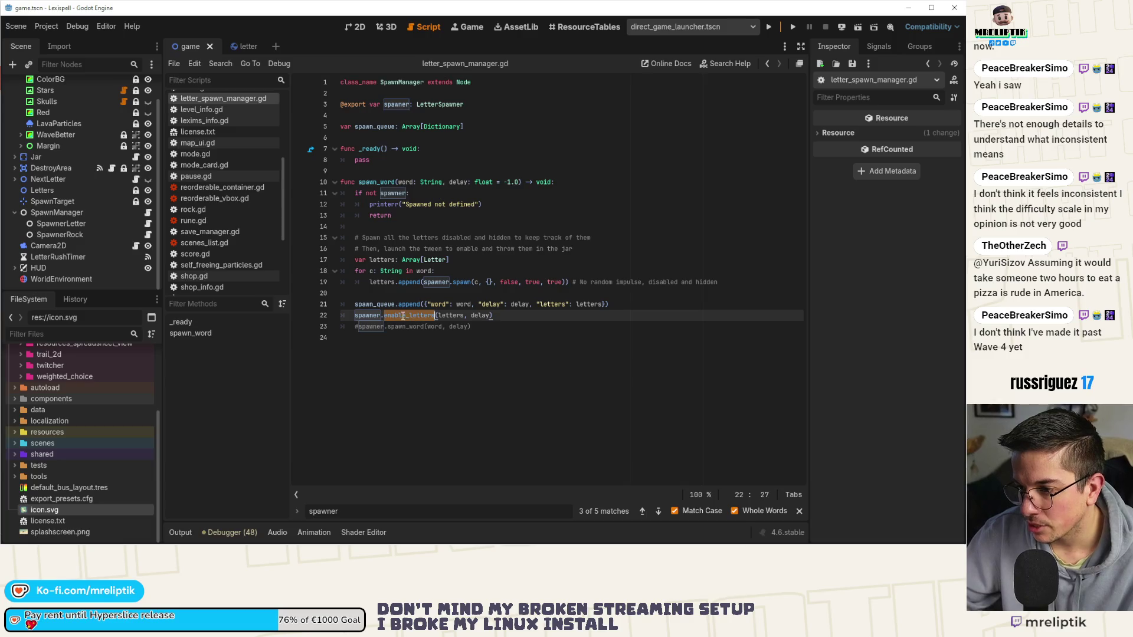
left_click(483, 326)
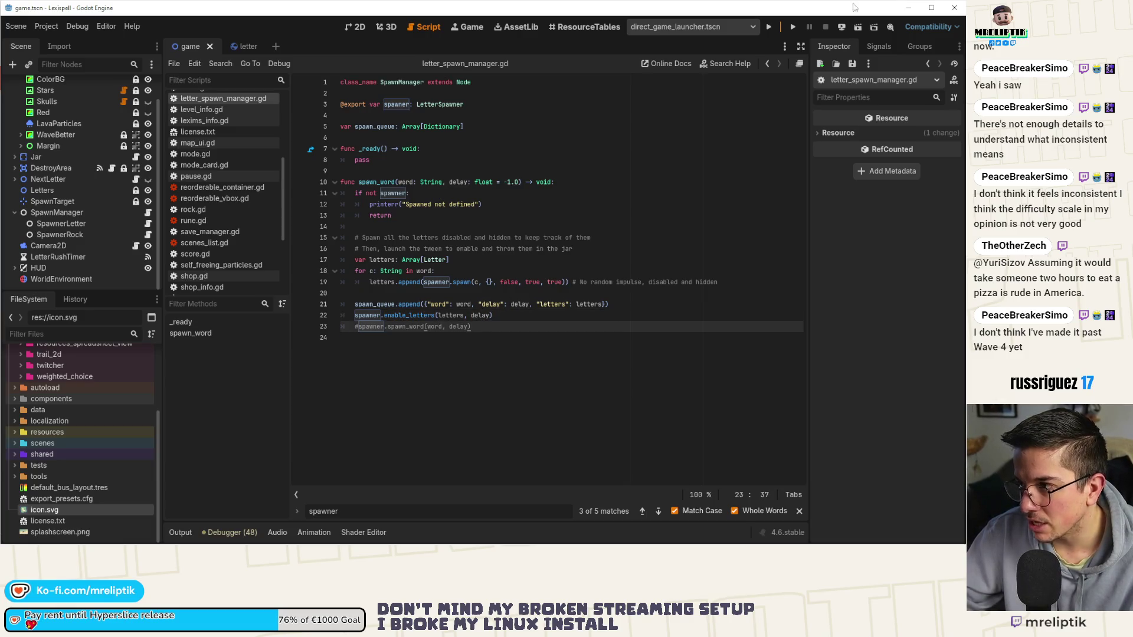
left_click(768, 29)
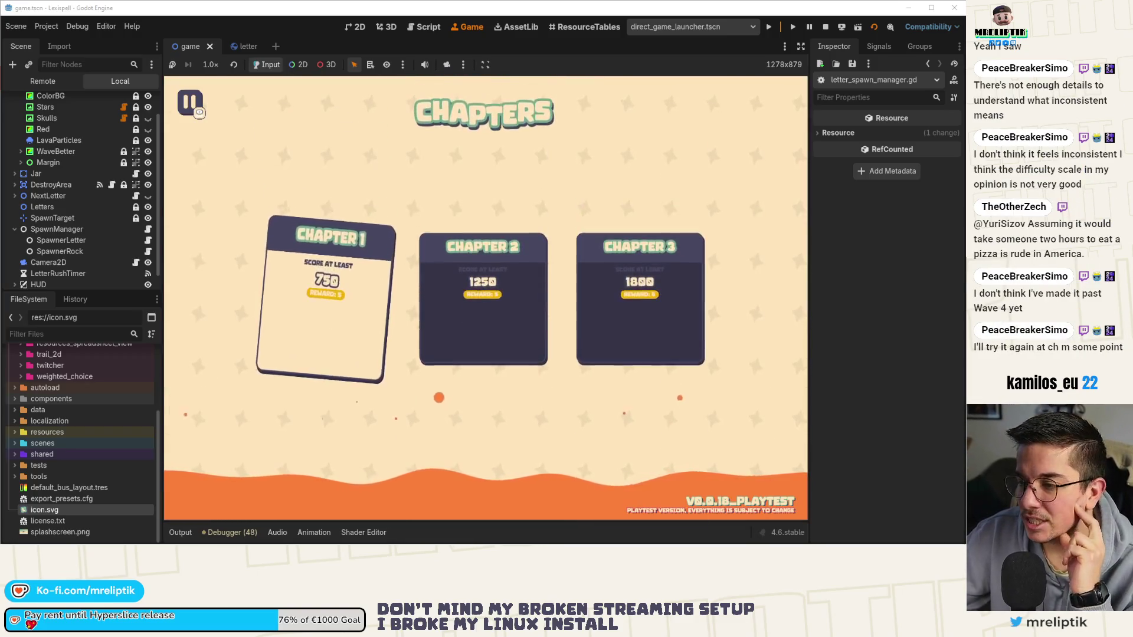
- Play a Chapter 1 run, then stop the game
left_click(314, 321)
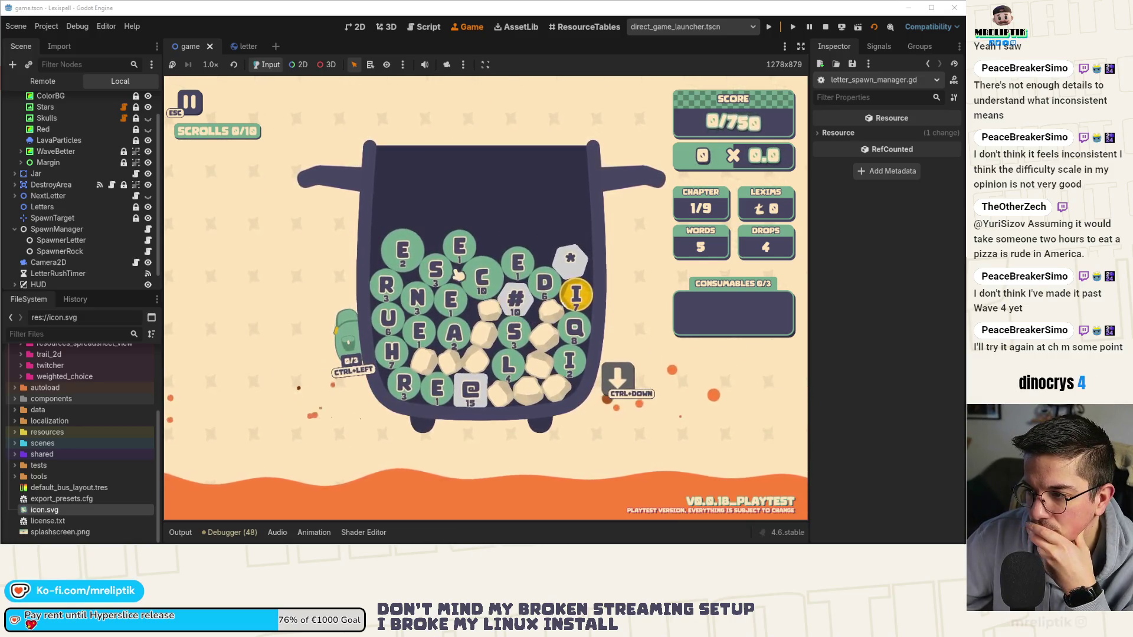
left_click(825, 28)
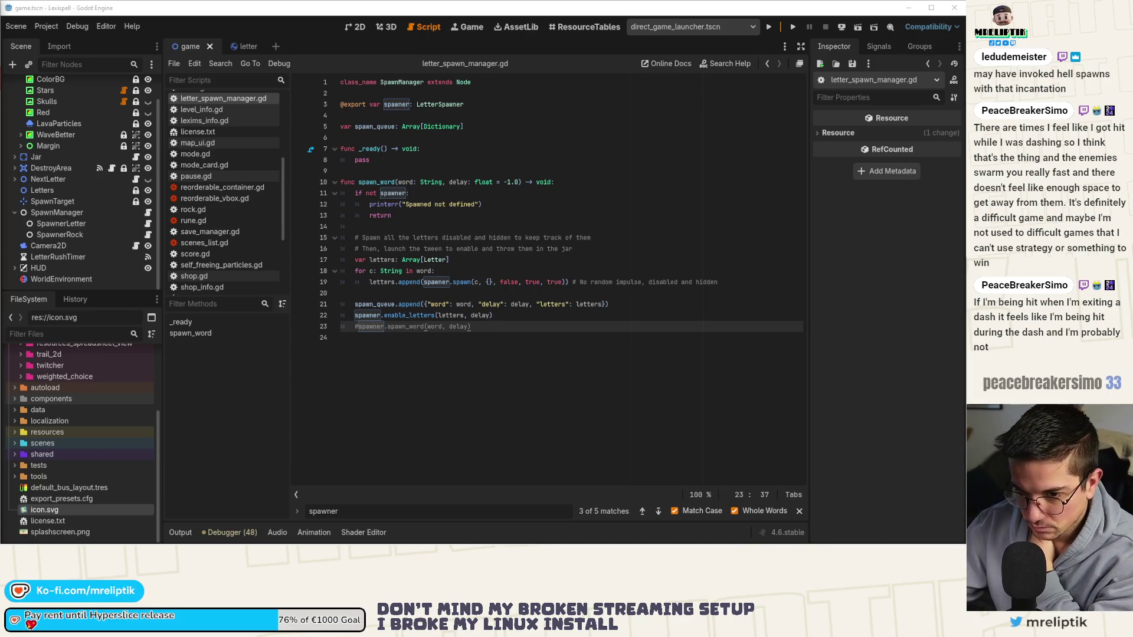
- Review the end of letter_spawn_manager.gd around line 23
scroll(80, 443, "up", 3)
left_click(518, 412)
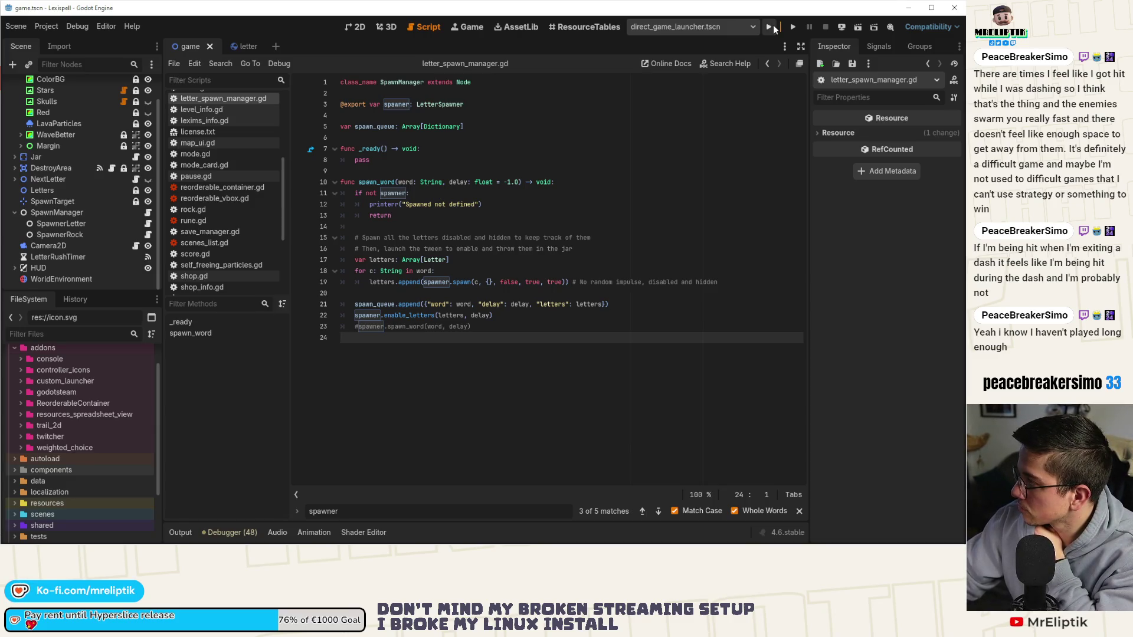
left_click(502, 326)
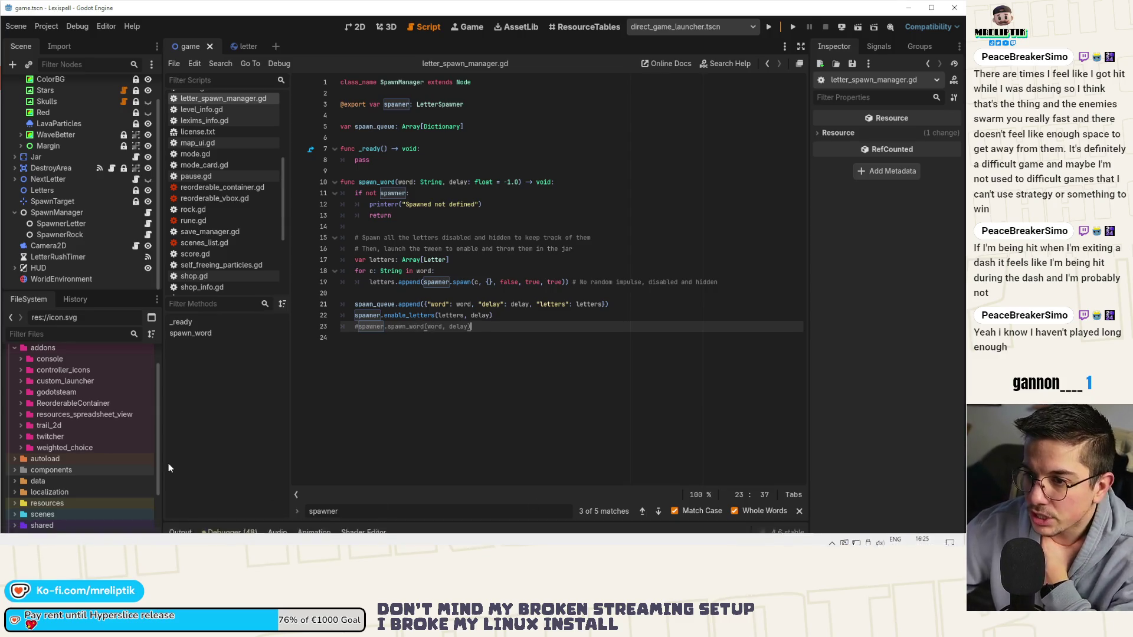
- Browse game.gd, the NextLetter script and letter_spawn_manager.gd, then switch to the letter scene's letter.gd
left_click(357, 26)
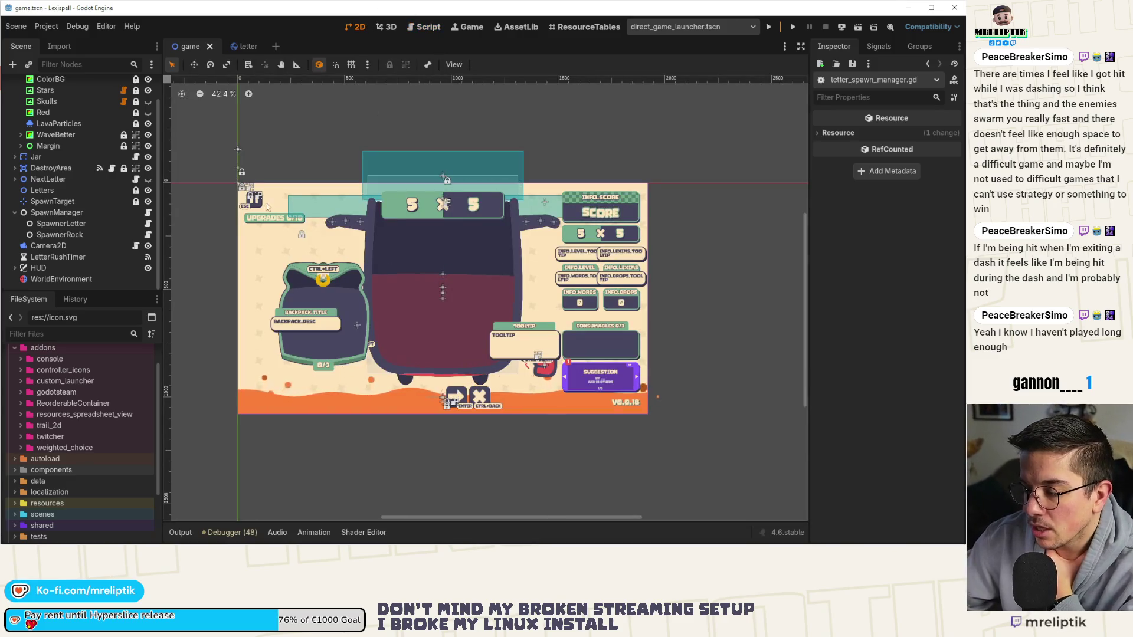
scroll(84, 172, "up", 2)
left_click(136, 84)
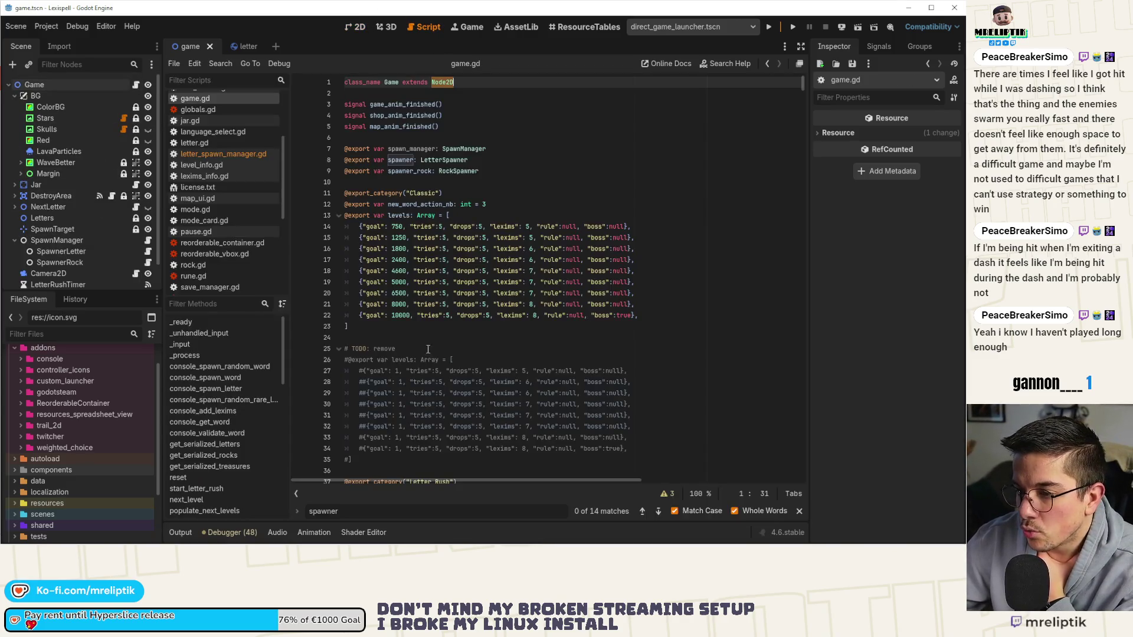
scroll(108, 238, "down", 2)
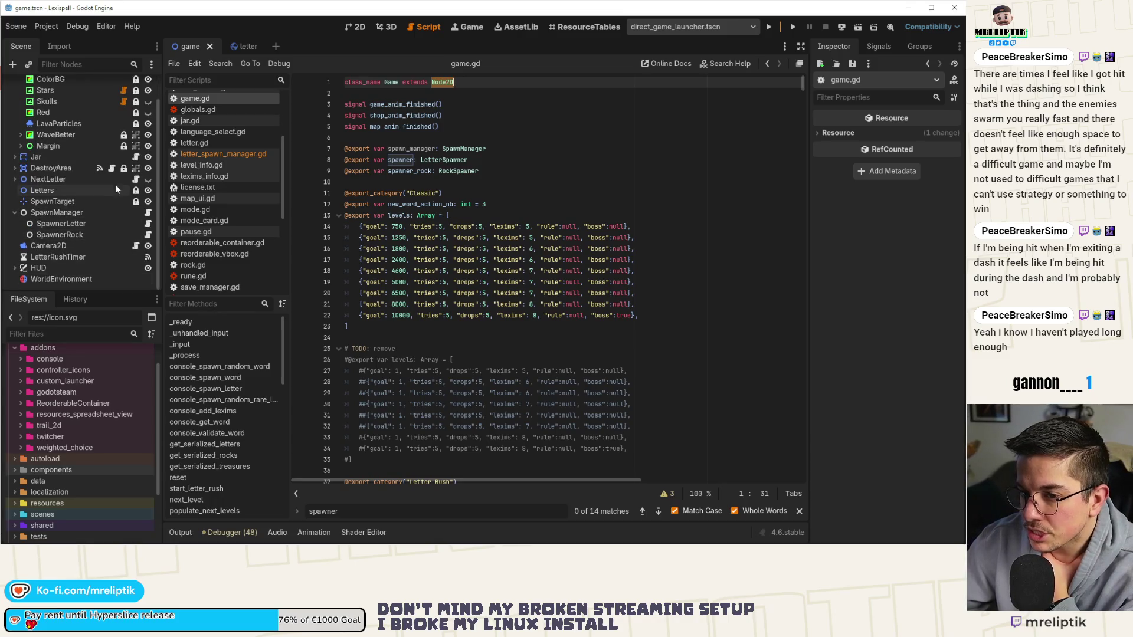
left_click(136, 180)
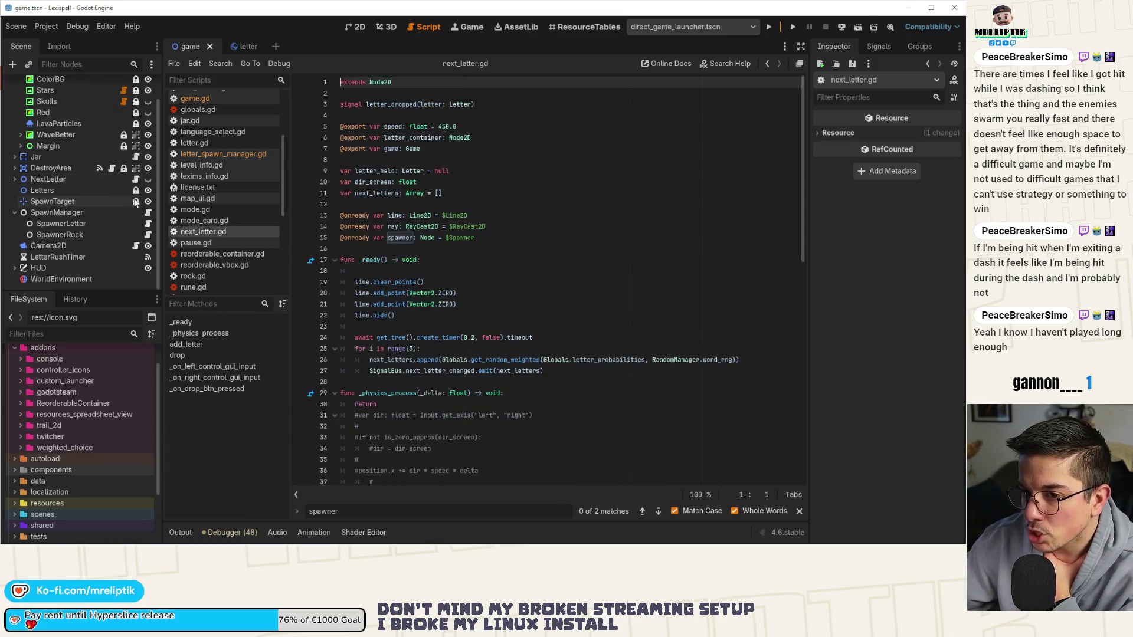
left_click(236, 47)
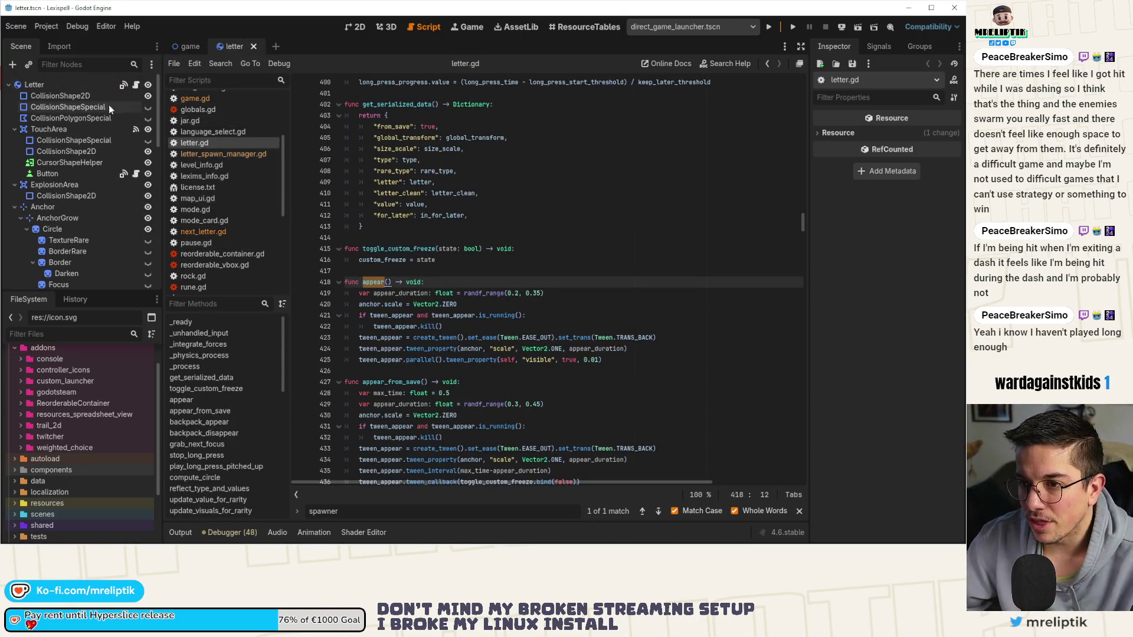
left_click(190, 46)
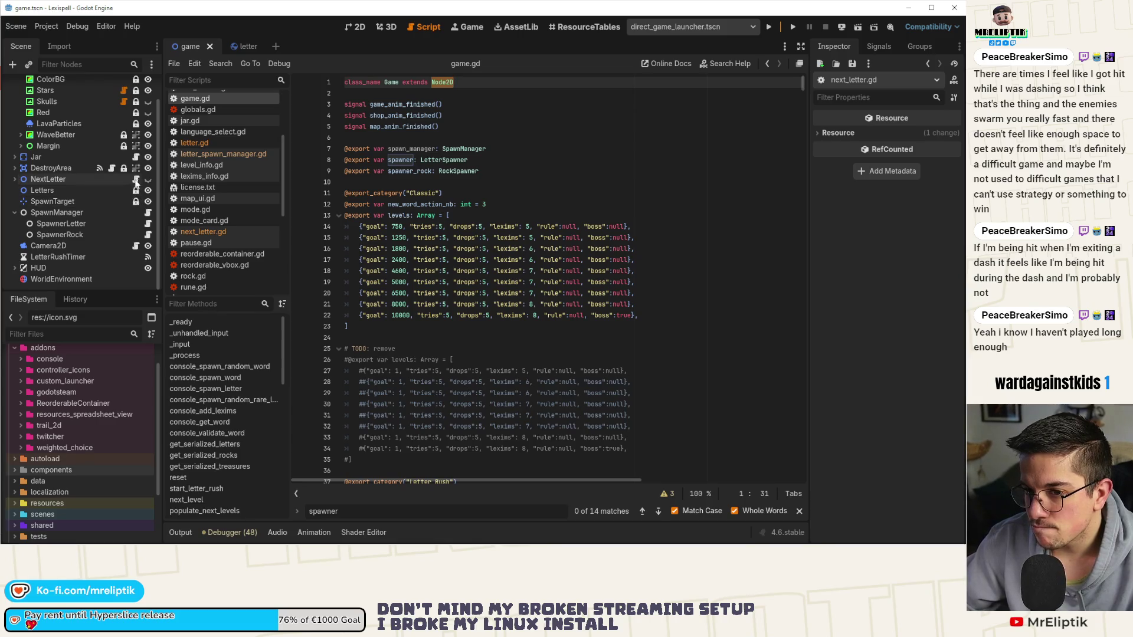
left_click(148, 215)
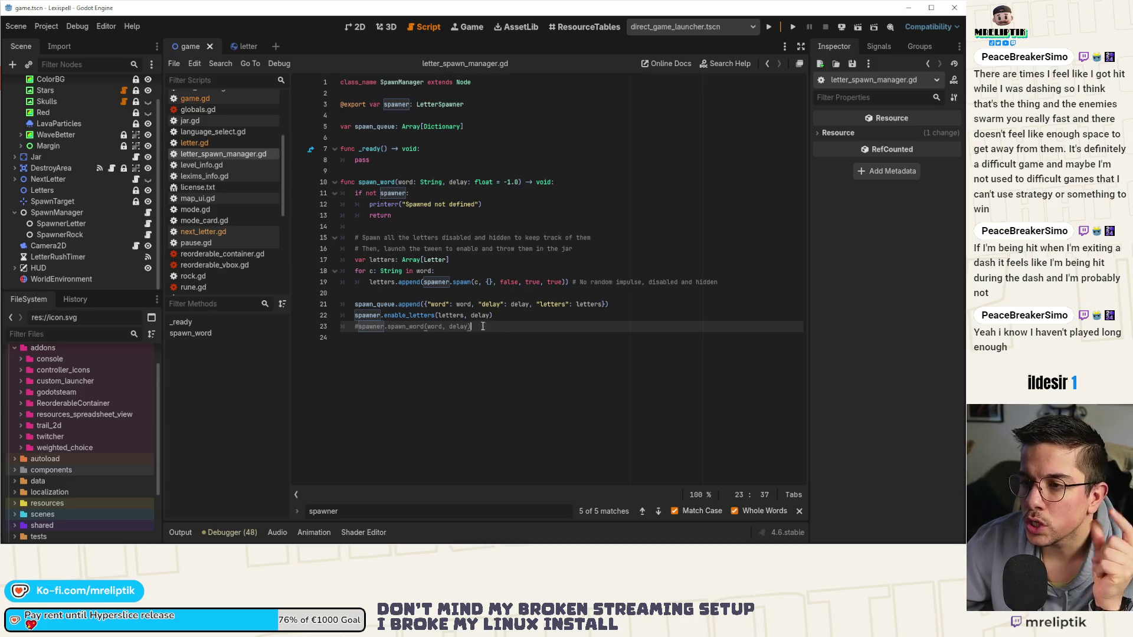
left_click(240, 46)
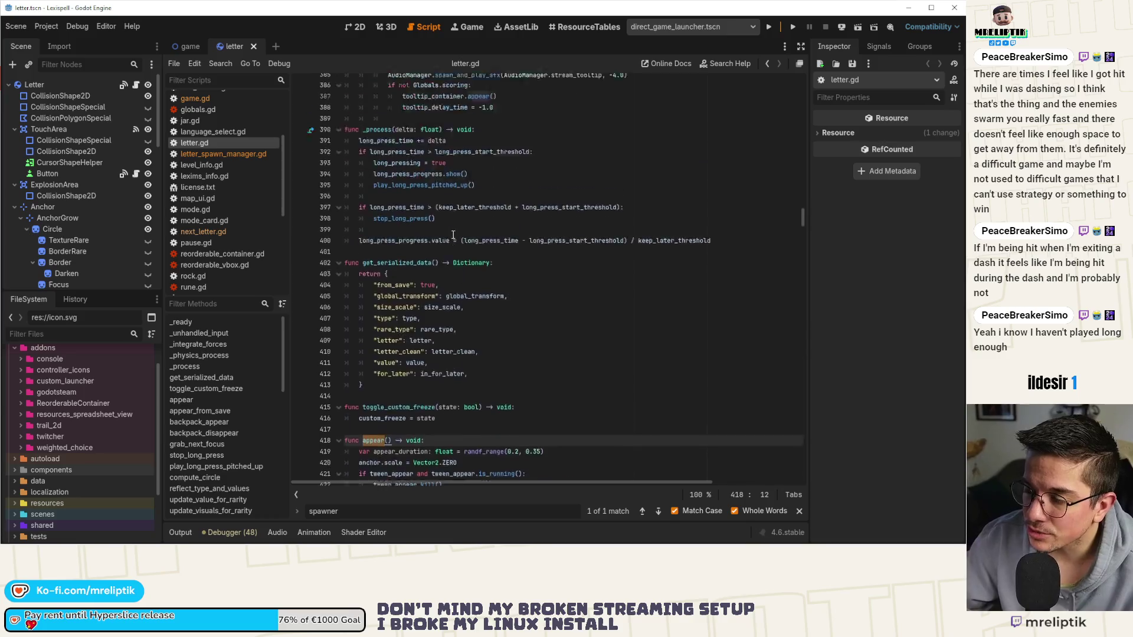
- Add "spawned": spawned to get_serialized_data's dictionary after from_save and save letter.gd
scroll(406, 341, "down", 1)
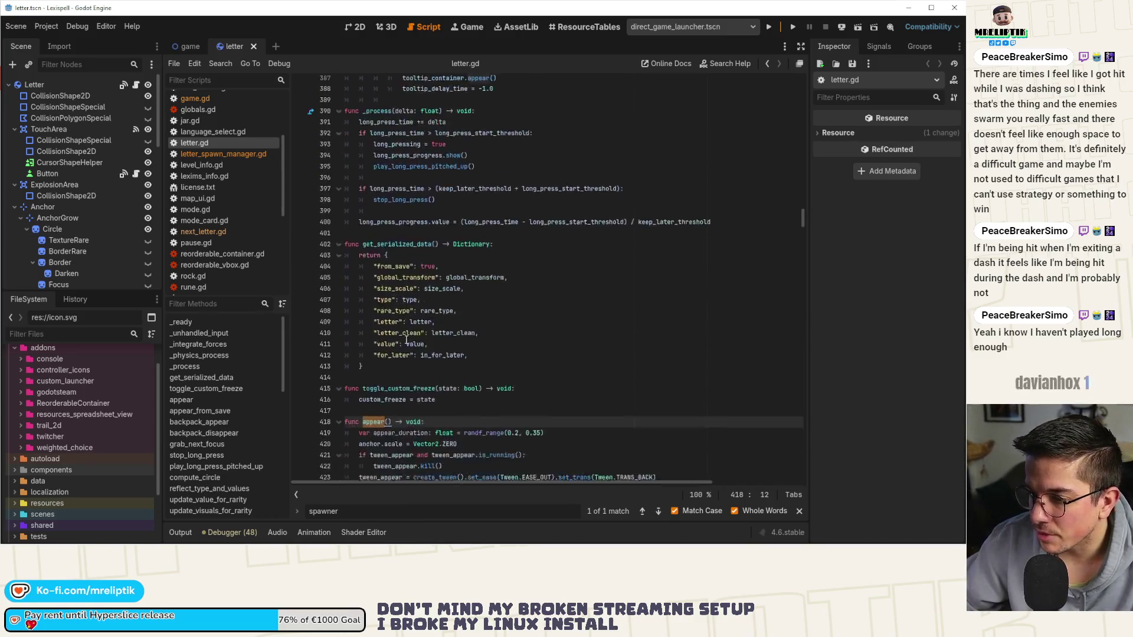
scroll(406, 341, "down", 2)
left_click(459, 226)
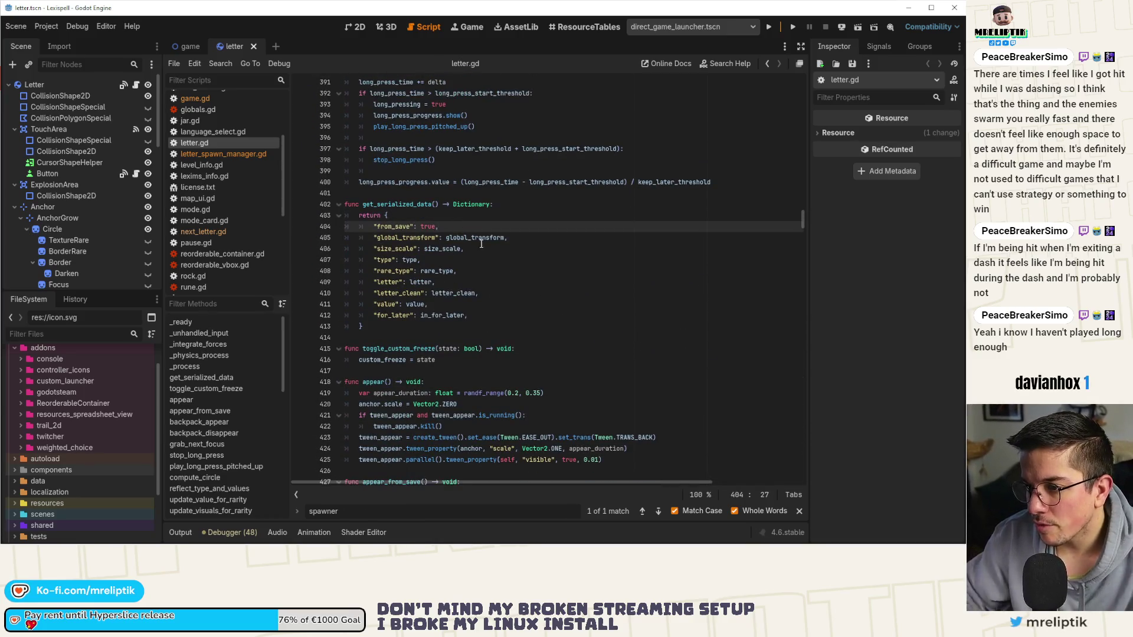
key("Return")
type("\"")
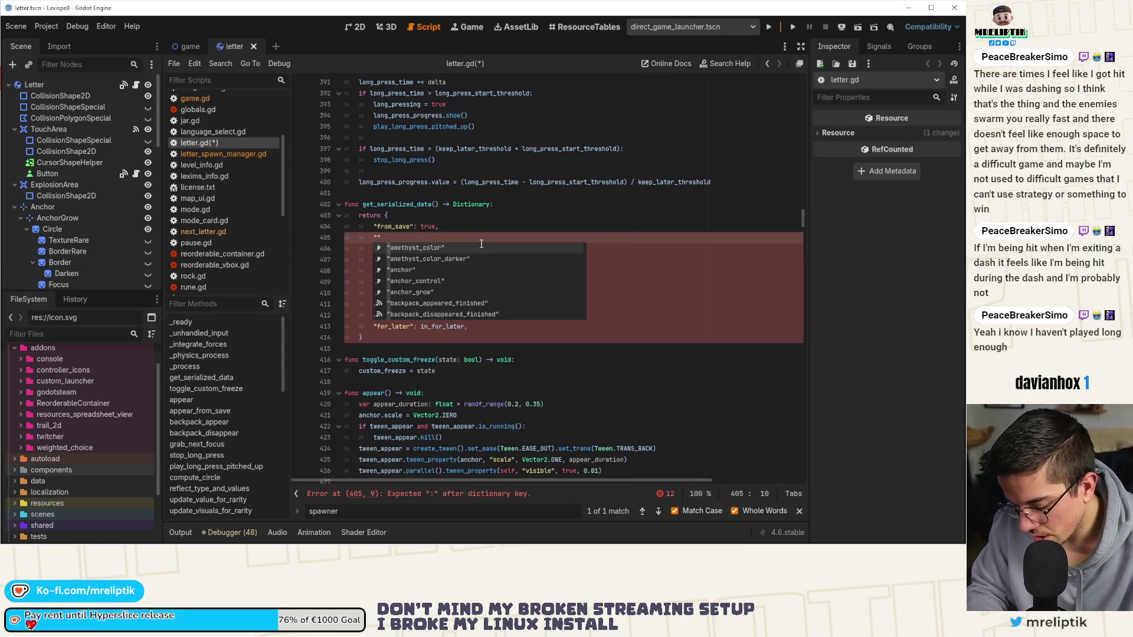
type("spawned")
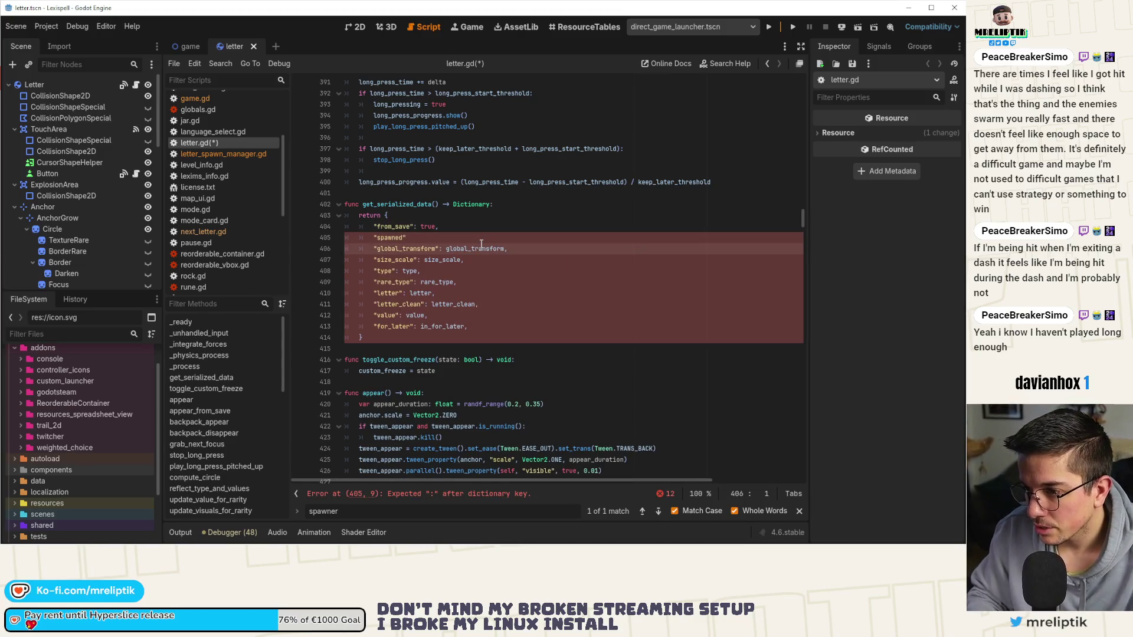
key("Left")
type(": ")
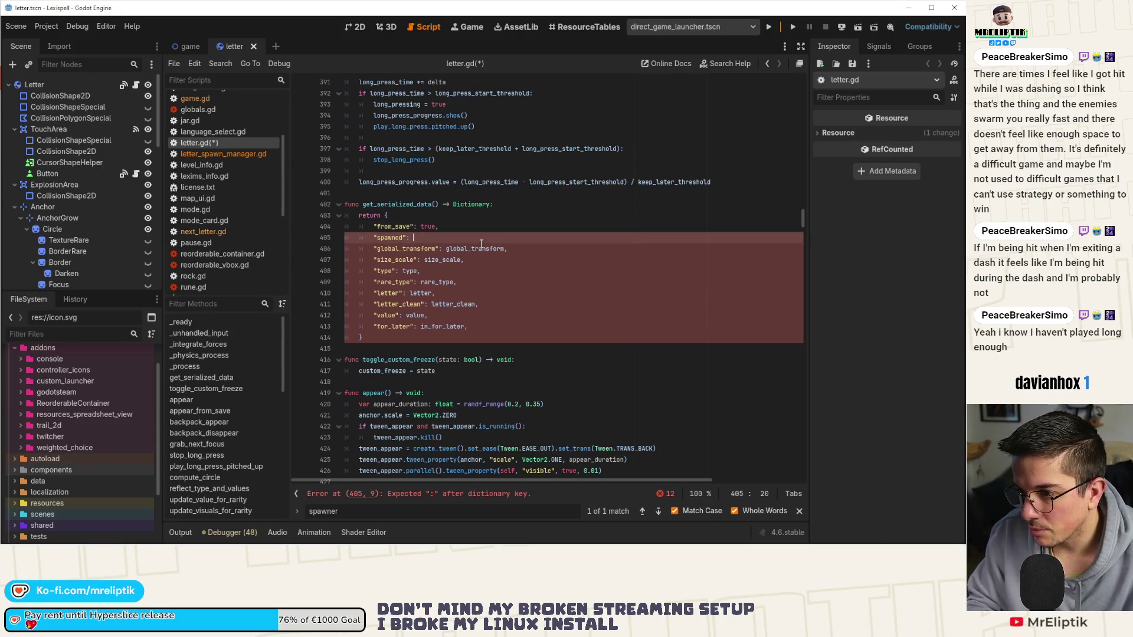
type("spawned,")
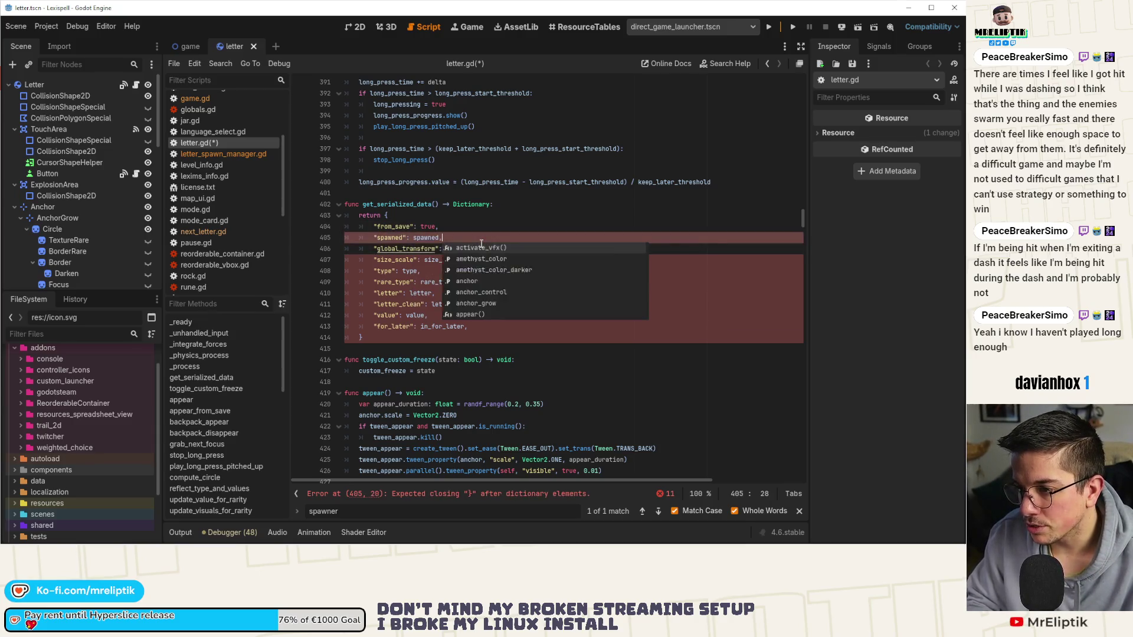
key("ctrl+s")
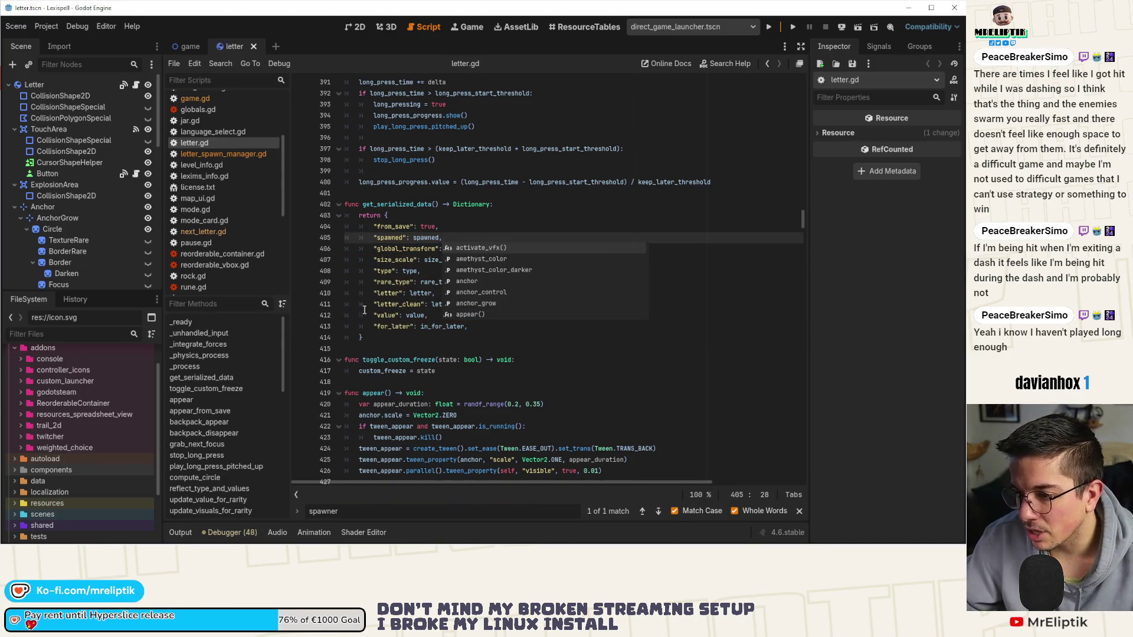
- Jump to the _ready function's save-data block
scroll(364, 310, "down", 2)
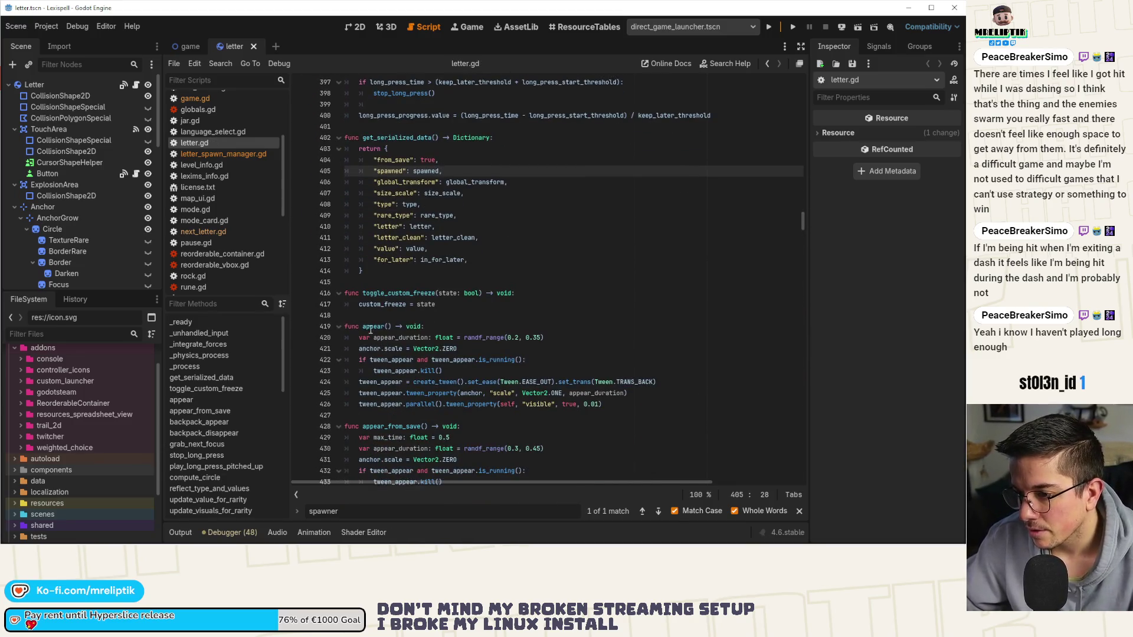
scroll(370, 331, "up", 10)
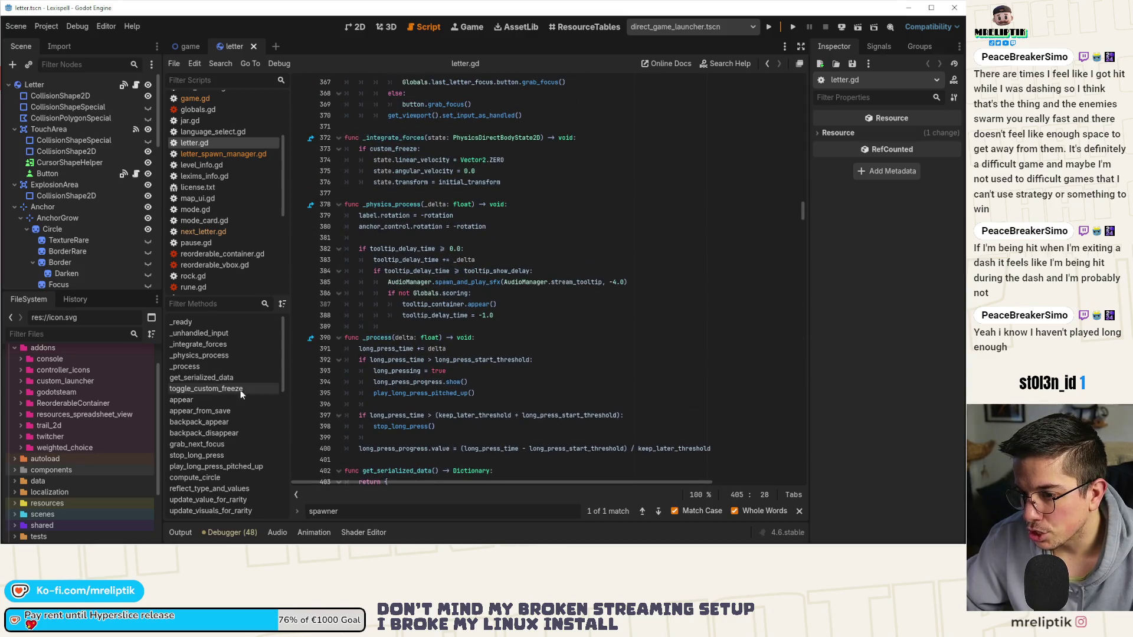
left_click(200, 322)
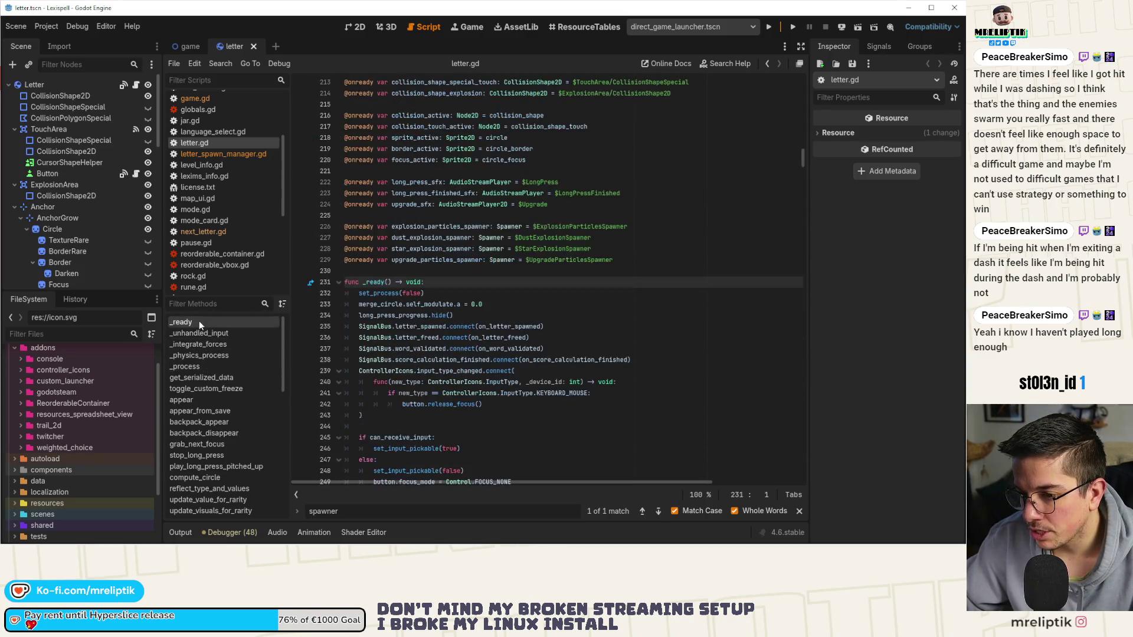
scroll(395, 276, "down", 9)
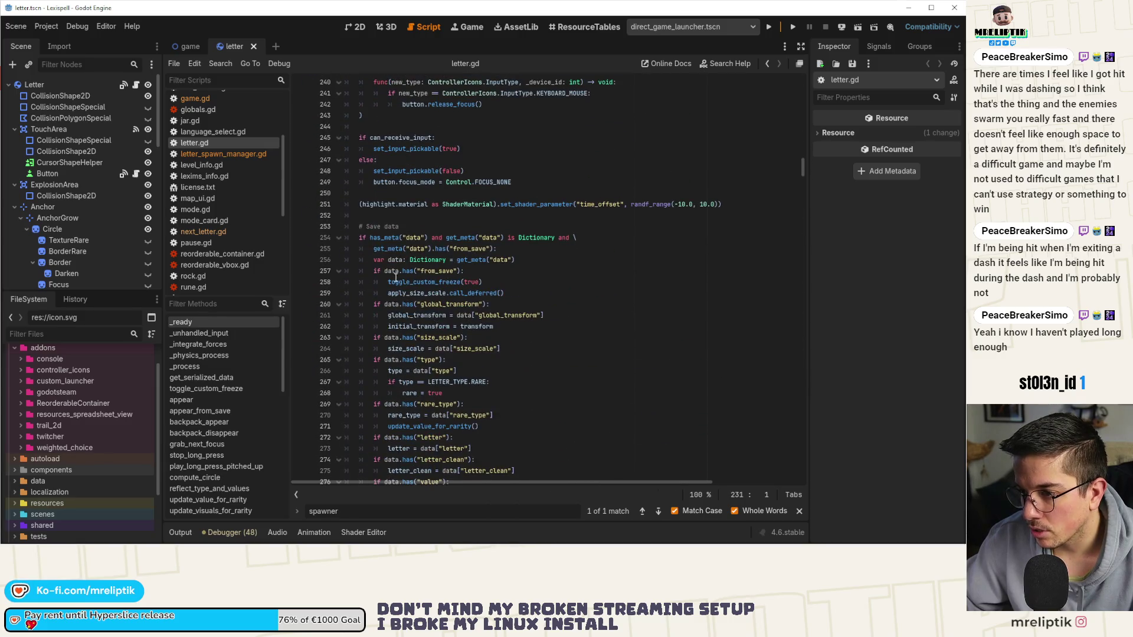
- Add an if data.has("spawned") check assigning spawned = data["spawned"] and save
left_click(488, 272)
key("ctrl+c")
key("Down")
key("Down")
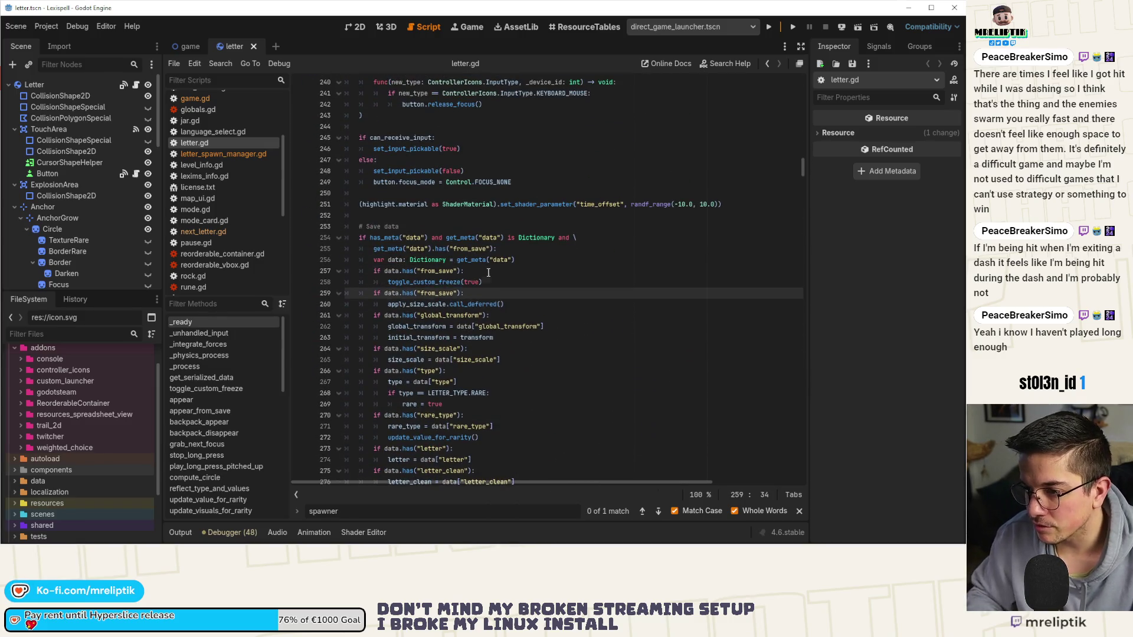
key("ctrl+v")
key("Left")
key("Left")
key("Left")
key("ctrl+BackSpace")
type("spawned")
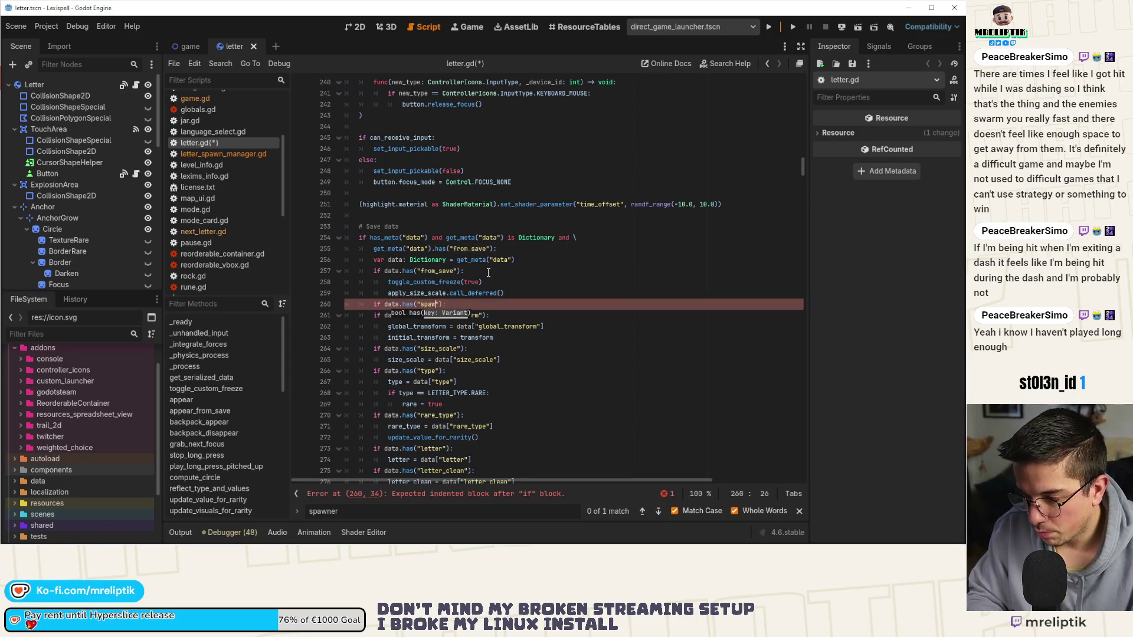
key("End")
key("Return")
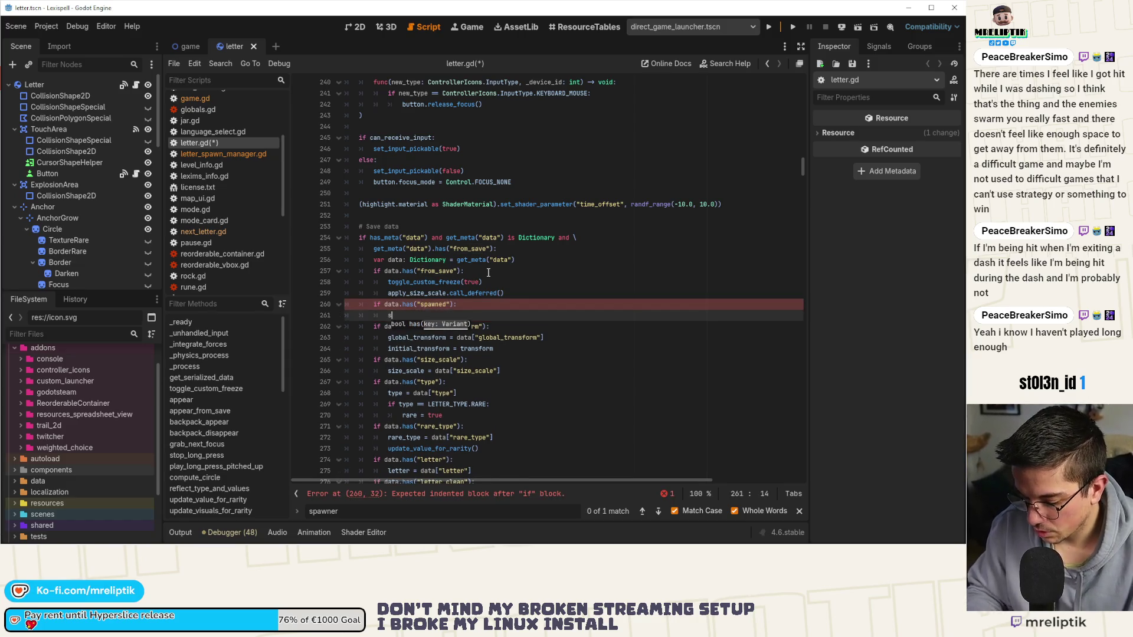
type("spawned")
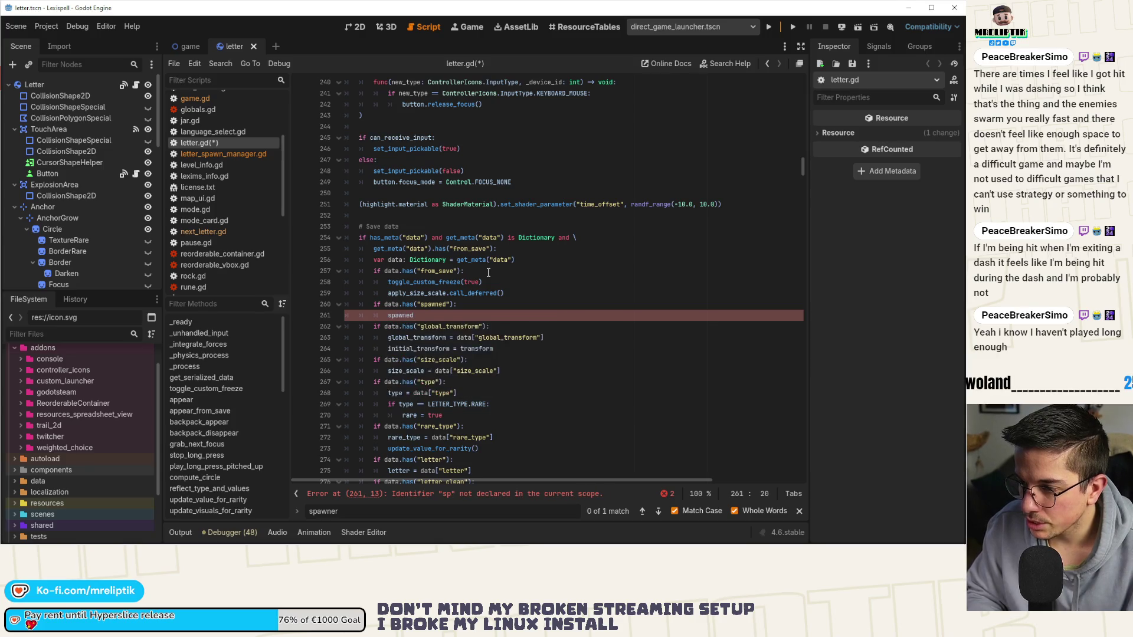
type(" = ")
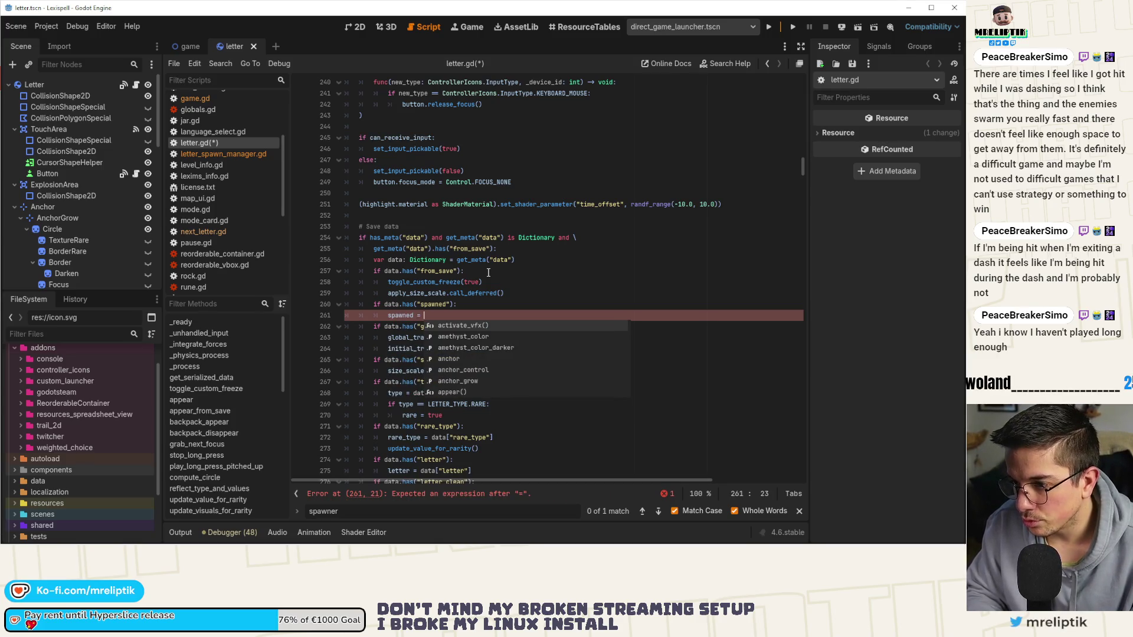
type("data")
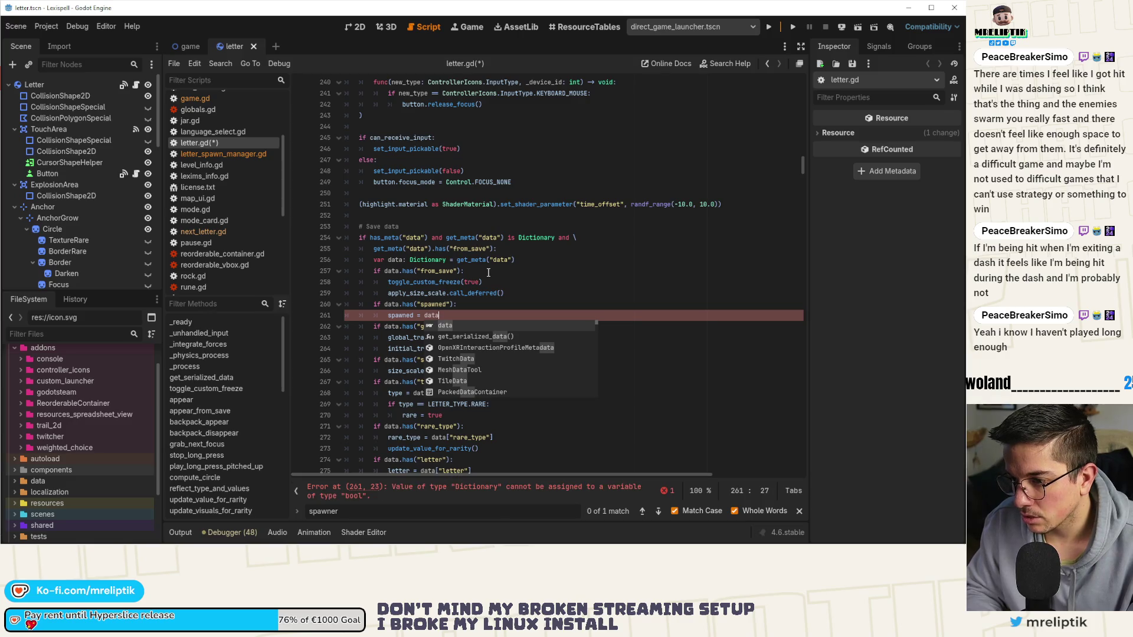
type("[\"spawned")
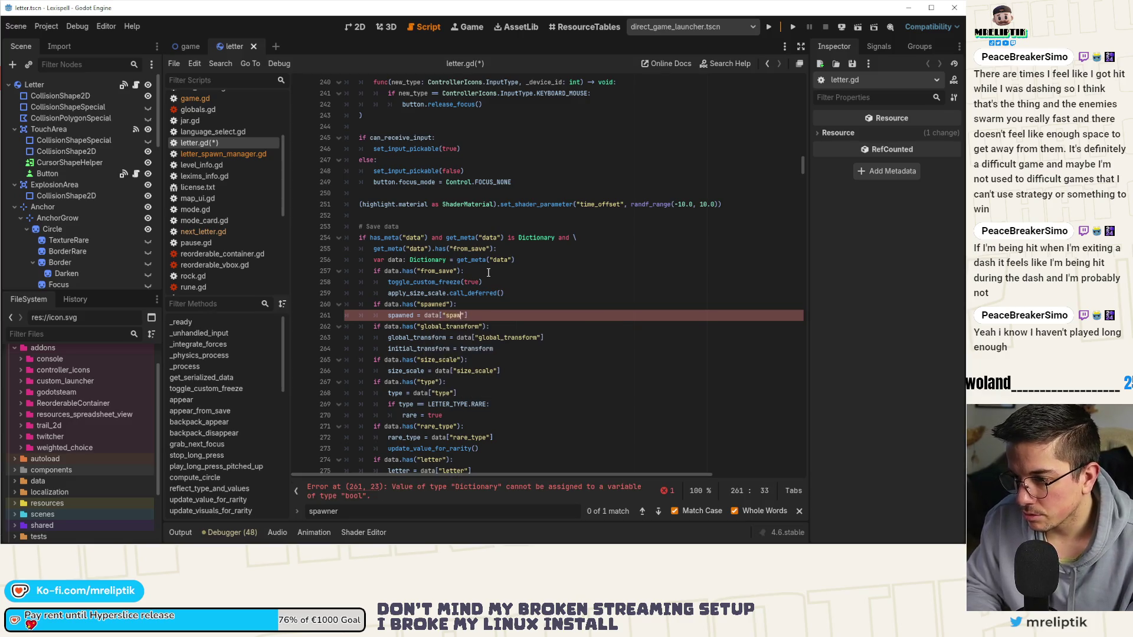
key("ctrl+s")
- Add if not spawned: hide() below it and begin a process_mode line
key("ctrl+Return")
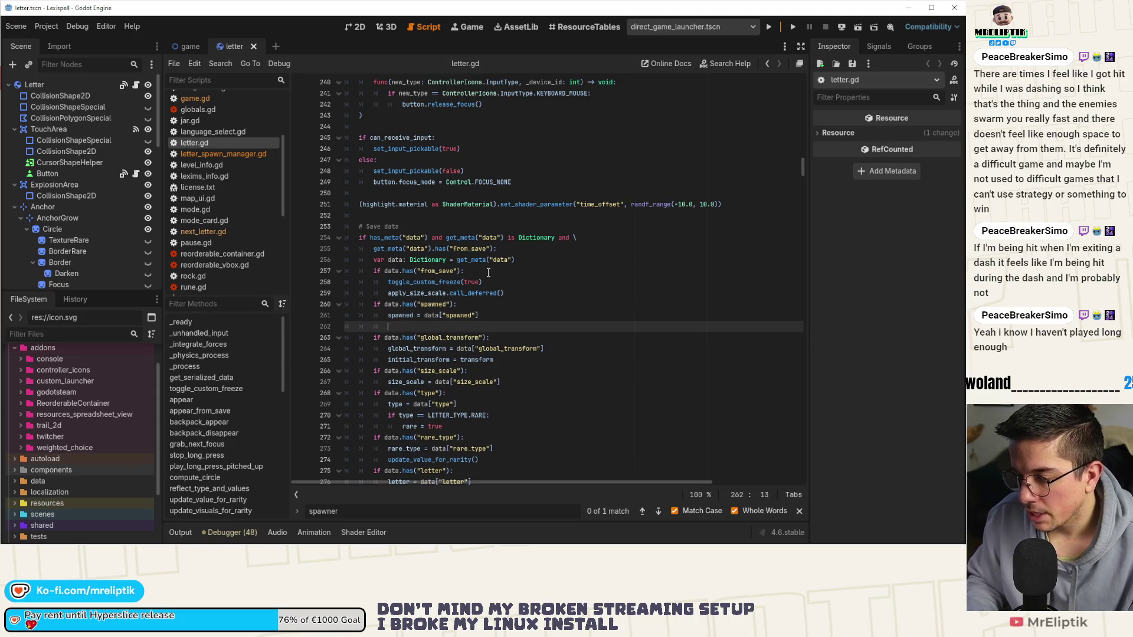
type("if not spawn")
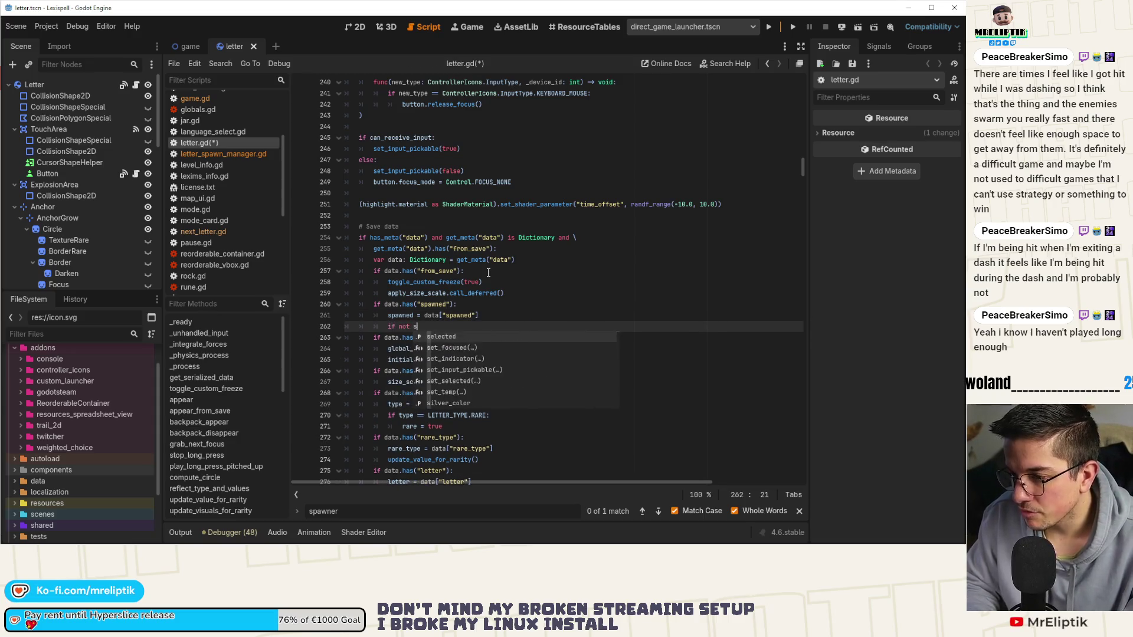
key("Return")
type(":")
key("Return")
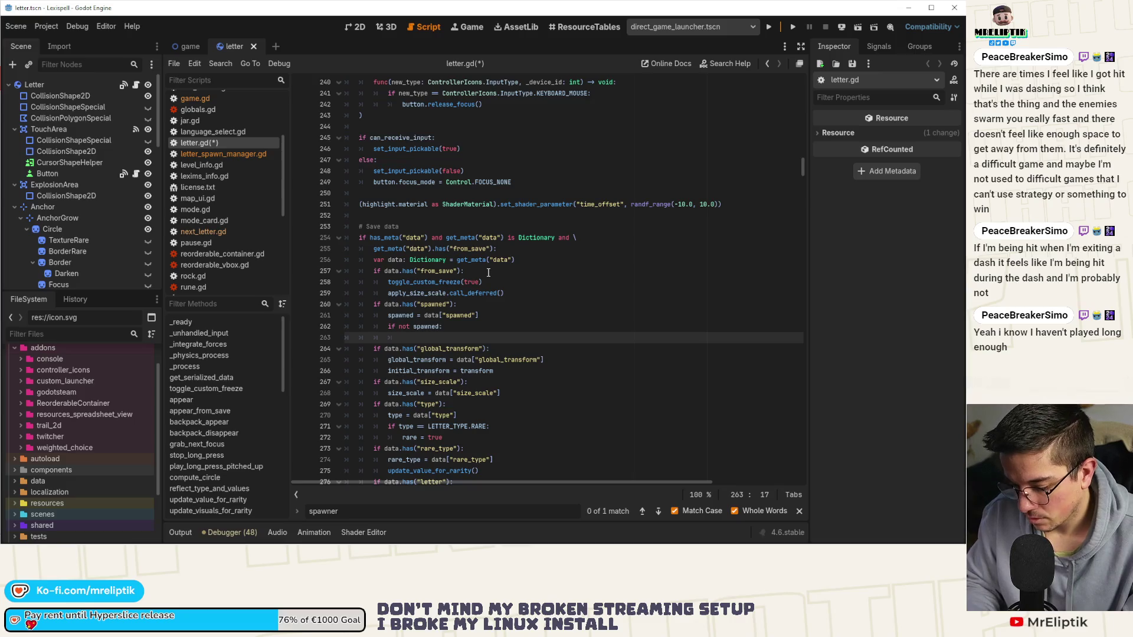
type("hide()")
key("Return")
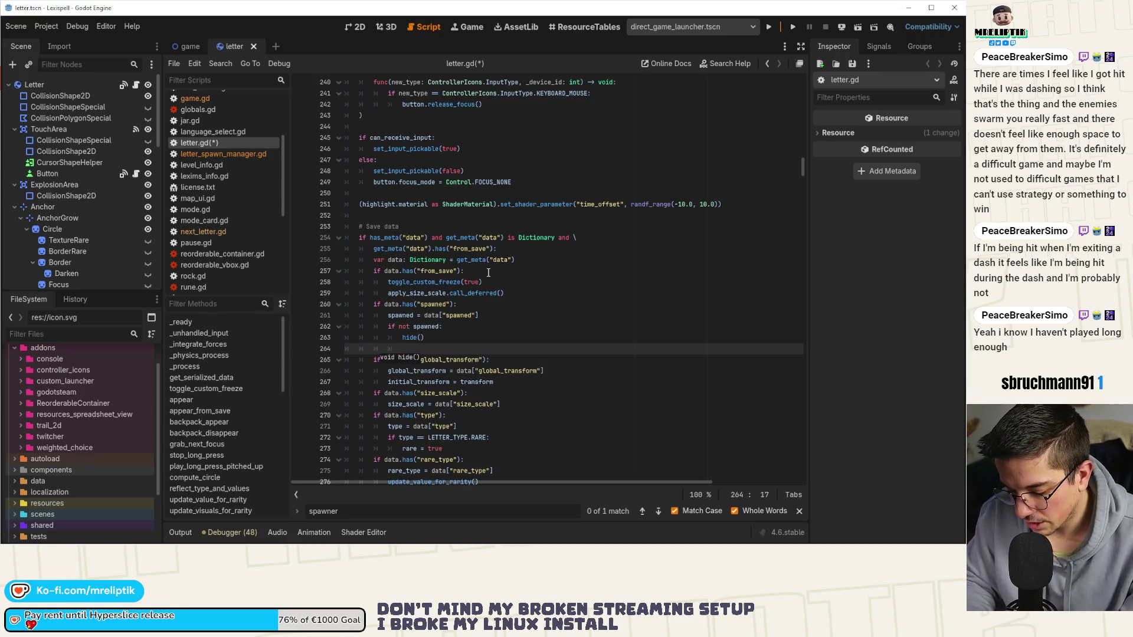
type("proce")
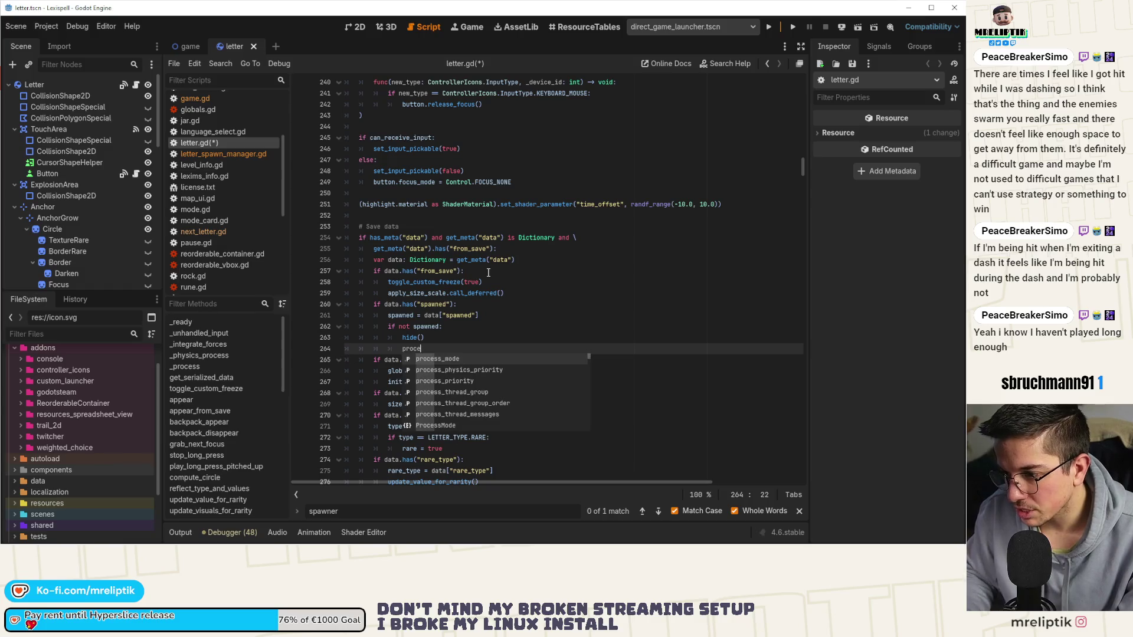
key("Return")
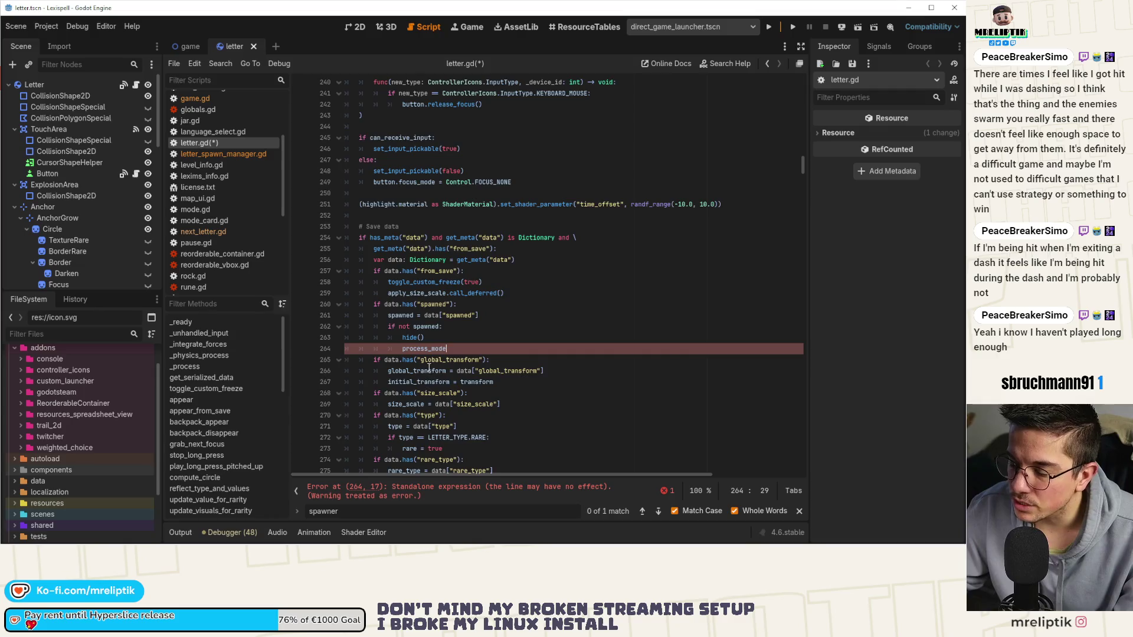
scroll(429, 367, "down", 6)
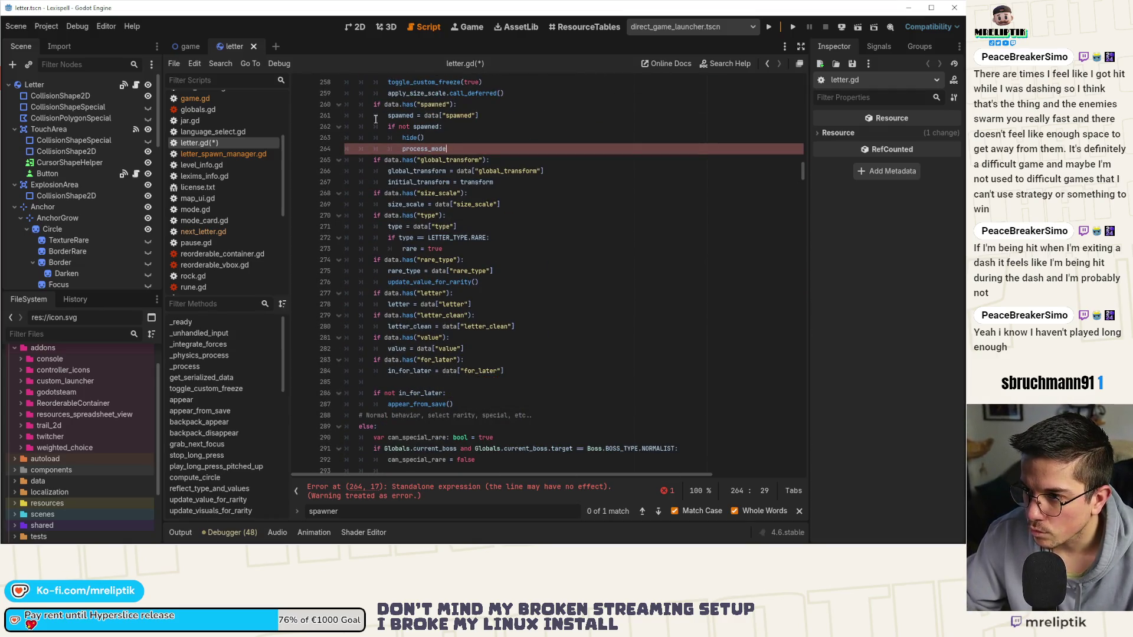
- Remove the spawned restore-and-hide lines, leaving an empty line after apply_size_scale.call_deferred()
left_click_drag(448, 149, 375, 105)
key("BackSpace")
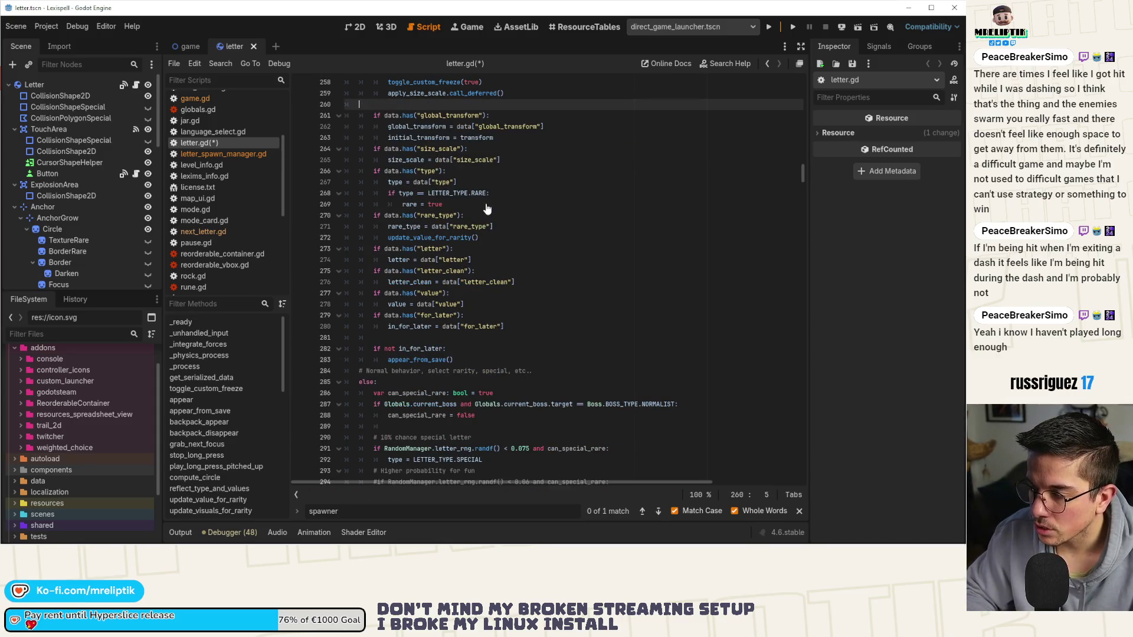
key("ctrl+z")
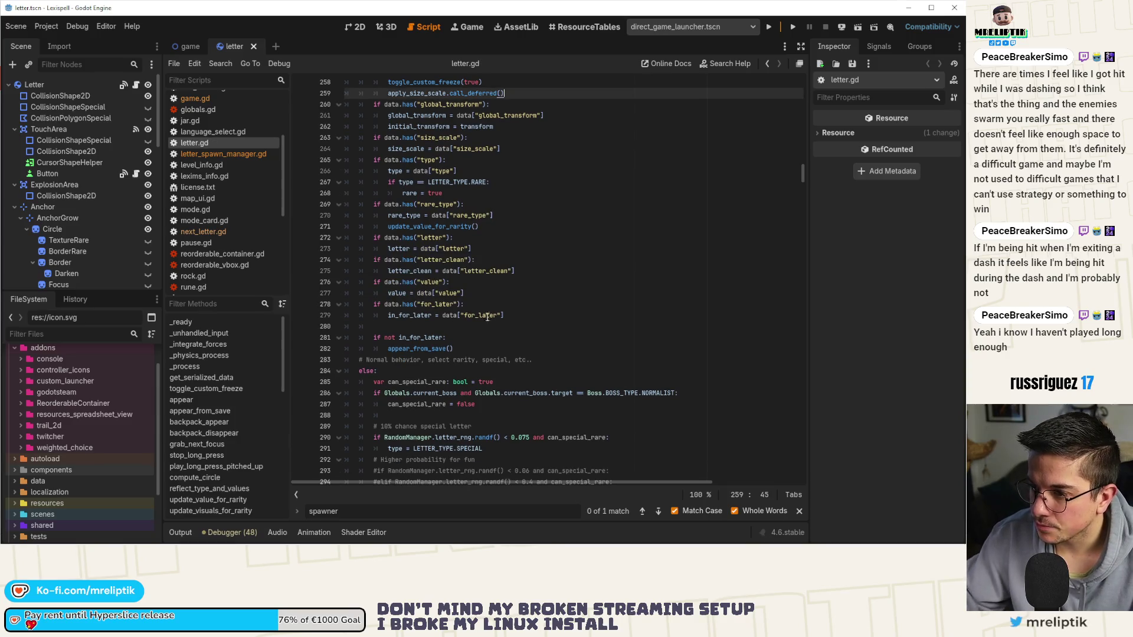
scroll(471, 336, "down", 1)
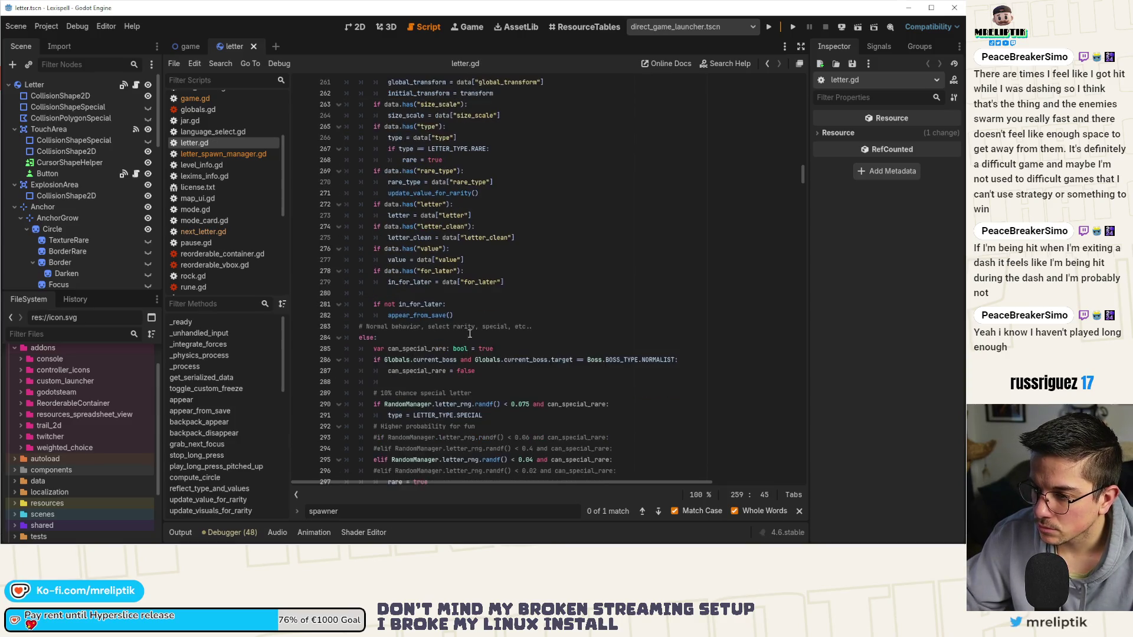
scroll(470, 336, "up", 3)
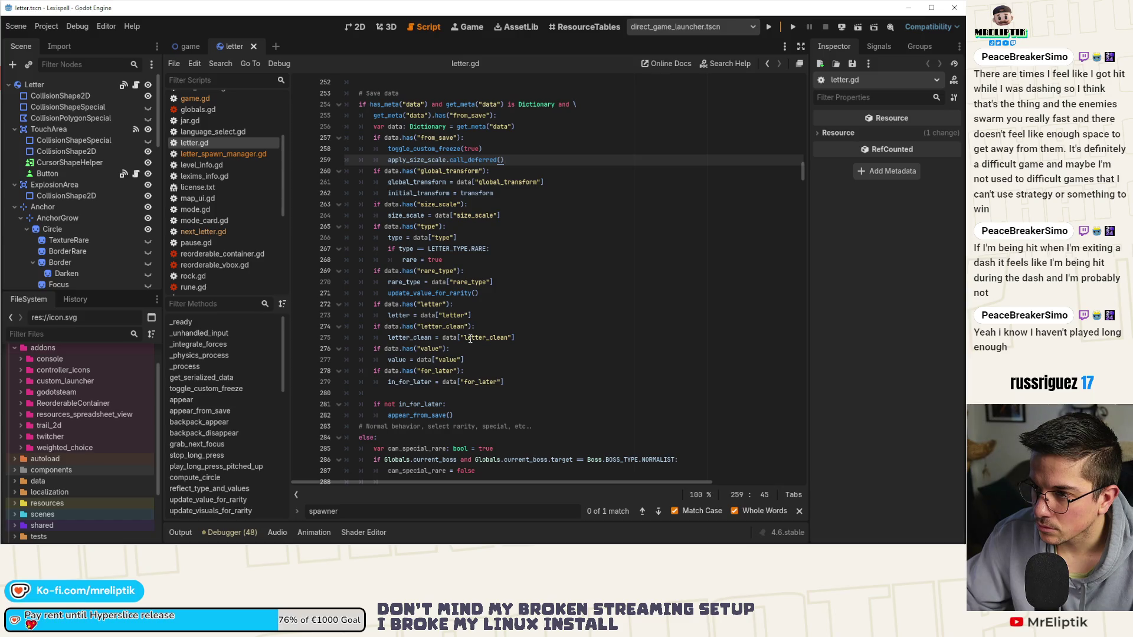
mouse_move(461, 335)
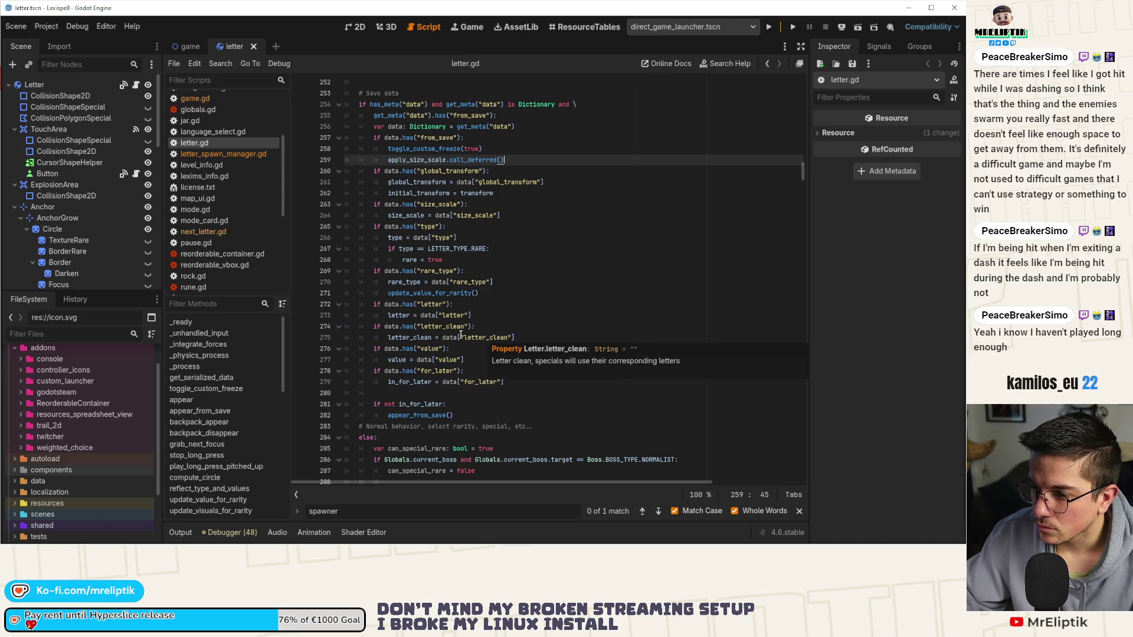
- Restore the spawned block and complete process_mode = Node.PROCESS_MODE_DISABLED, then save letter.gd
key("ctrl+z")
key("ctrl+z")
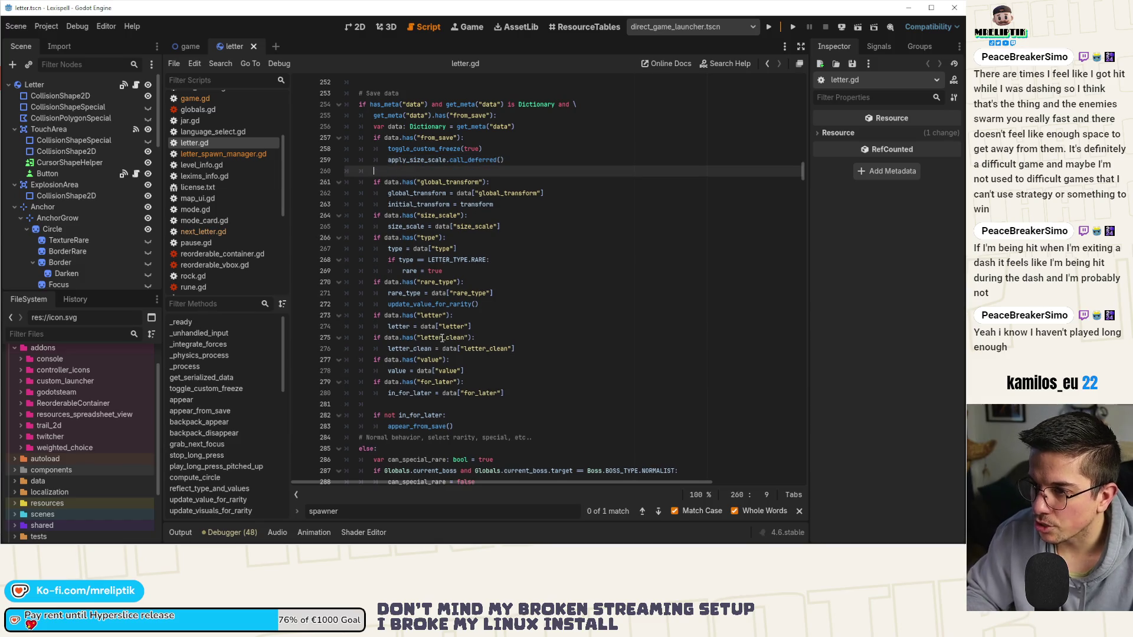
key("ctrl+z")
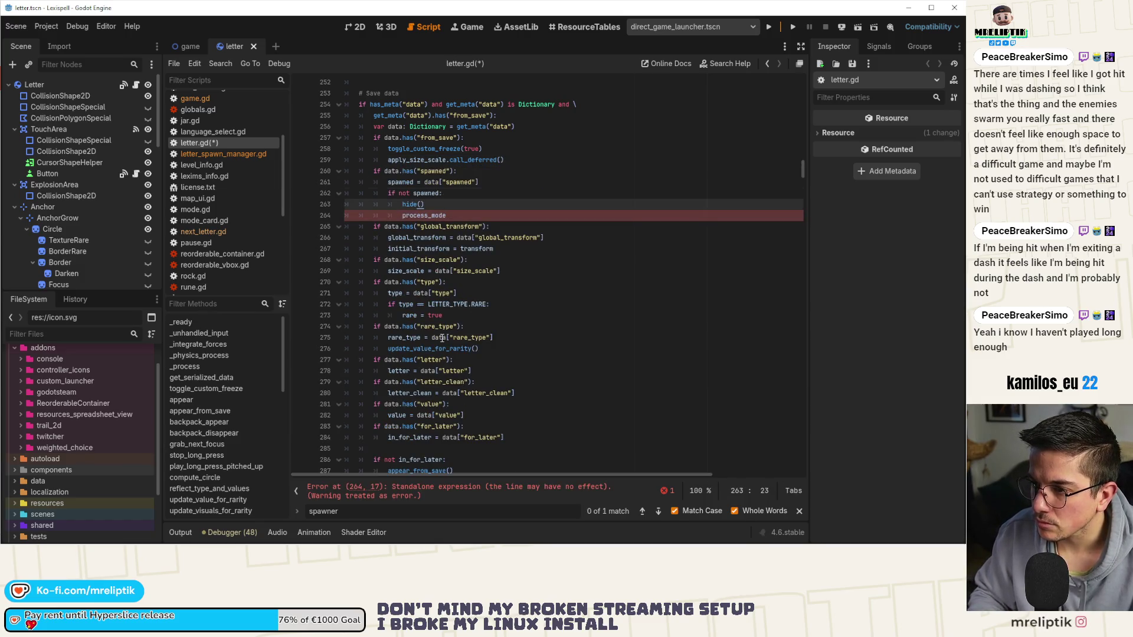
key("Down")
key("End")
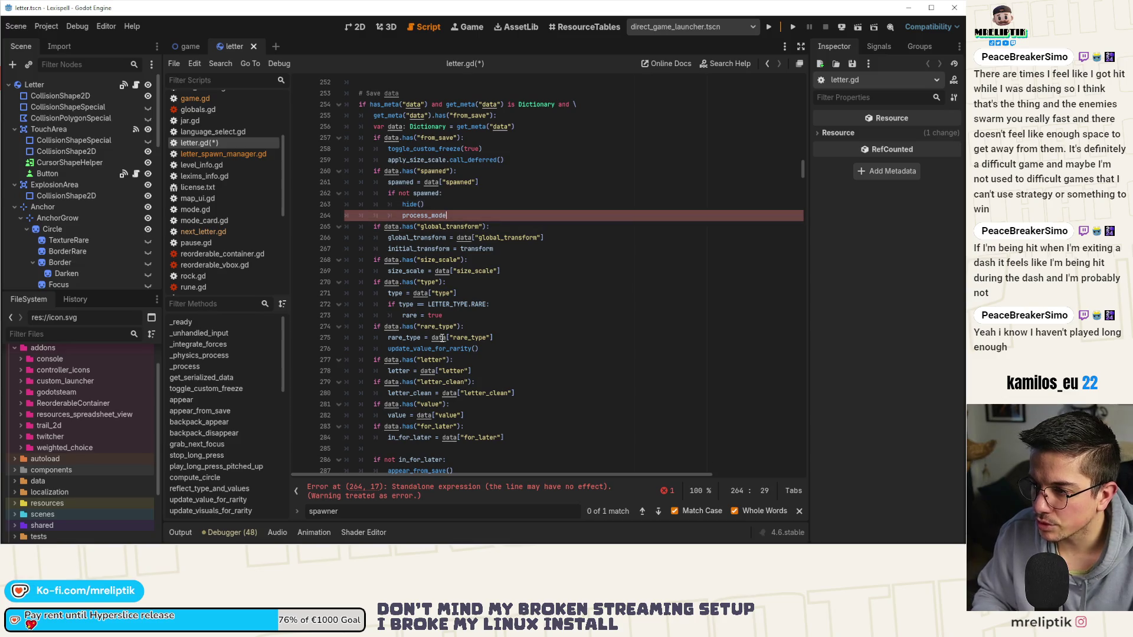
type(" = proce")
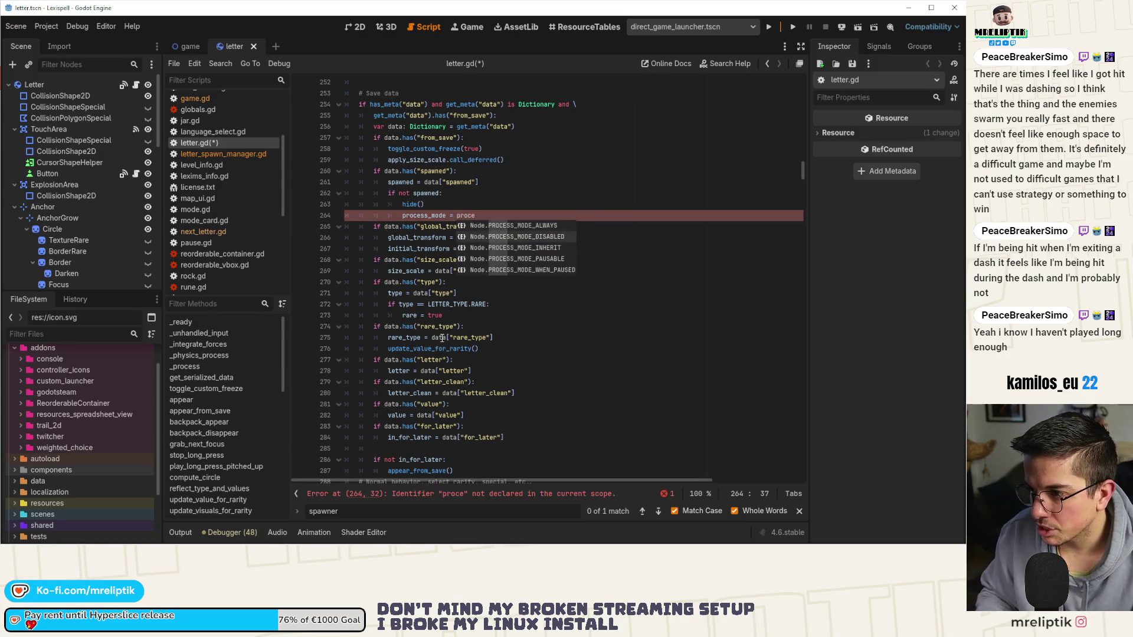
key("Down")
key("Return")
key("ctrl+s")
- Review the new process_mode, hide() and spawned condition lines
key("Down")
key("Down")
key("End")
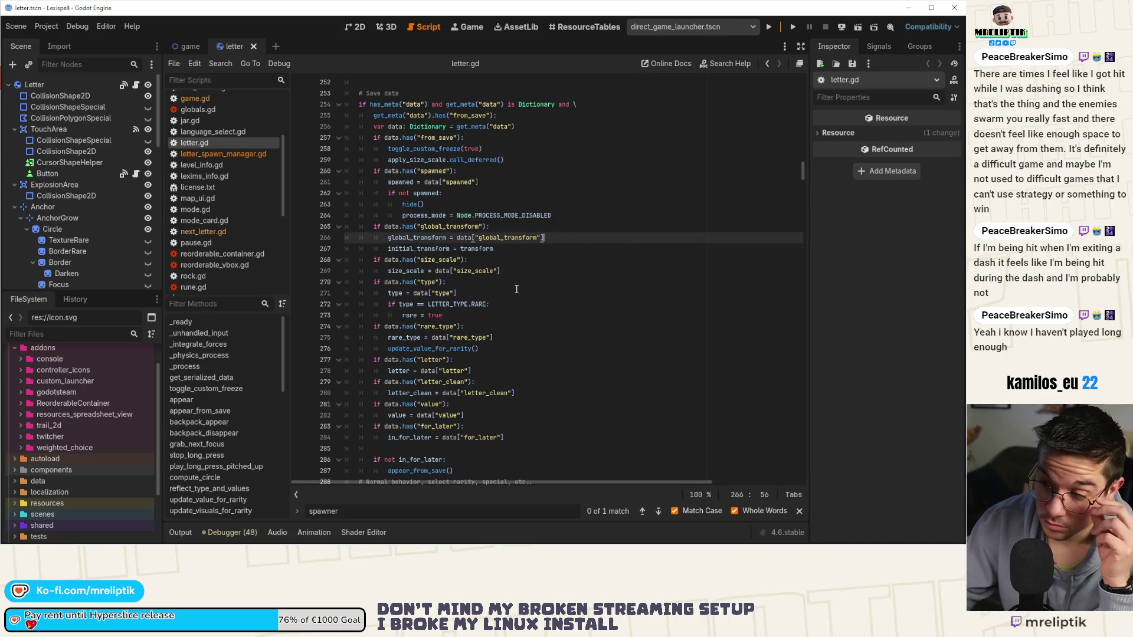
double_click(426, 215)
left_click(439, 208)
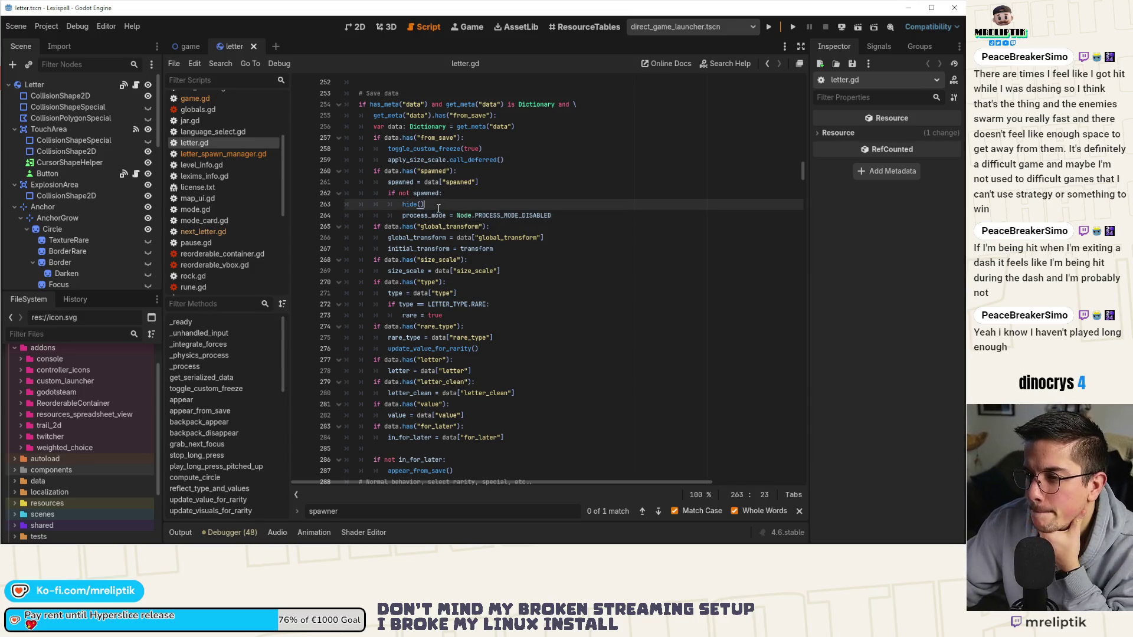
double_click(426, 193)
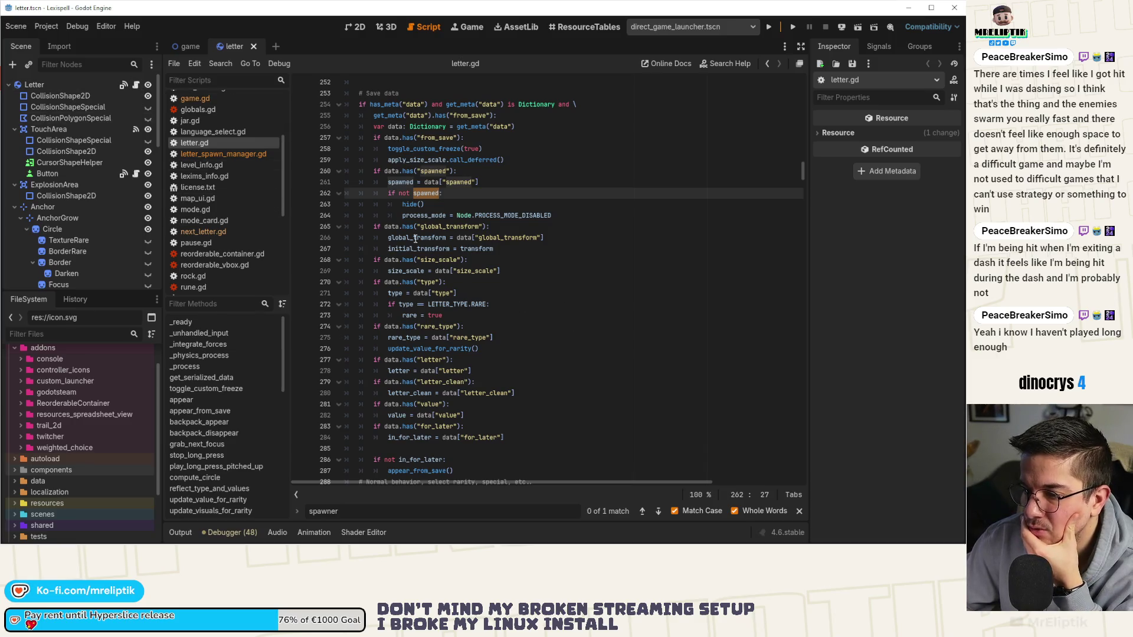
- Open game.gd from the game scene and scroll to the saved-letters loop
left_click(190, 47)
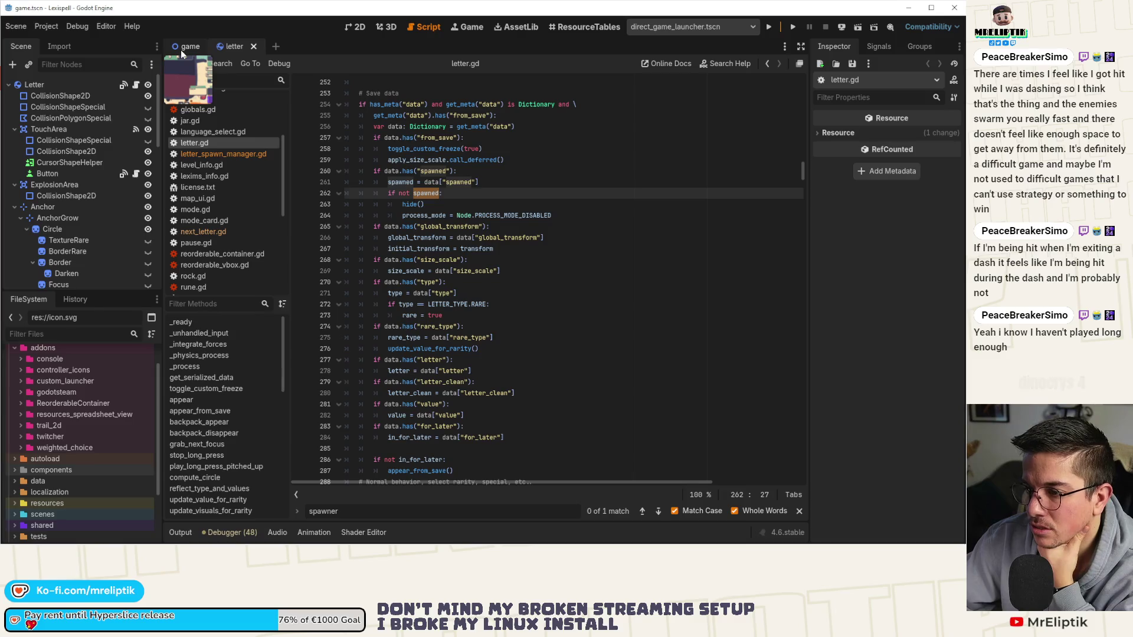
scroll(515, 351, "down", 14)
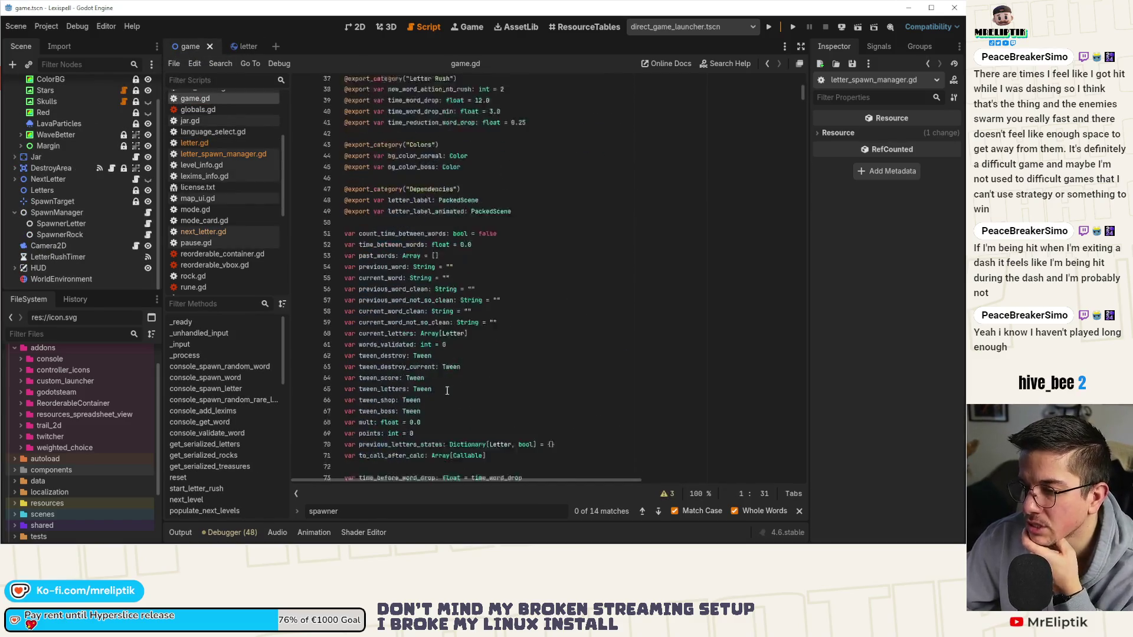
scroll(95, 115, "up", 2)
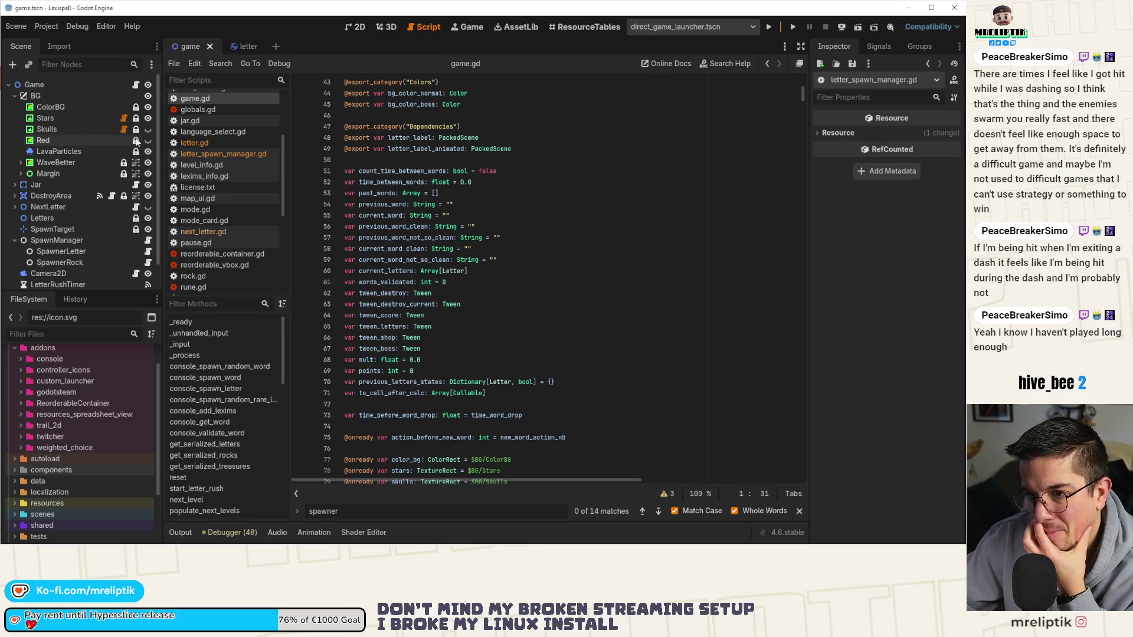
left_click(135, 84)
scroll(447, 416, "down", 11)
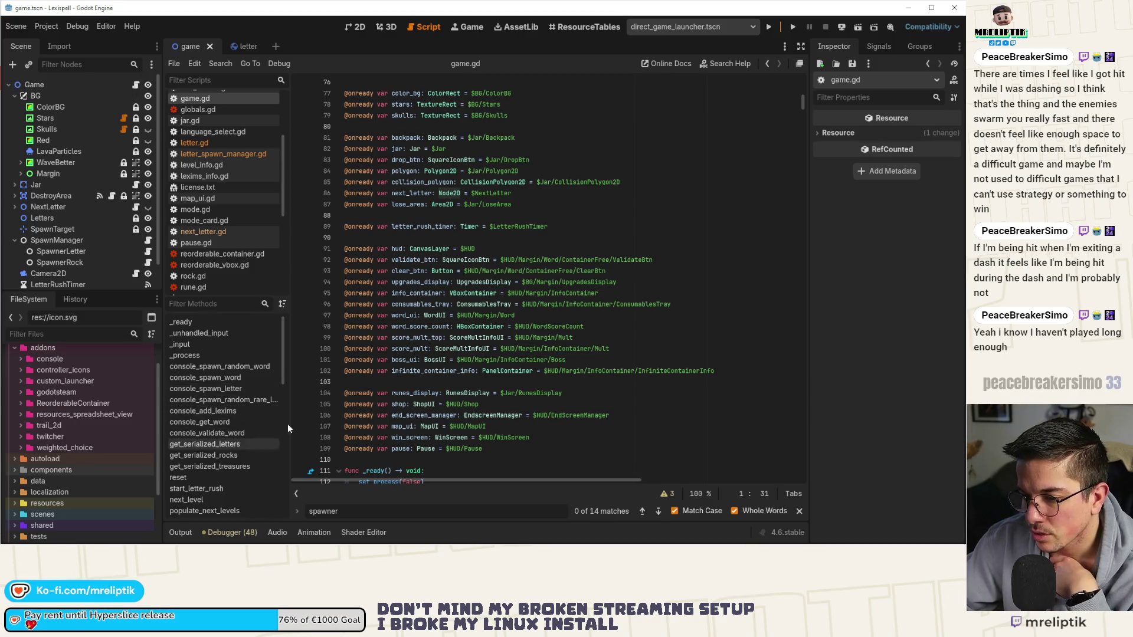
scroll(483, 367, "down", 7)
scroll(483, 366, "down", 20)
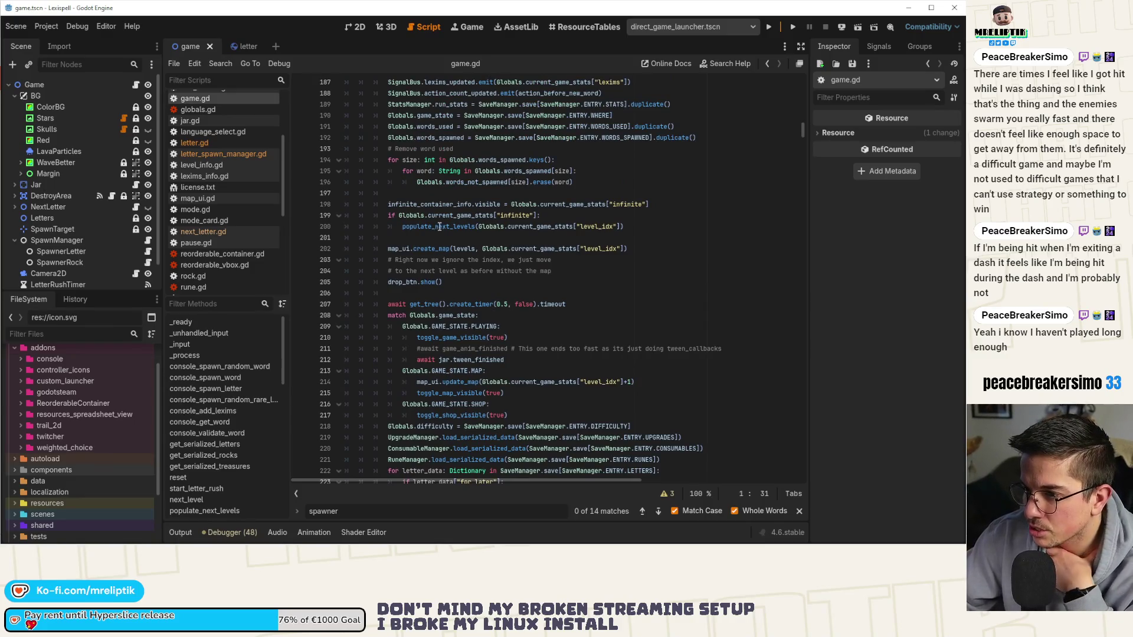
scroll(439, 249, "down", 7)
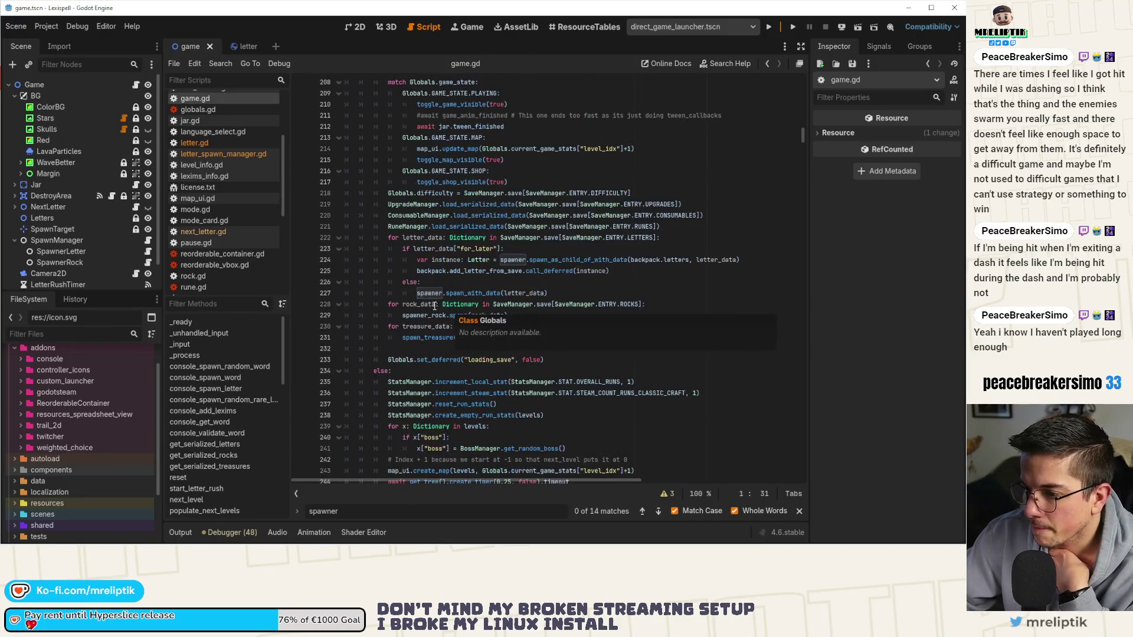
- Examine letter_data in the for_later check and spawn_with_data call, adding then undoing a blank line
left_click(454, 293)
double_click(521, 293)
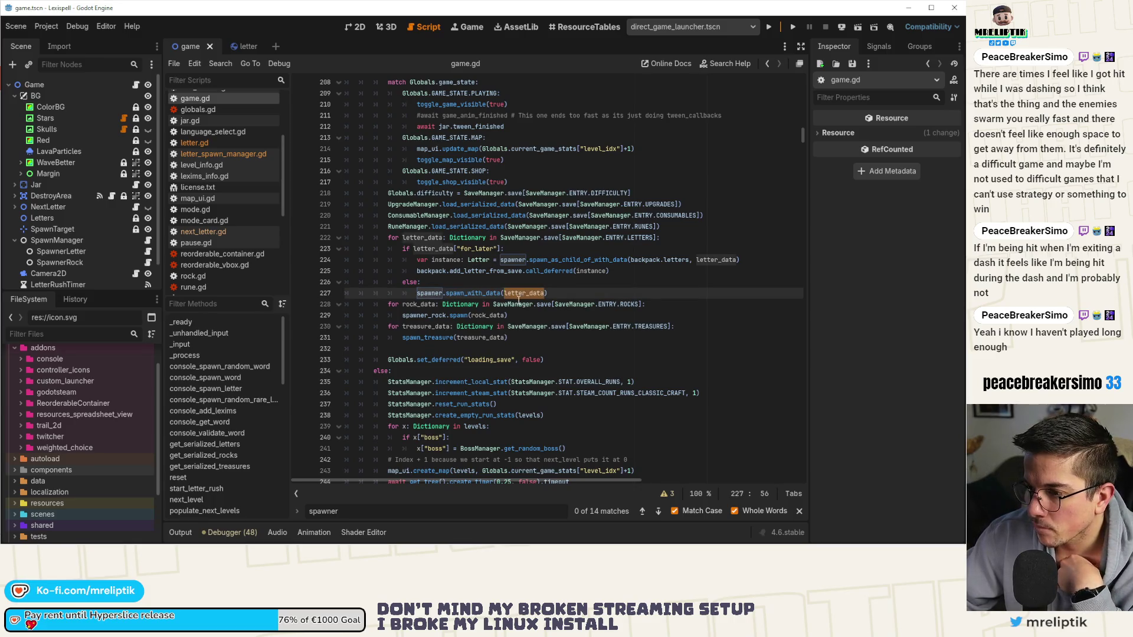
double_click(434, 249)
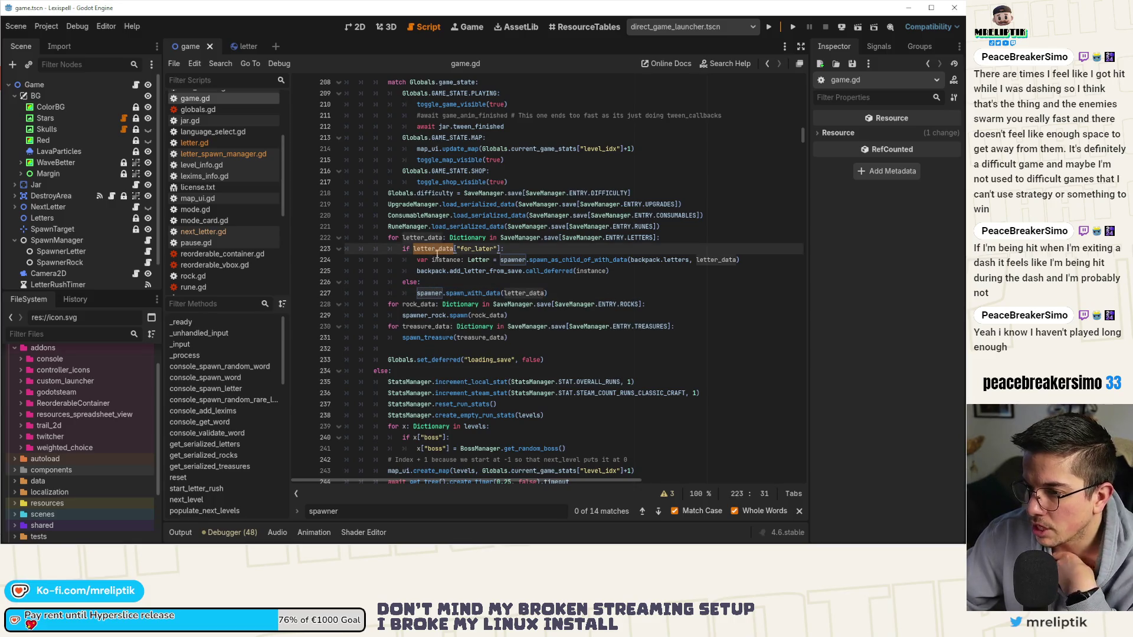
left_click(580, 295)
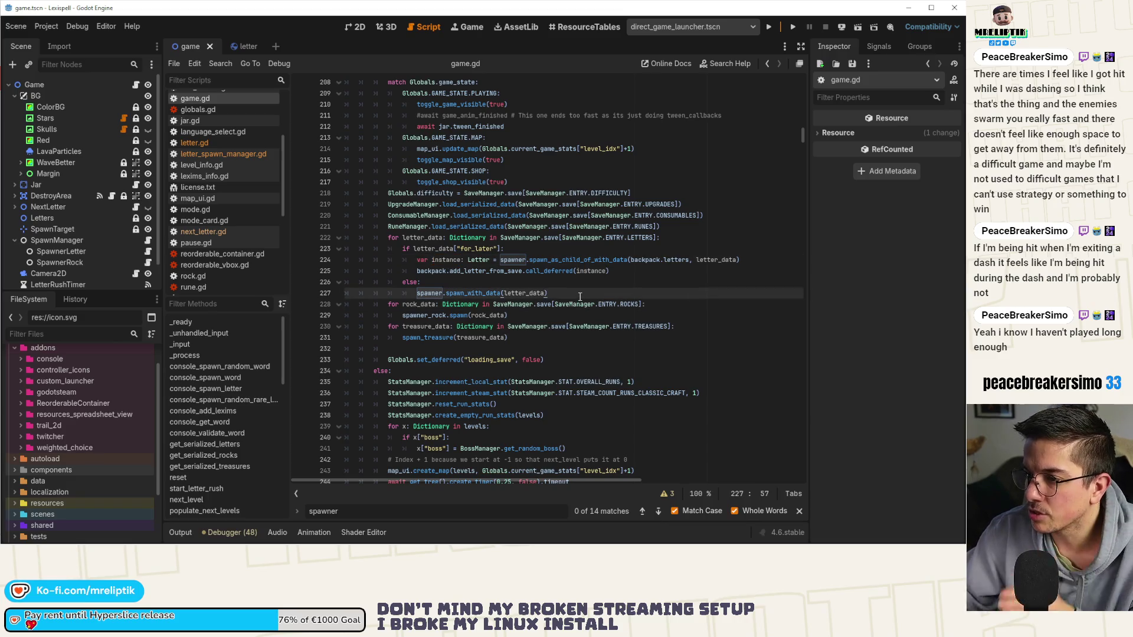
key("Return")
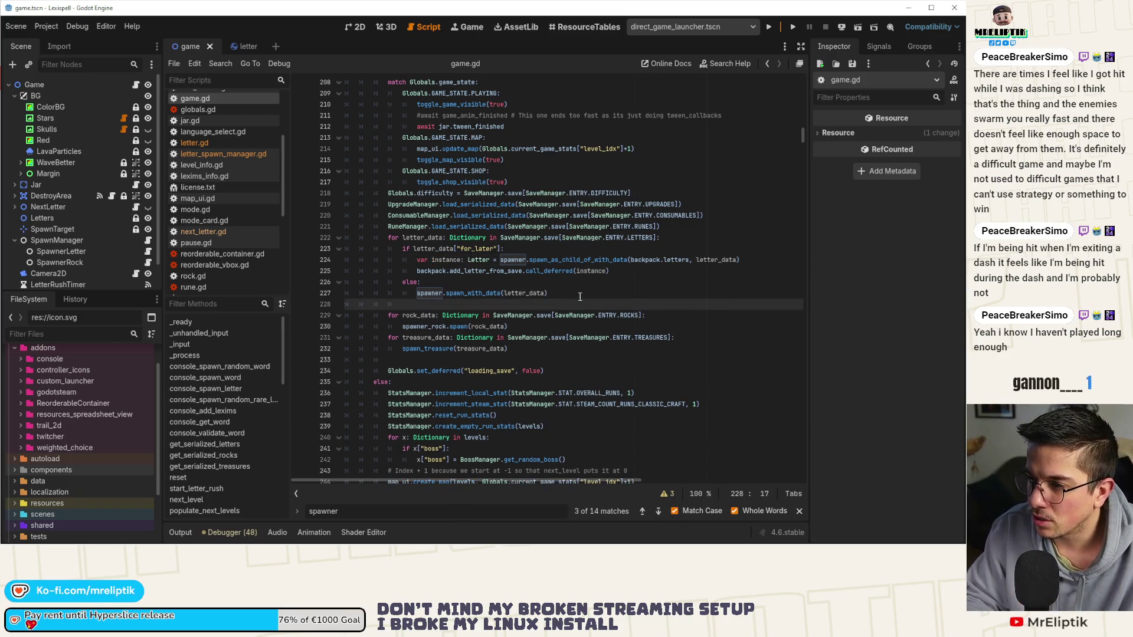
key("ctrl+z")
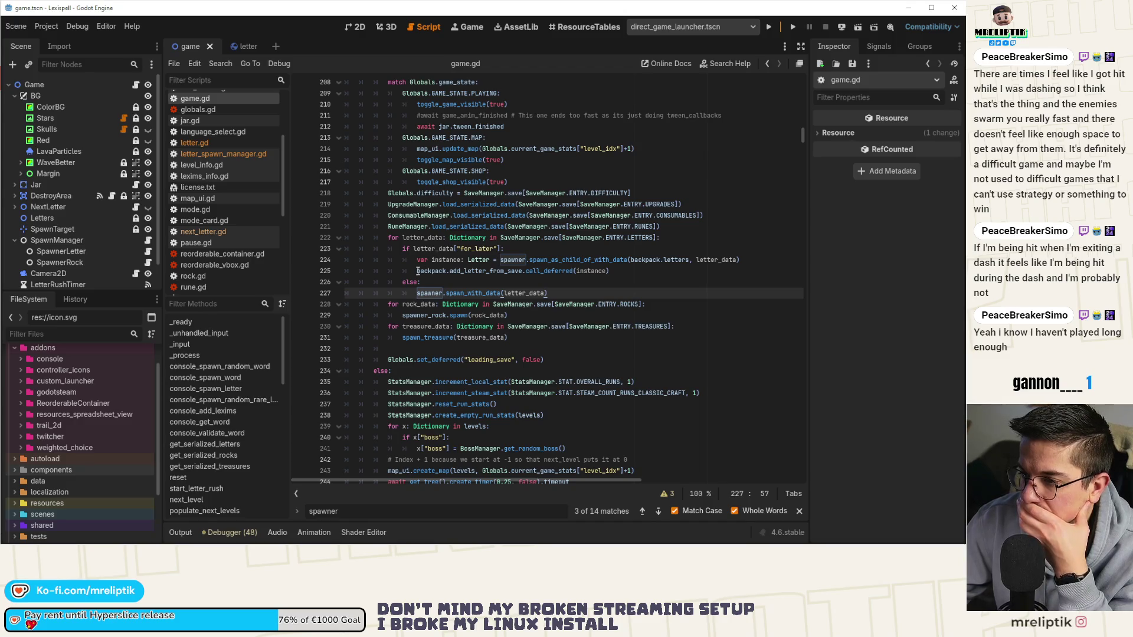
- Add an elif letter_data.has("spawned") branch before else and save game.gd
left_click(640, 270)
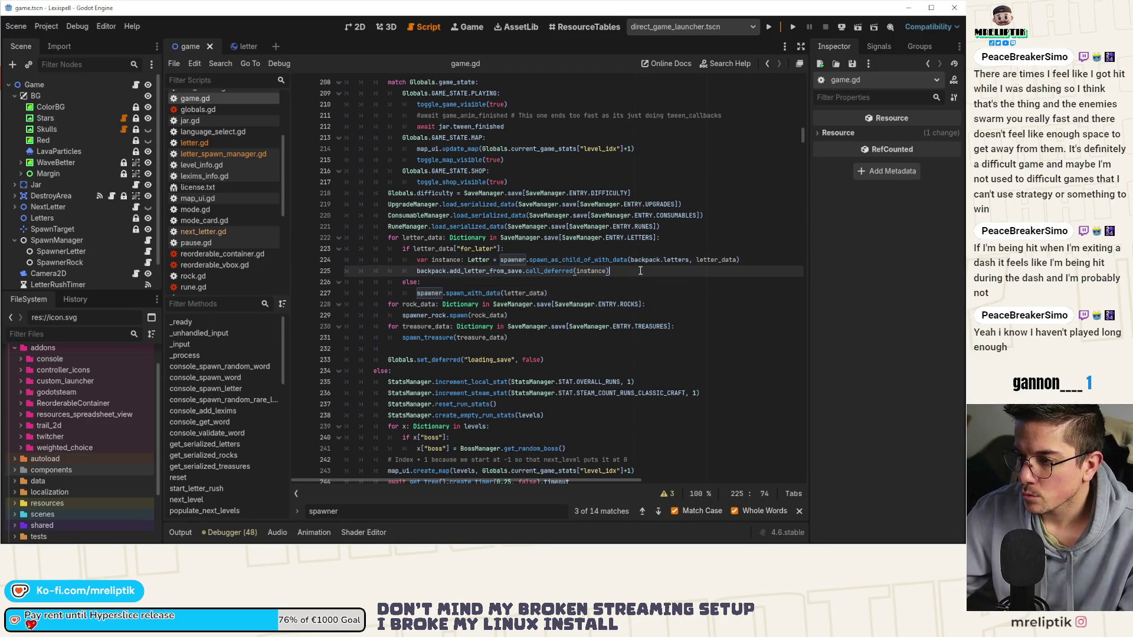
key("Return")
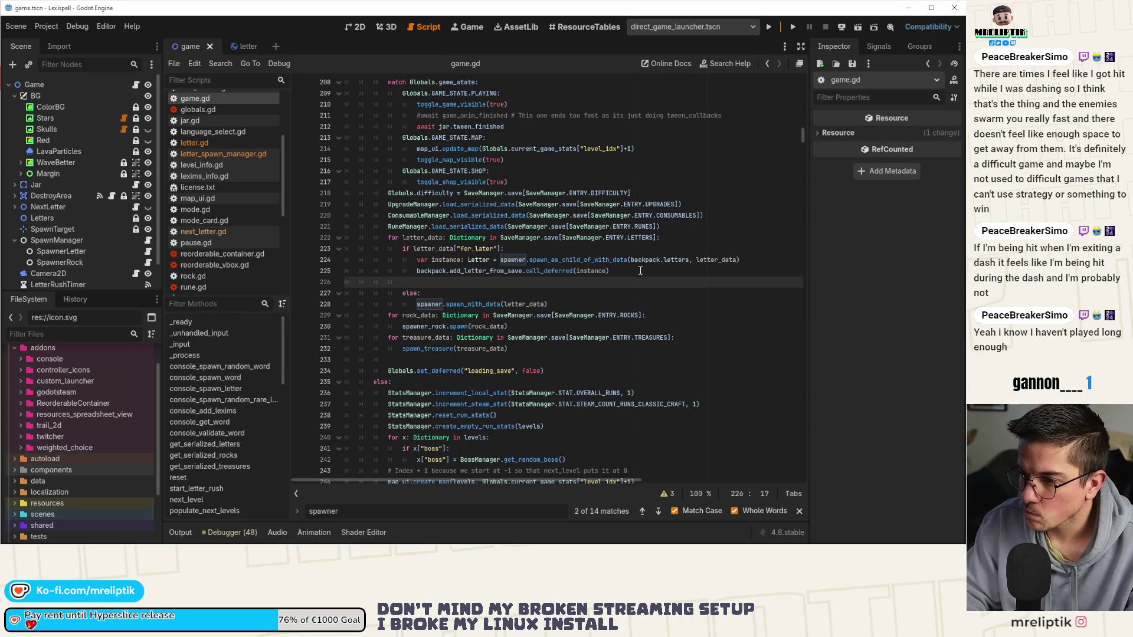
type("i")
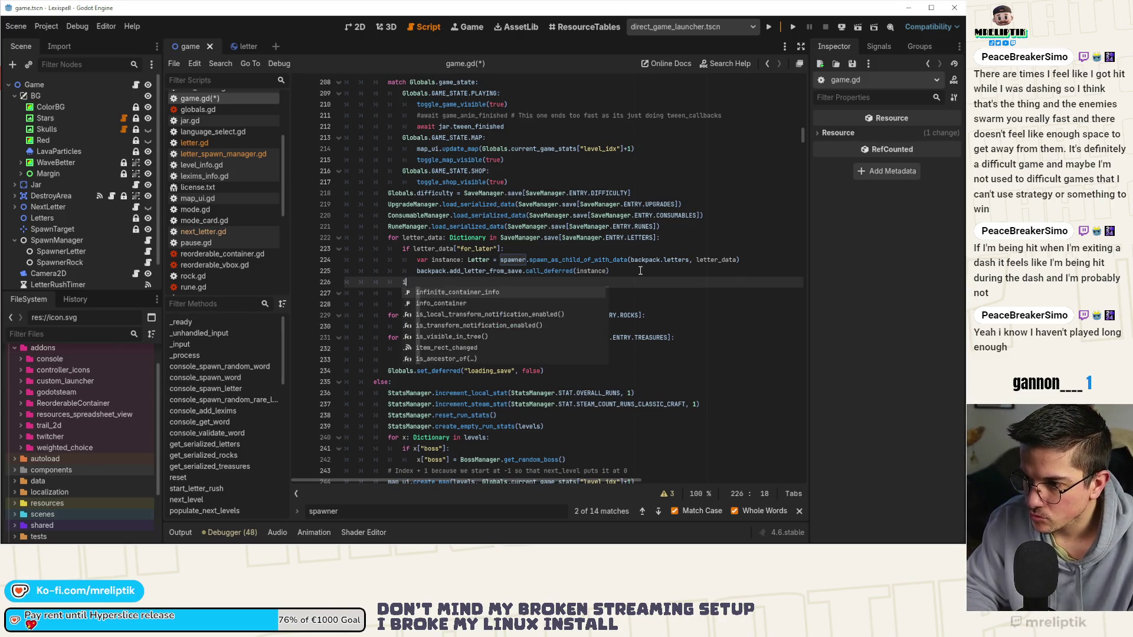
key("BackSpace")
type("el")
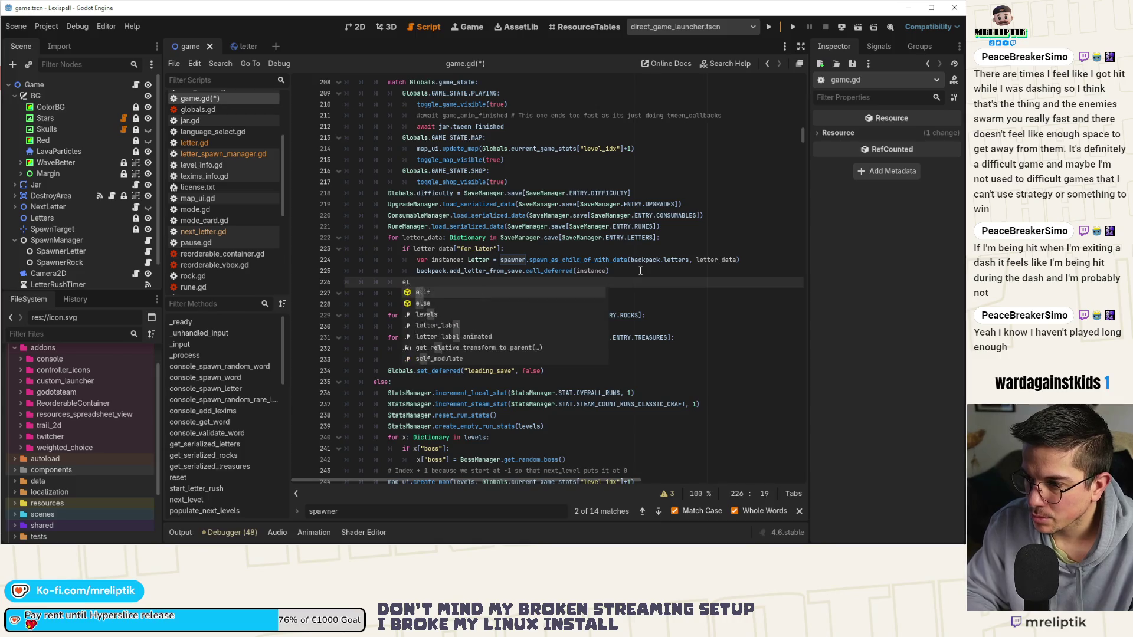
key("BackSpace")
key("BackSpace")
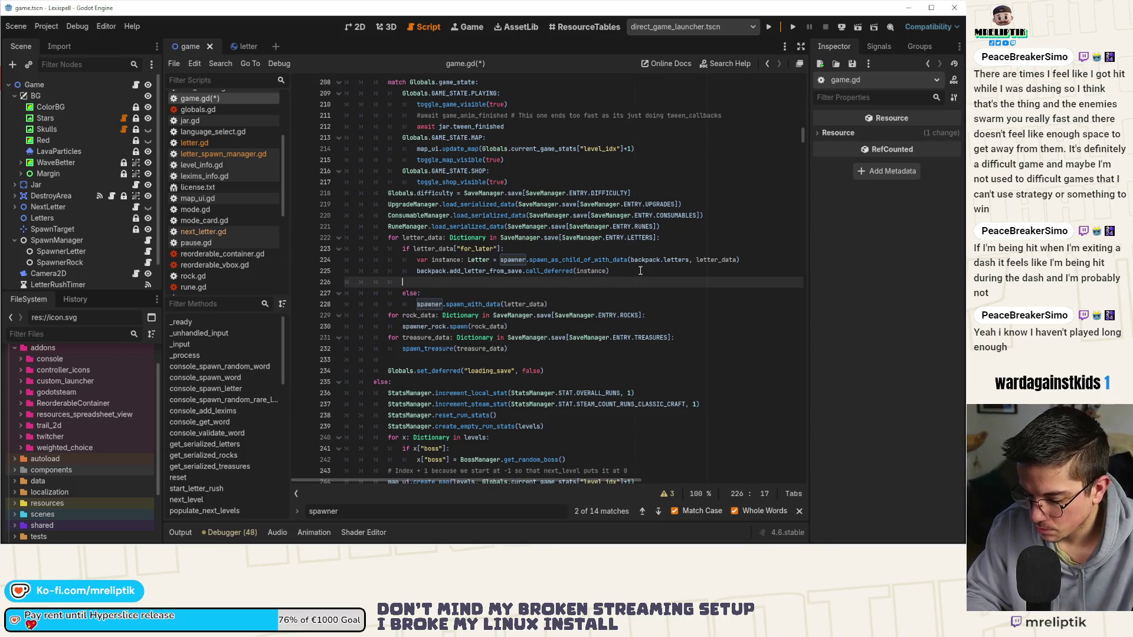
type("elif let")
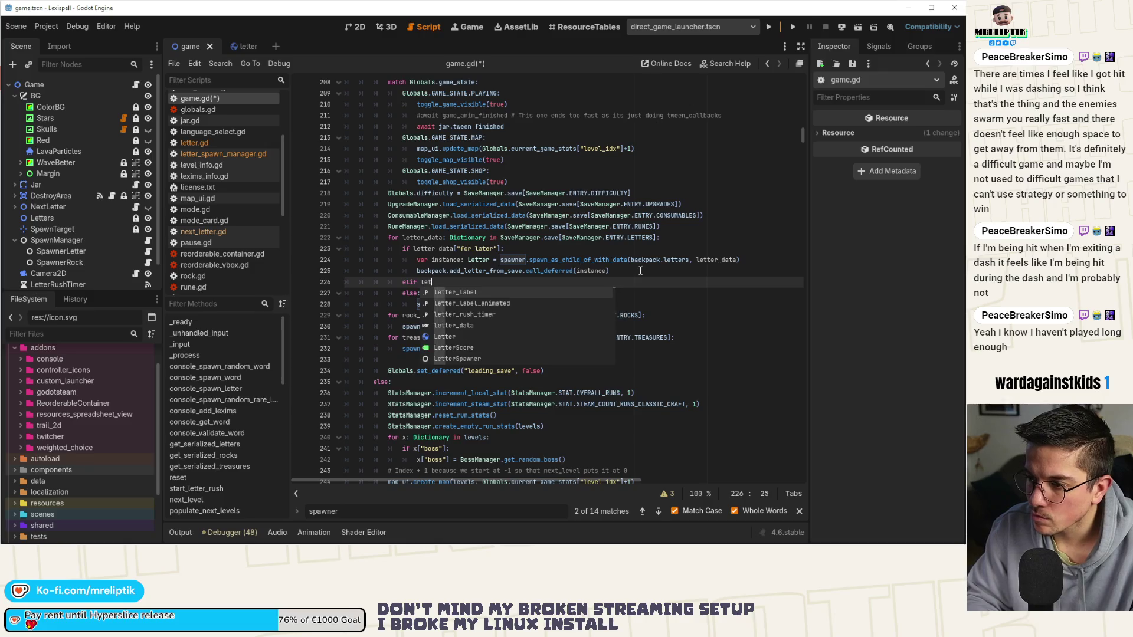
type("ter")
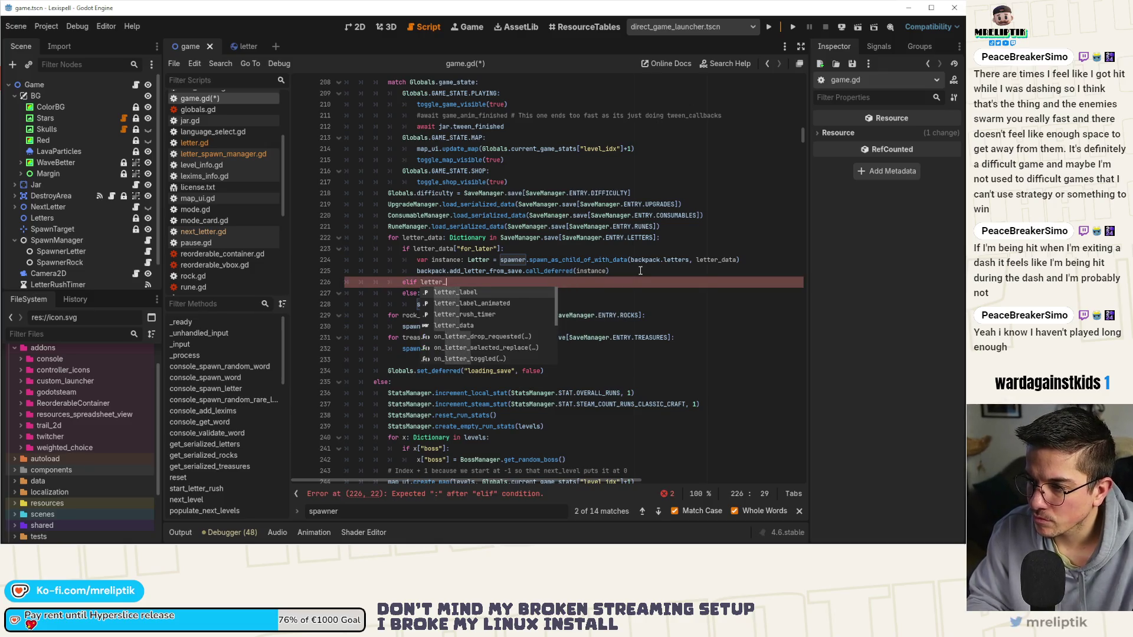
type("_data.h")
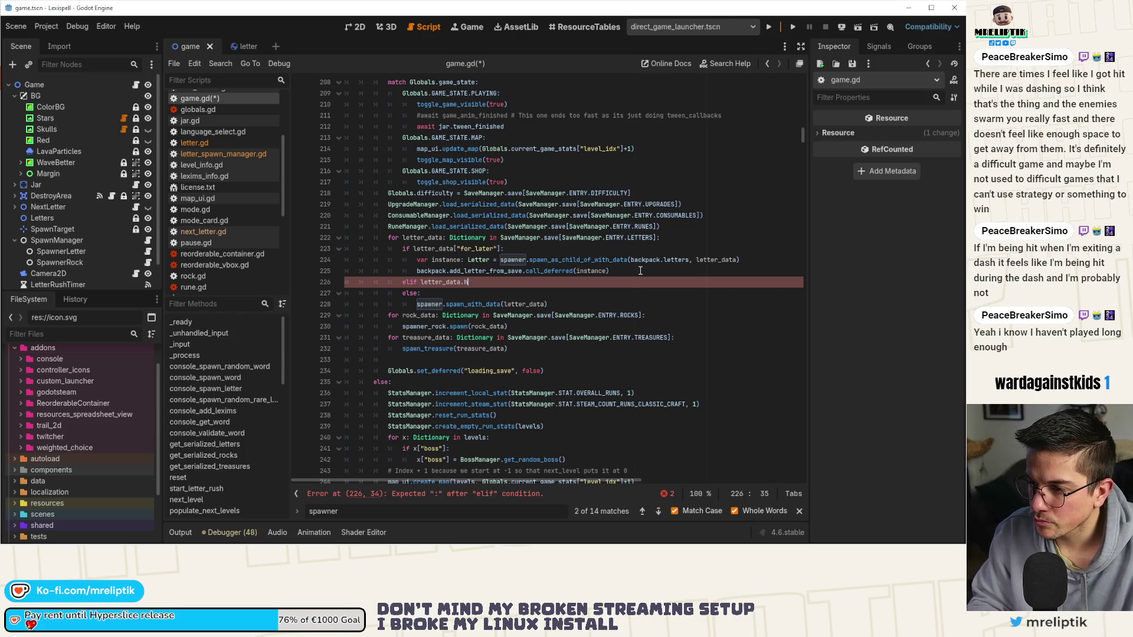
type("jasas(\"spawned\"):")
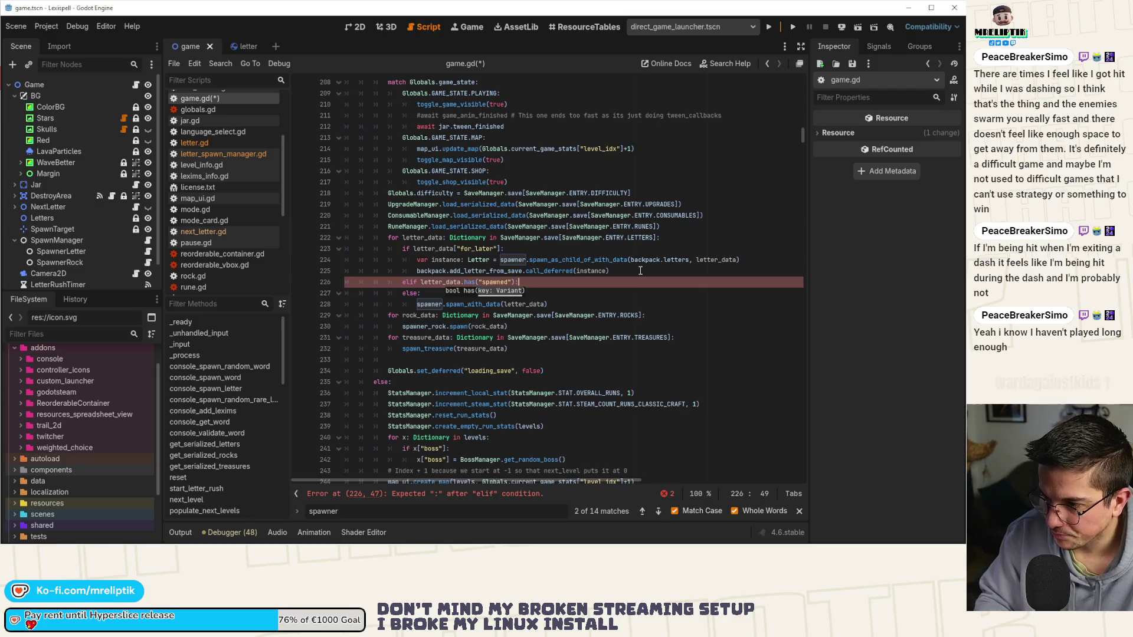
key("Return")
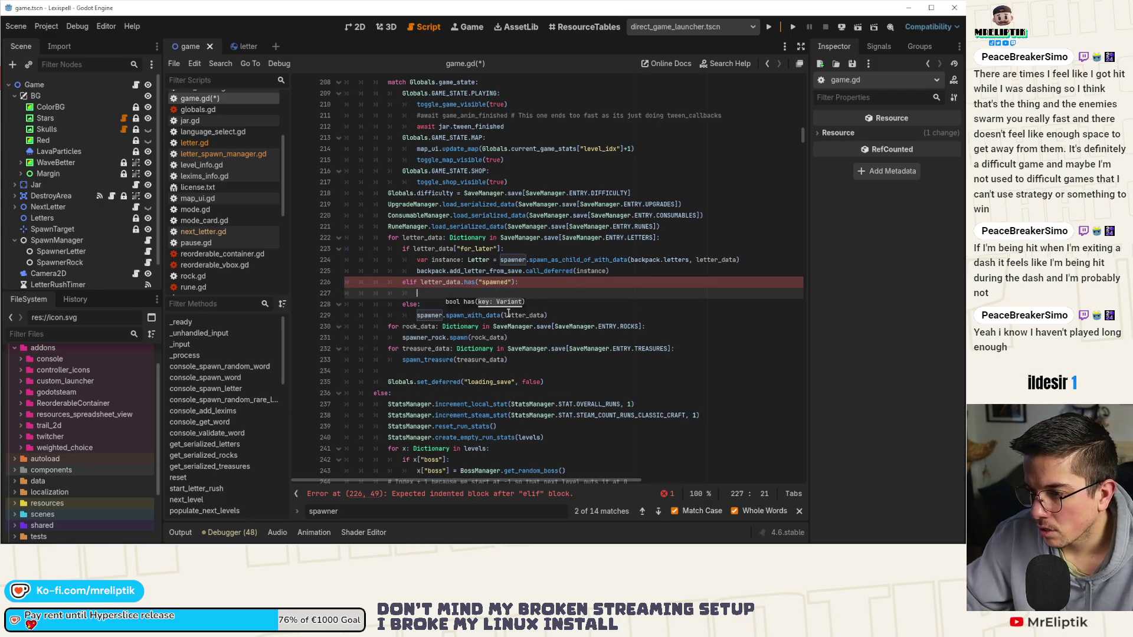
key("ctrl+s")
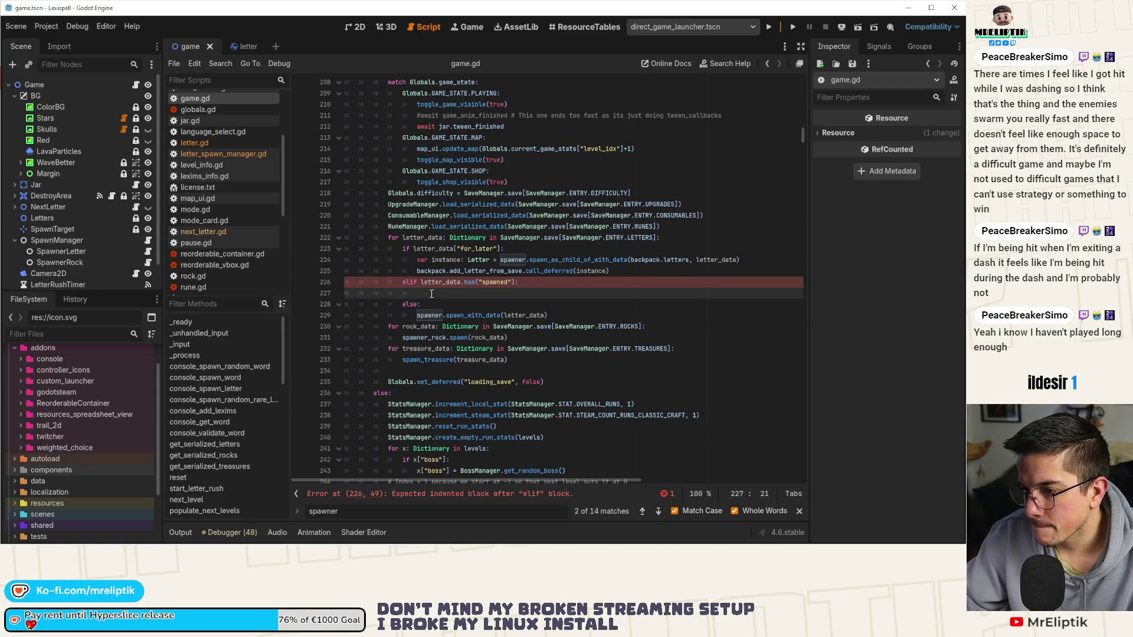
- Extend line 226's condition with and not letter_data["spawned"], then move to the empty body line
left_click(516, 283)
type("and le")
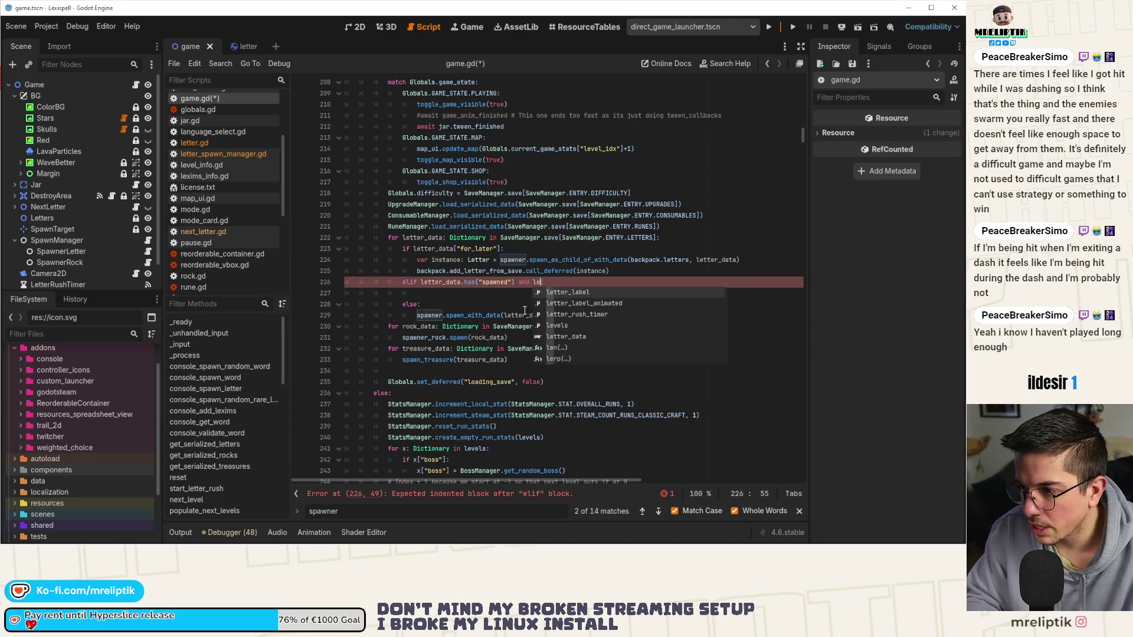
type("tter_data[d")
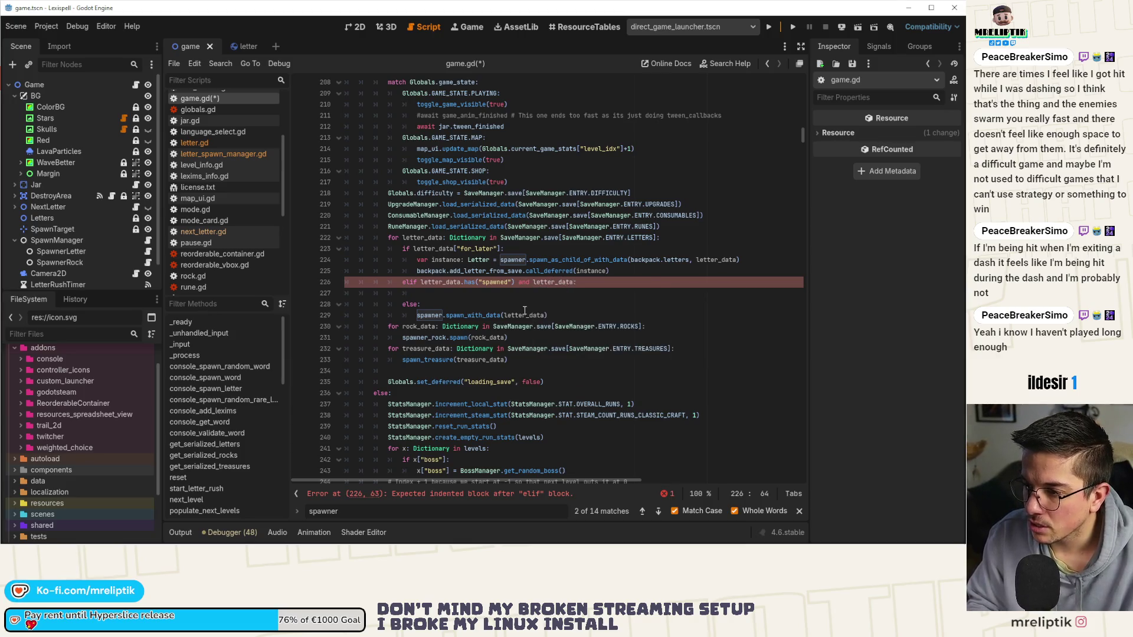
key("BackSpace")
key("BackSpace")
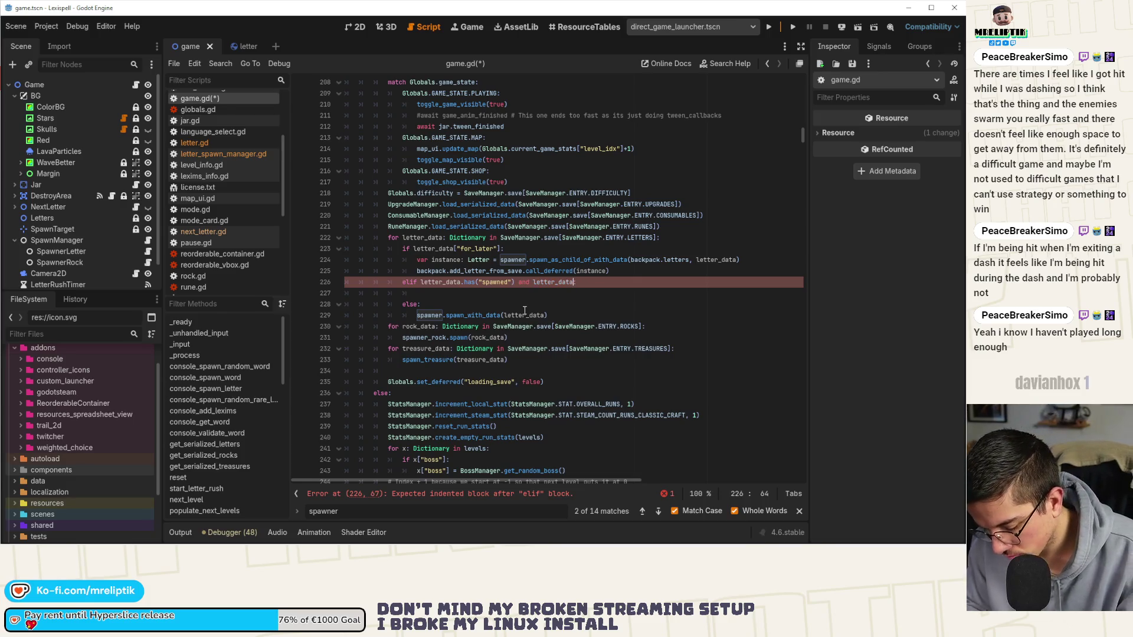
type("[\"spa\"]:")
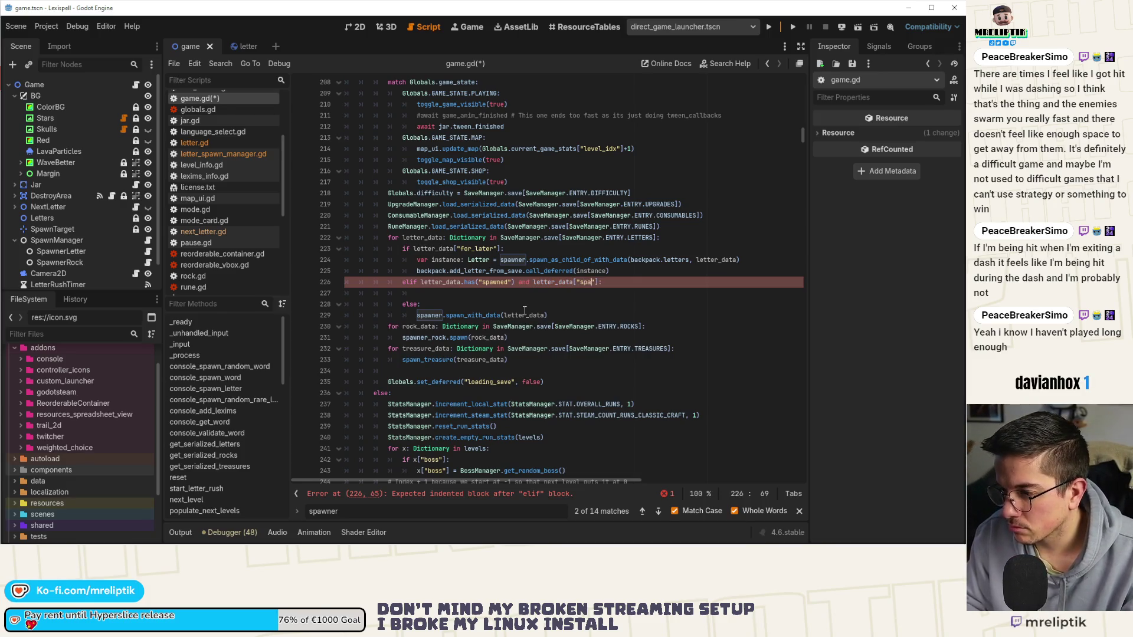
key("ctrl+Left")
key("ctrl+Left")
key("ctrl+Left")
key("Left")
type("not")
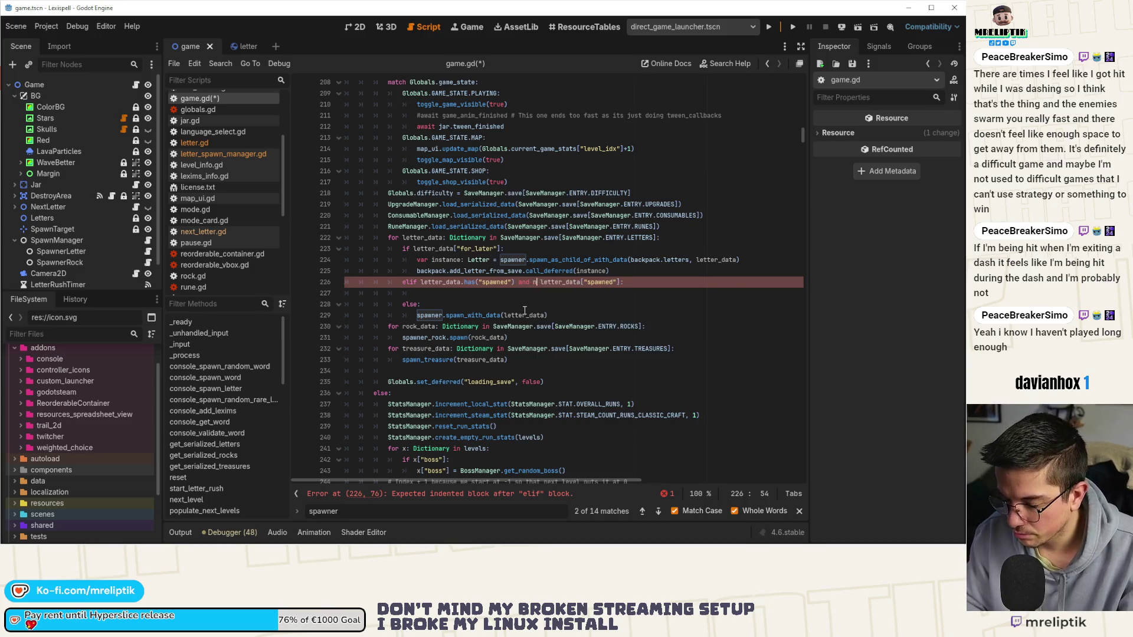
key("Right")
key("Right")
key("Right")
key("Down")
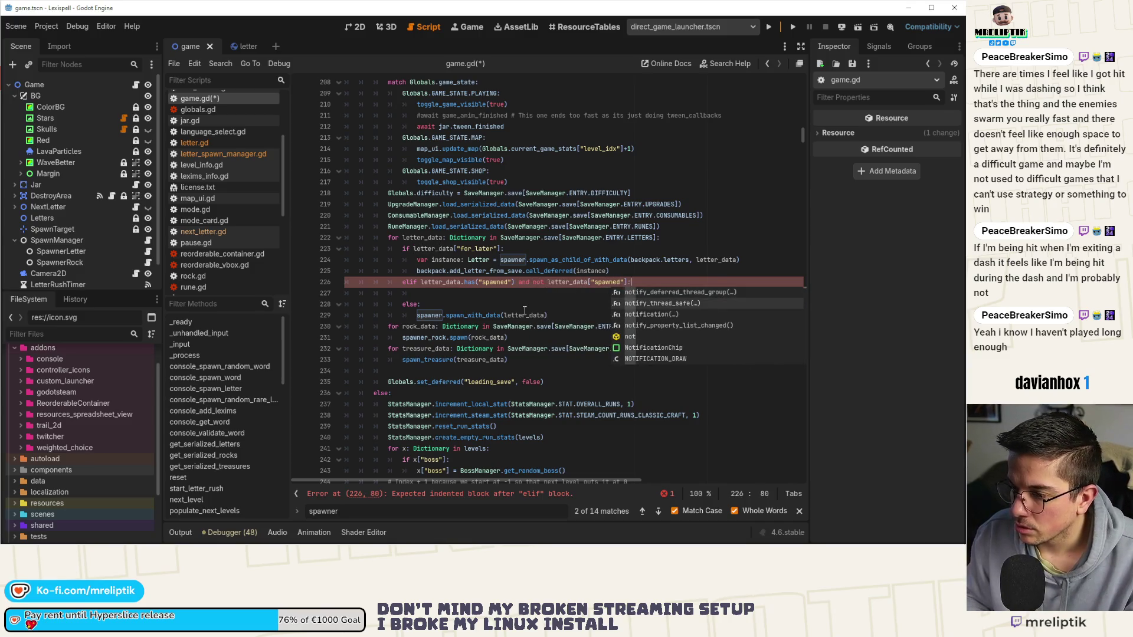
key("Escape")
key("Down")
key("Escape")
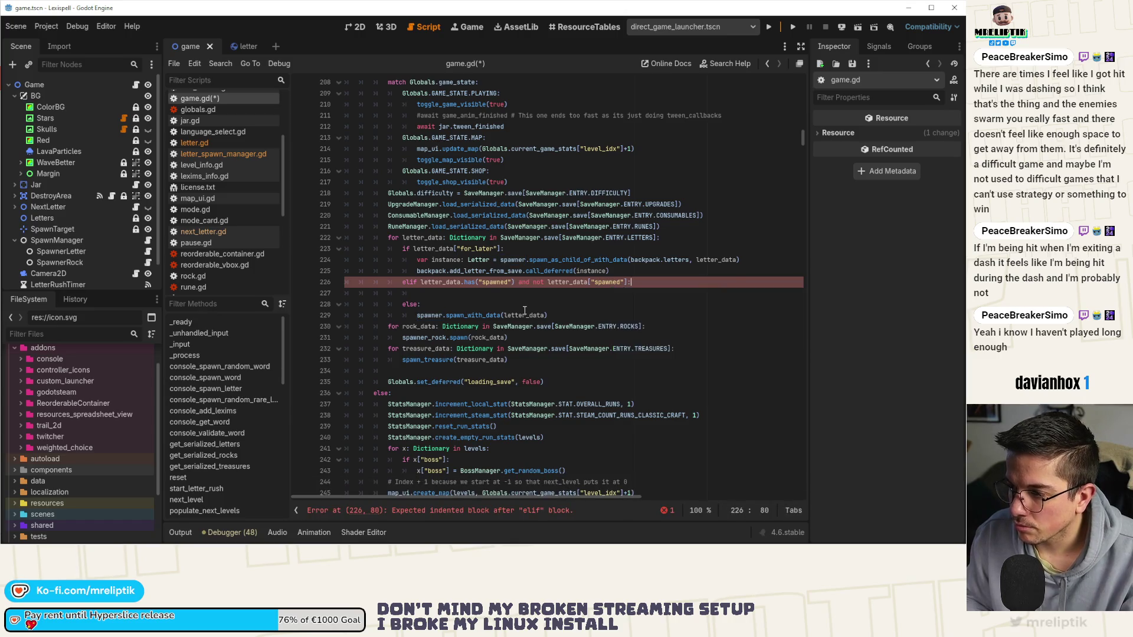
key("Down")
- Declare a new letters_to_enable variable typed Array[Letter] after line 221 of game.gd
left_click(687, 227)
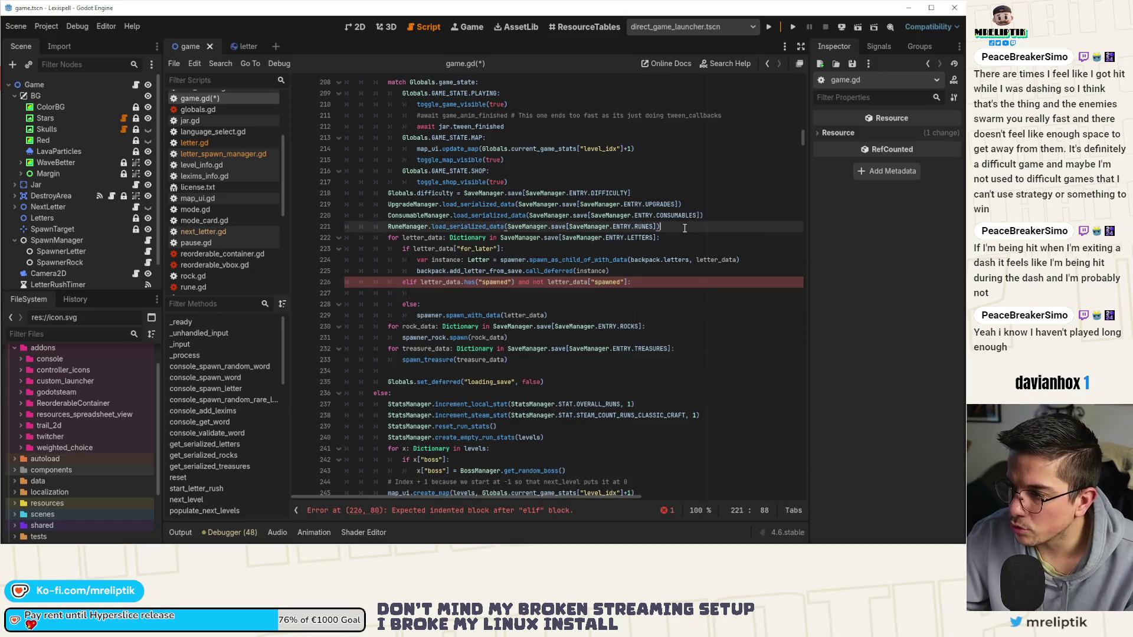
key("Return")
type("var ")
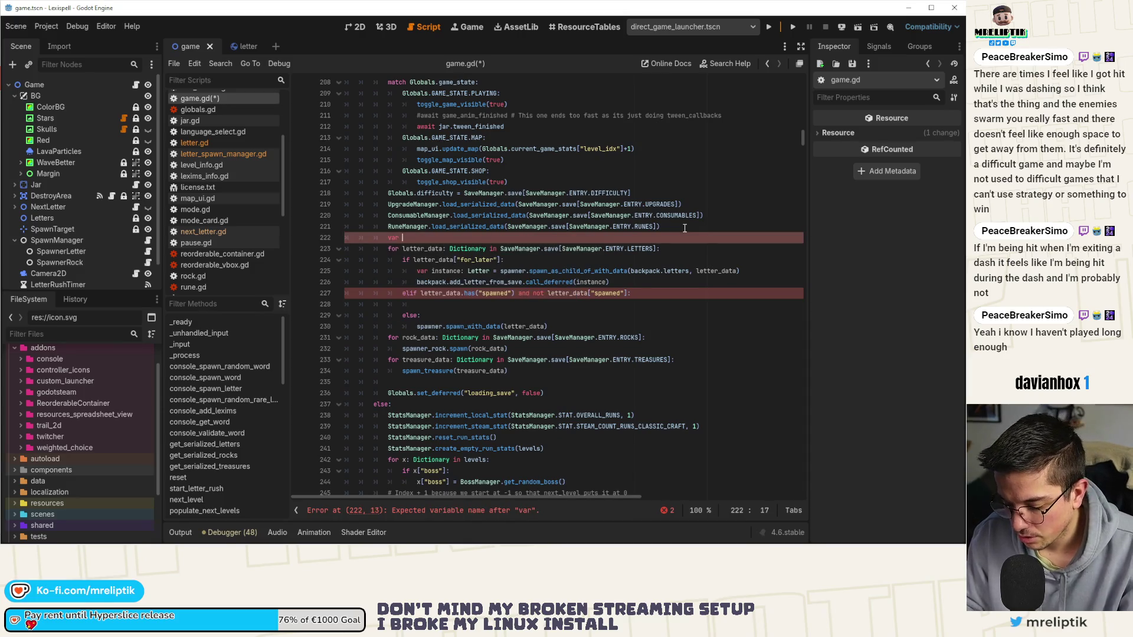
type("not_spawned")
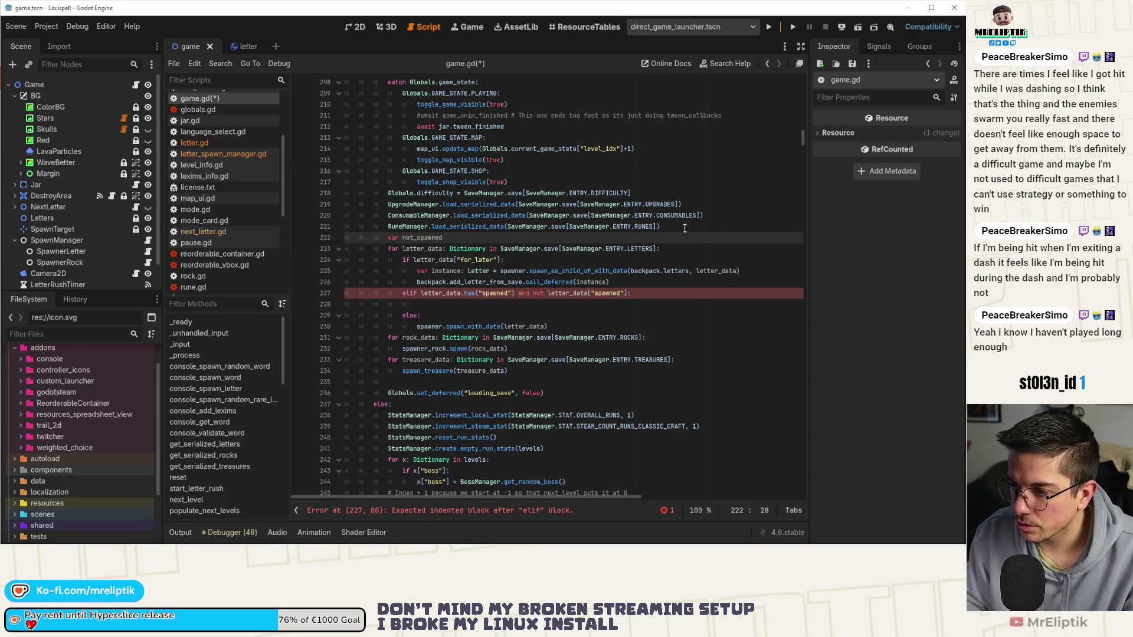
key("ctrl+BackSpace")
type("letter")
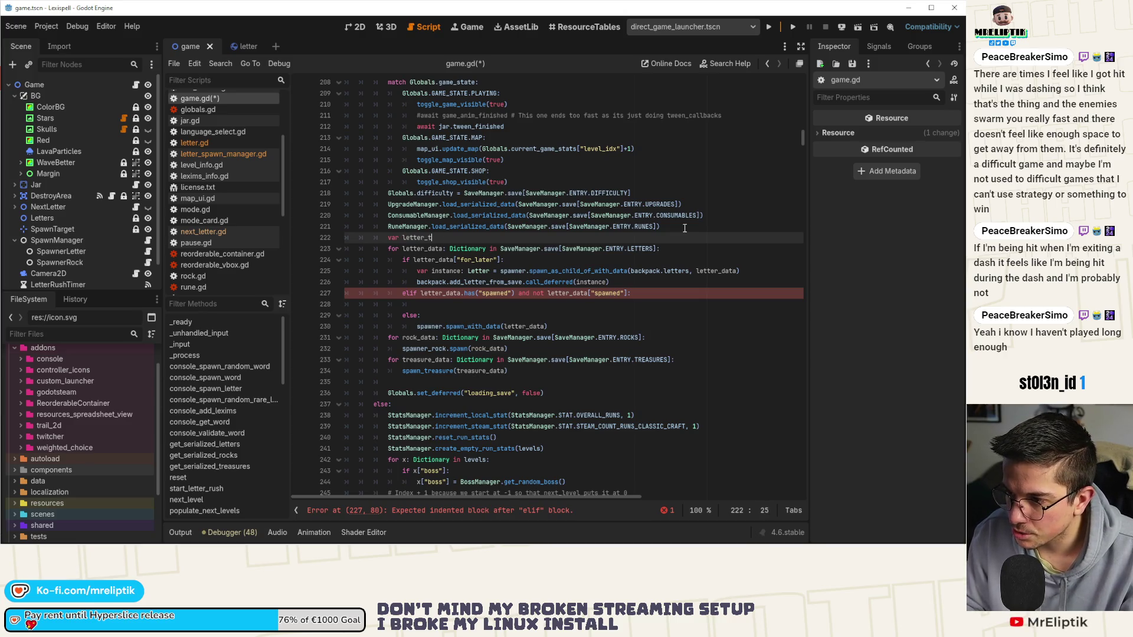
key("BackSpace")
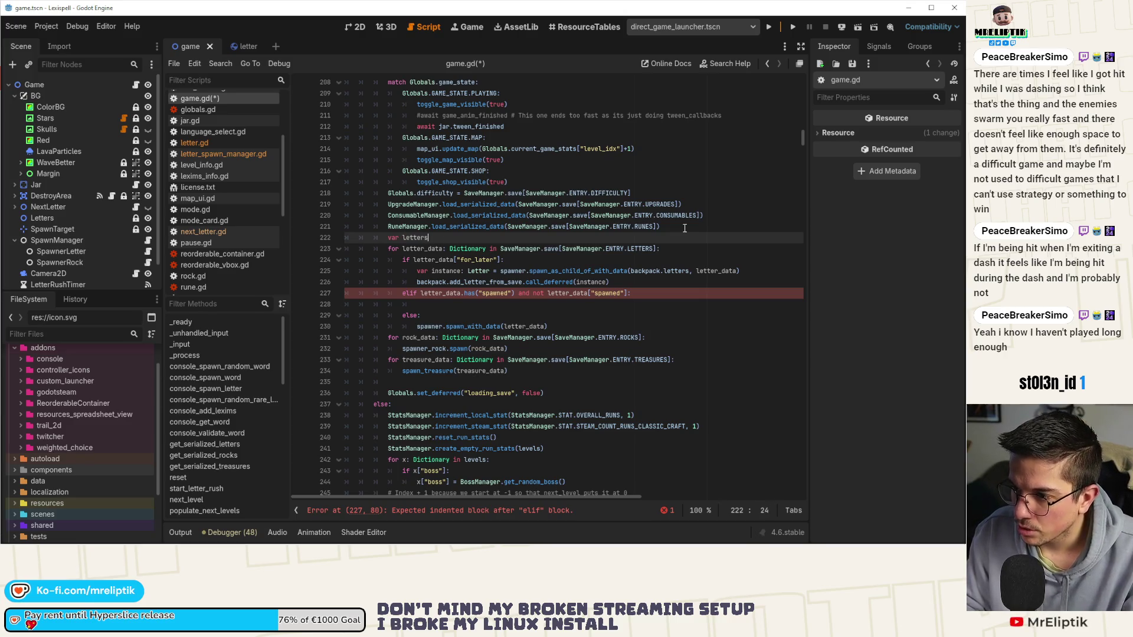
type("_to")
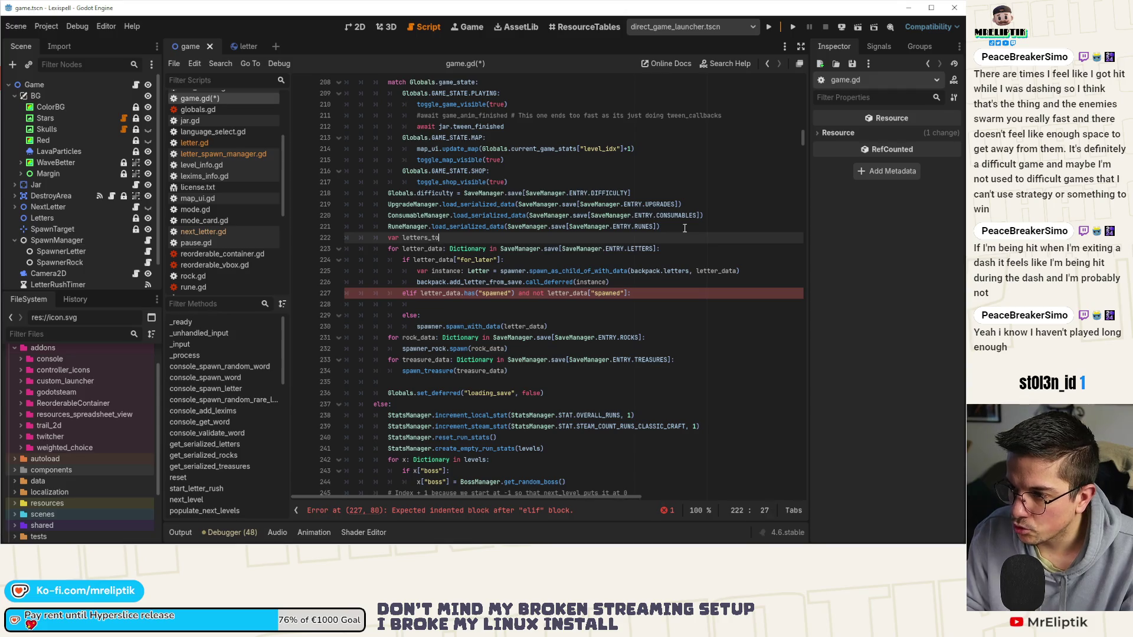
type("A")
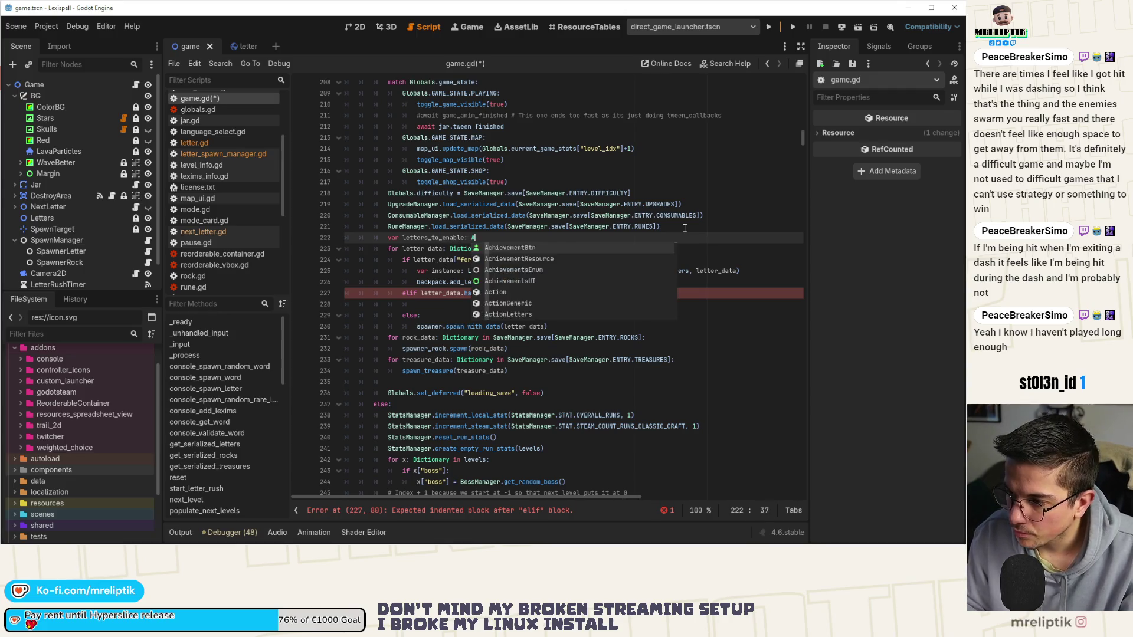
type("rray[Lettt")
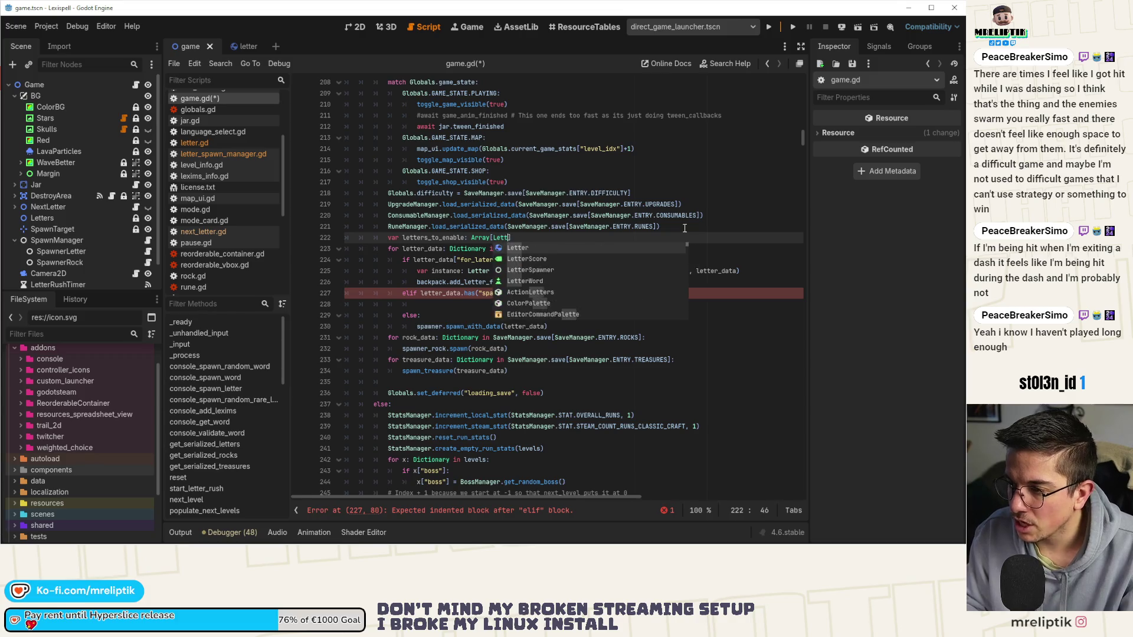
key("BackSpace")
type("er")
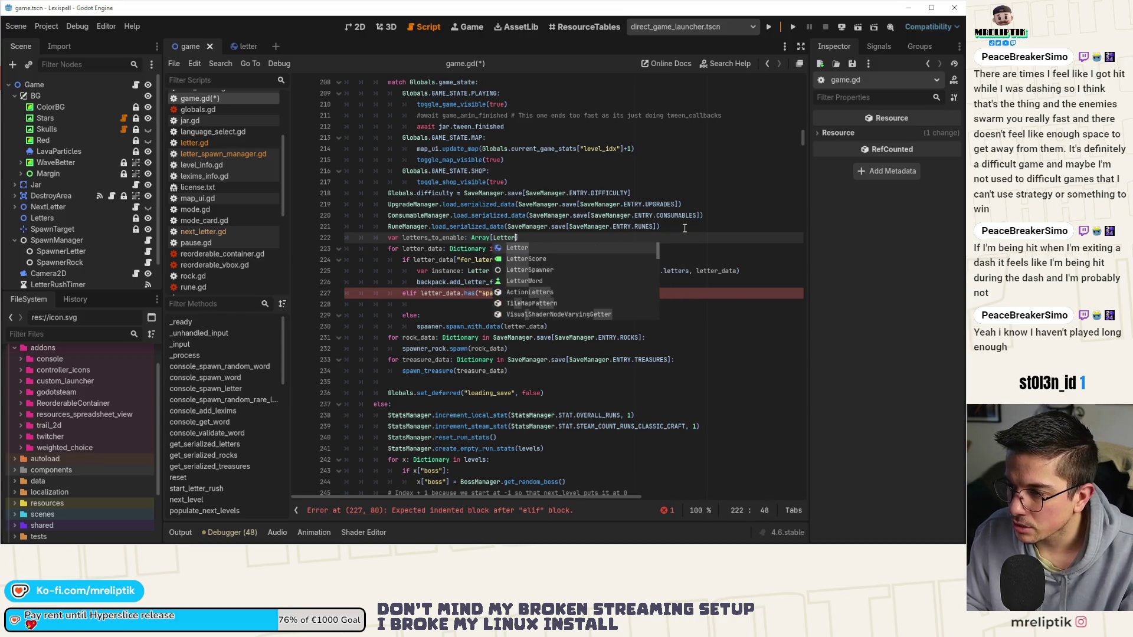
- Start a letters_to_enable.append( call in the elif body
double_click(435, 237)
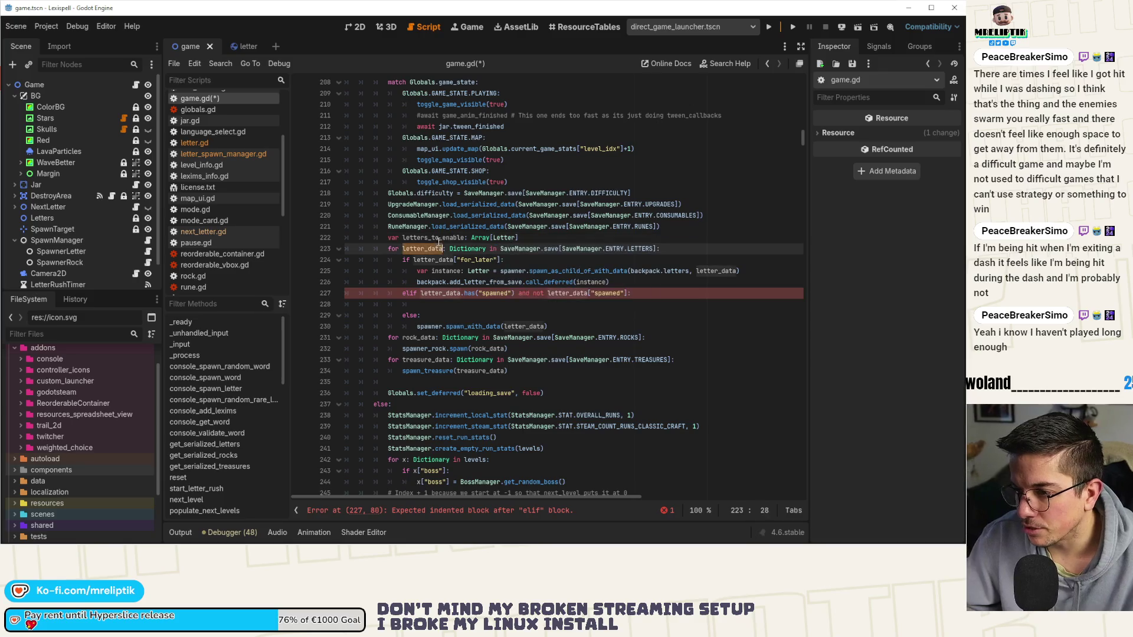
key("ctrl+c")
left_click(466, 303)
key("ctrl+v")
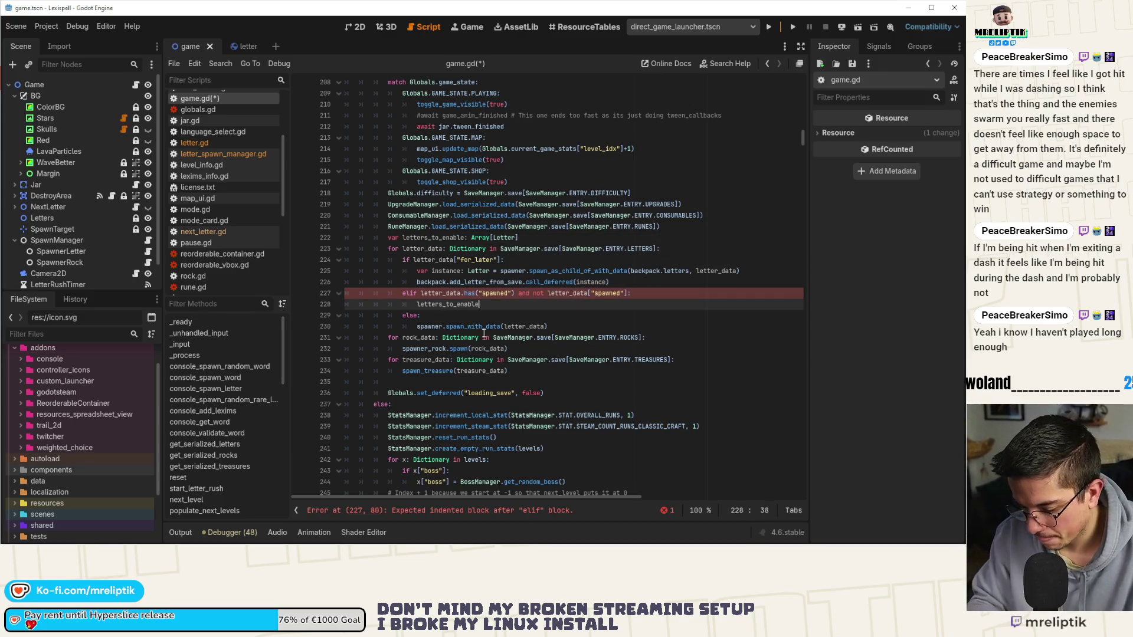
type(".append(")
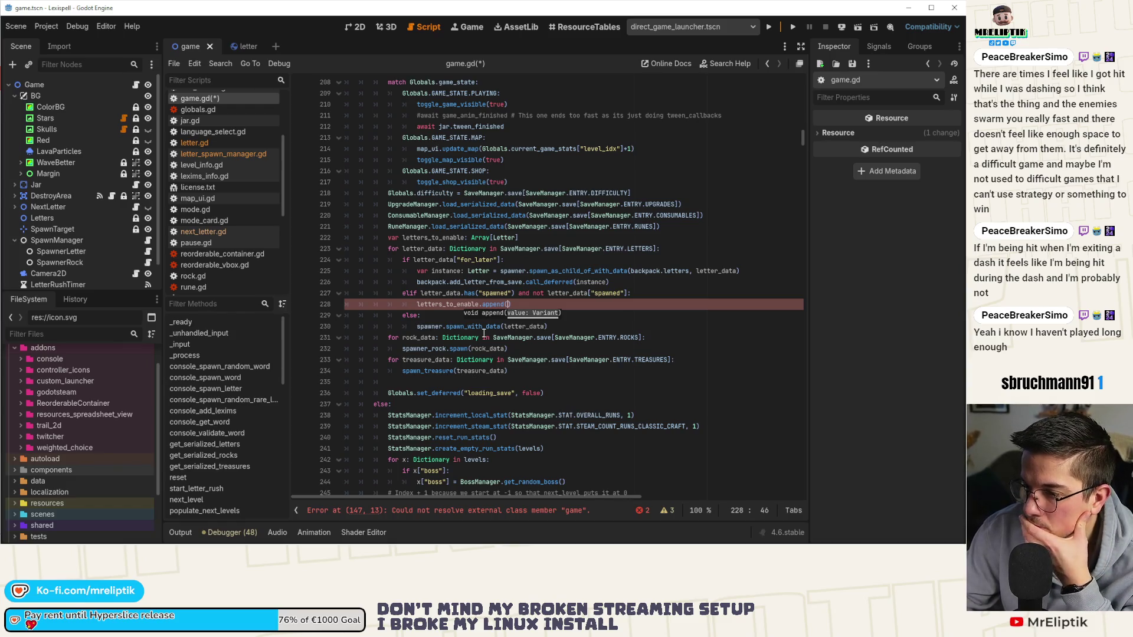
- Move the spawned check and its append line below the spawn_with_data call in the else branch
left_click(435, 315)
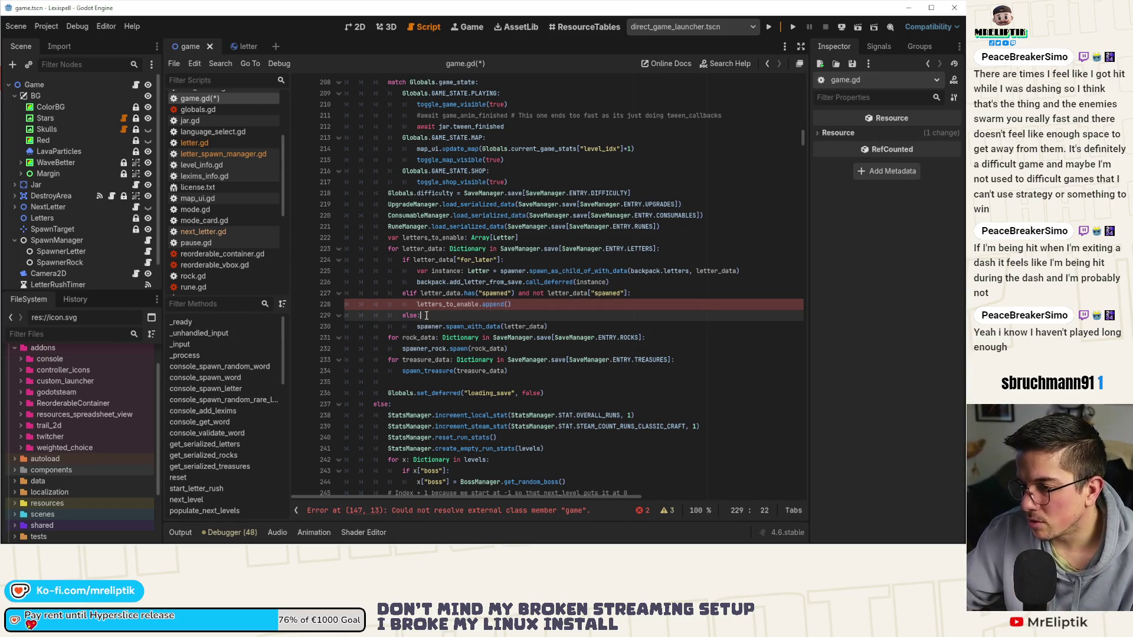
left_click_drag(354, 315, 353, 294)
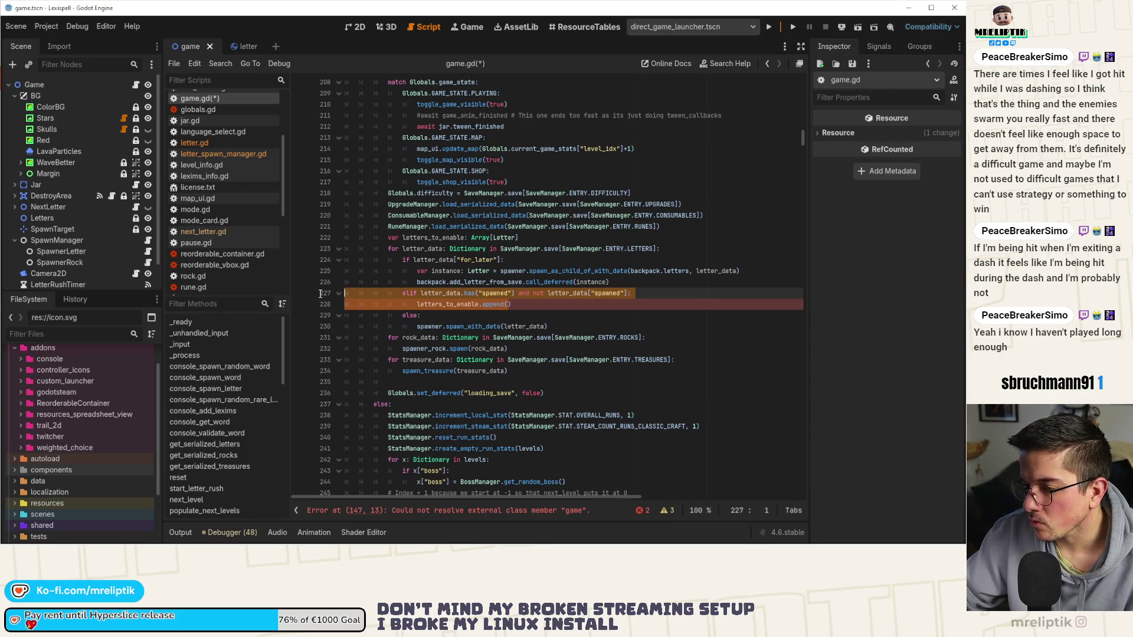
key("BackSpace")
key("BackSpace")
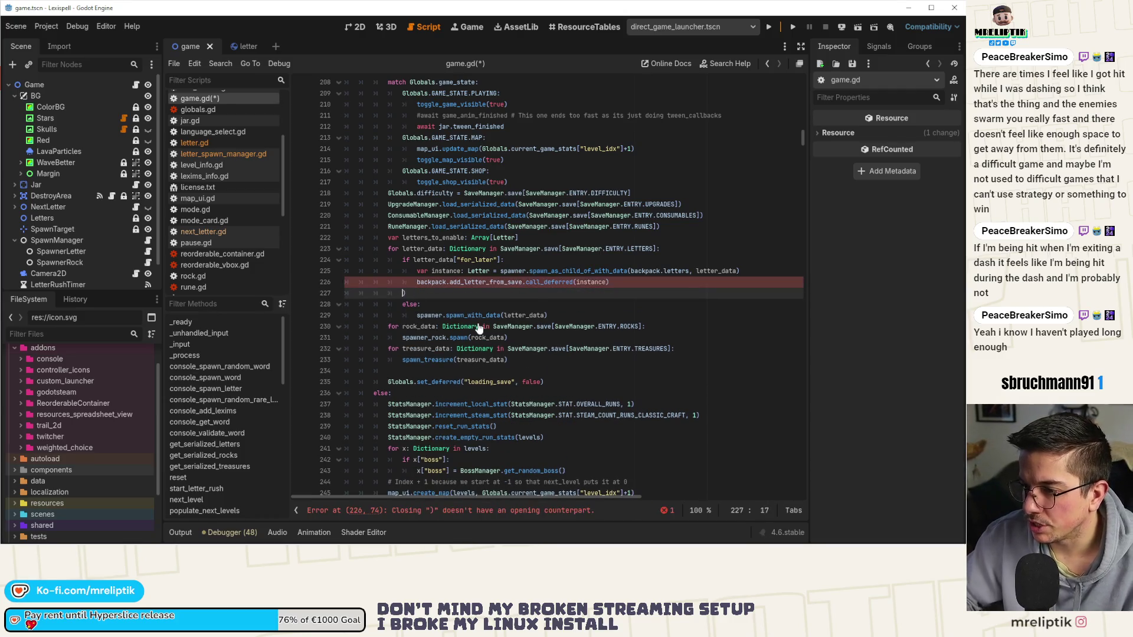
key("BackSpace")
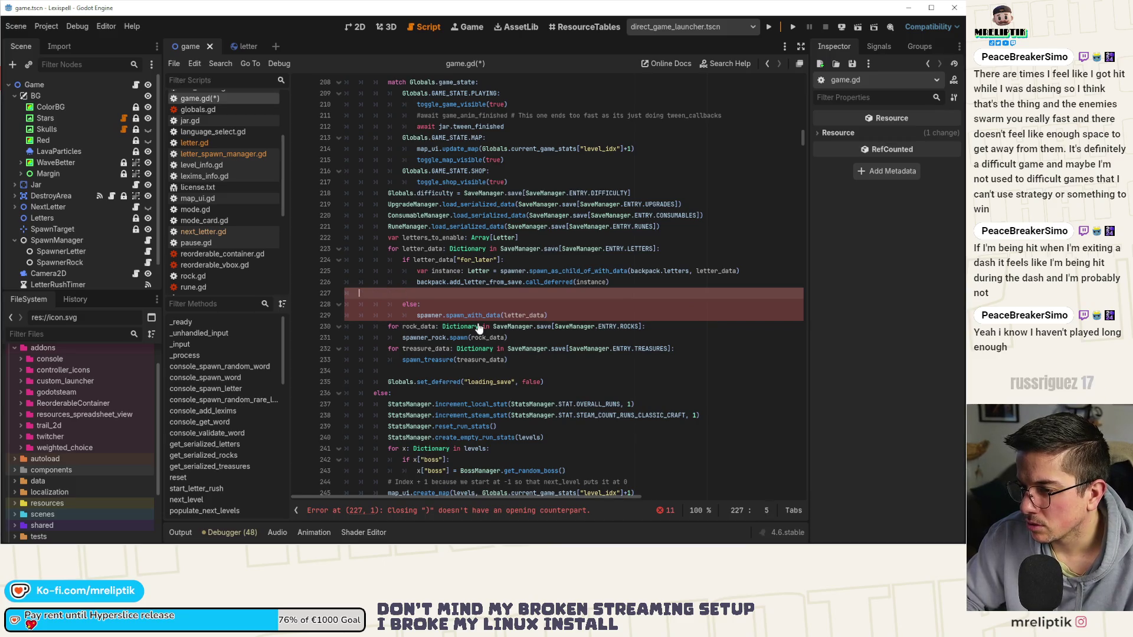
key("BackSpace")
key("BackSpace")
double_click(478, 306)
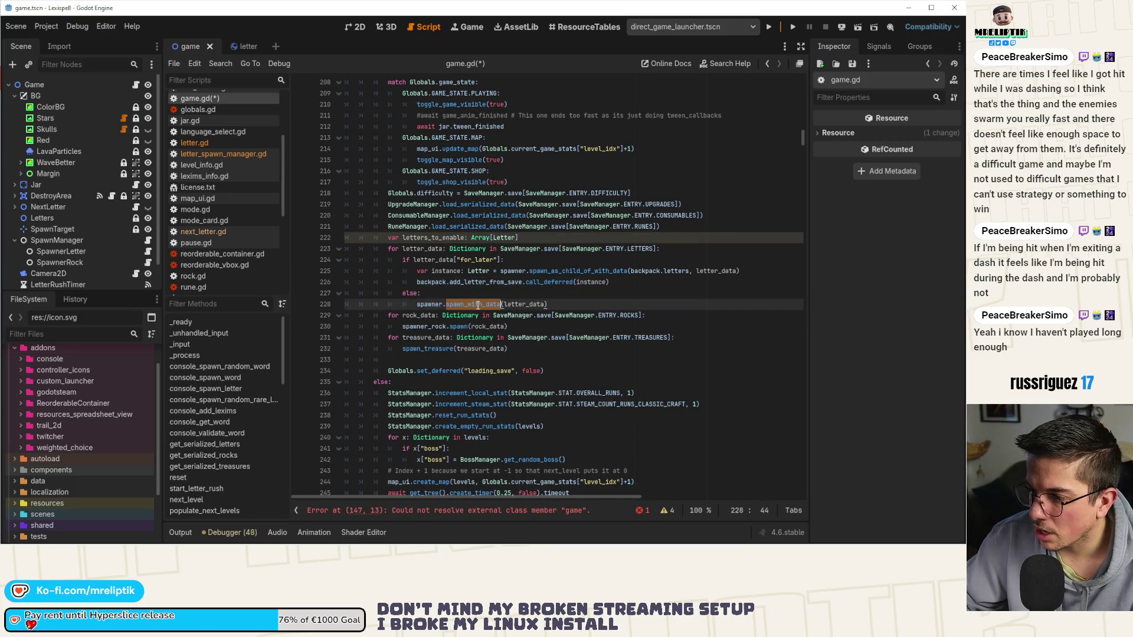
double_click(540, 304)
key("End")
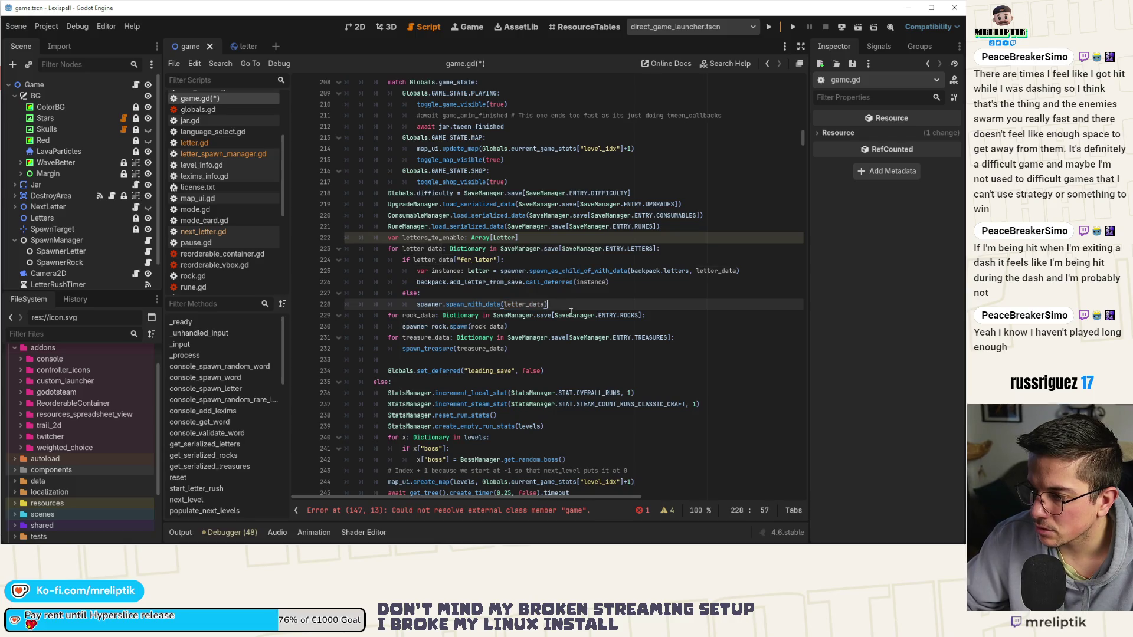
key("Return")
key("ctrl+v")
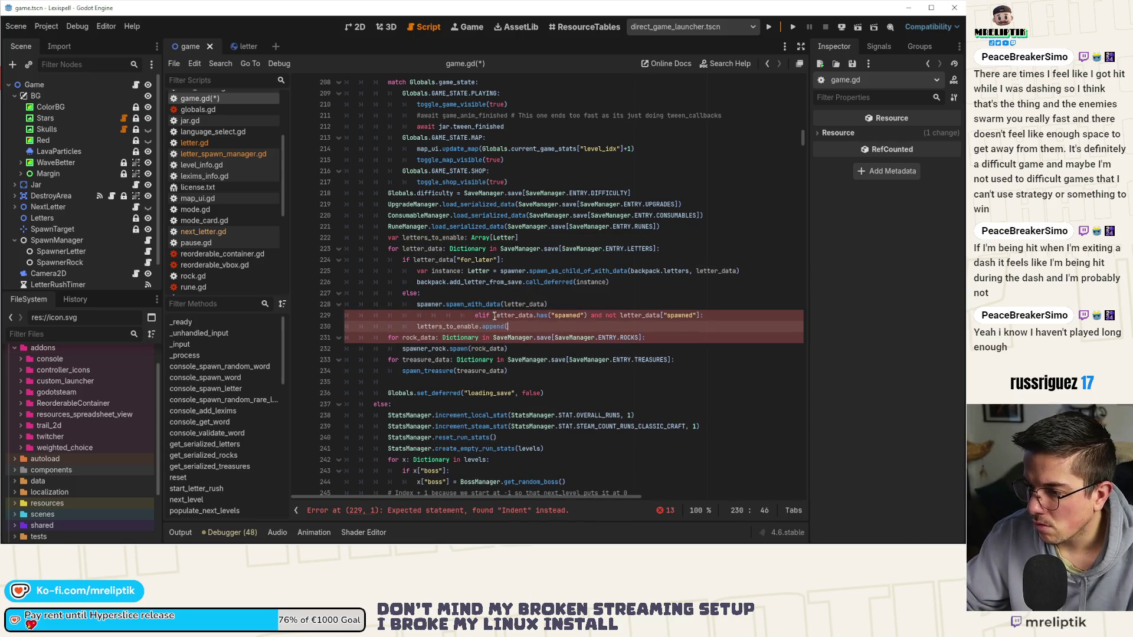
- Turn the moved elif into an if and indent the append line beneath it
left_click(494, 315)
key("BackSpace")
key("BackSpace")
key("BackSpace")
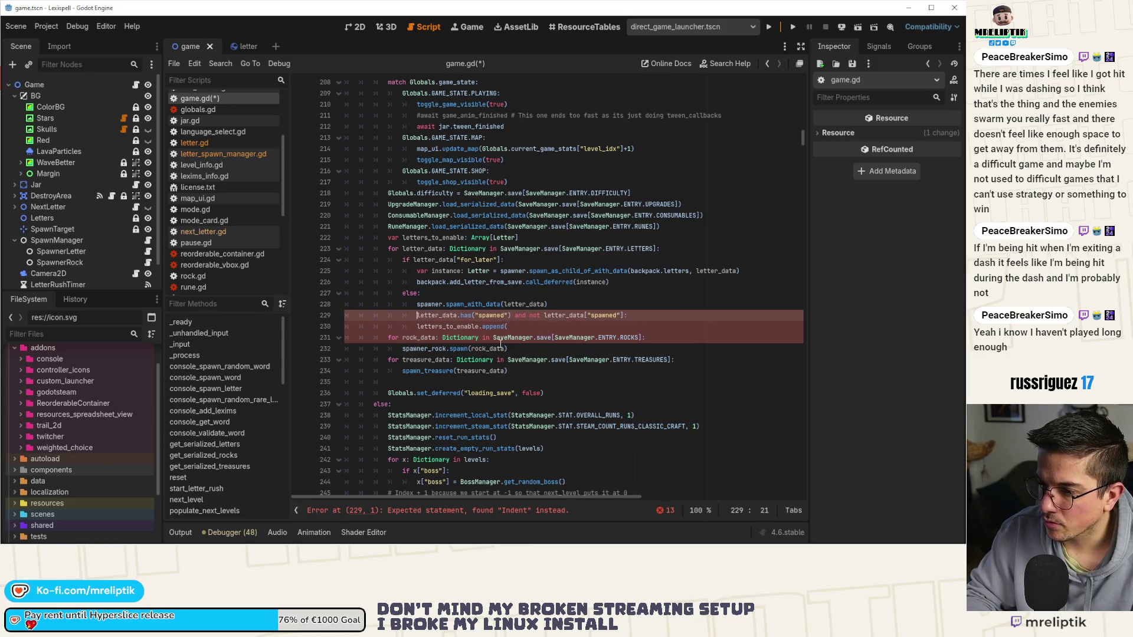
type("if")
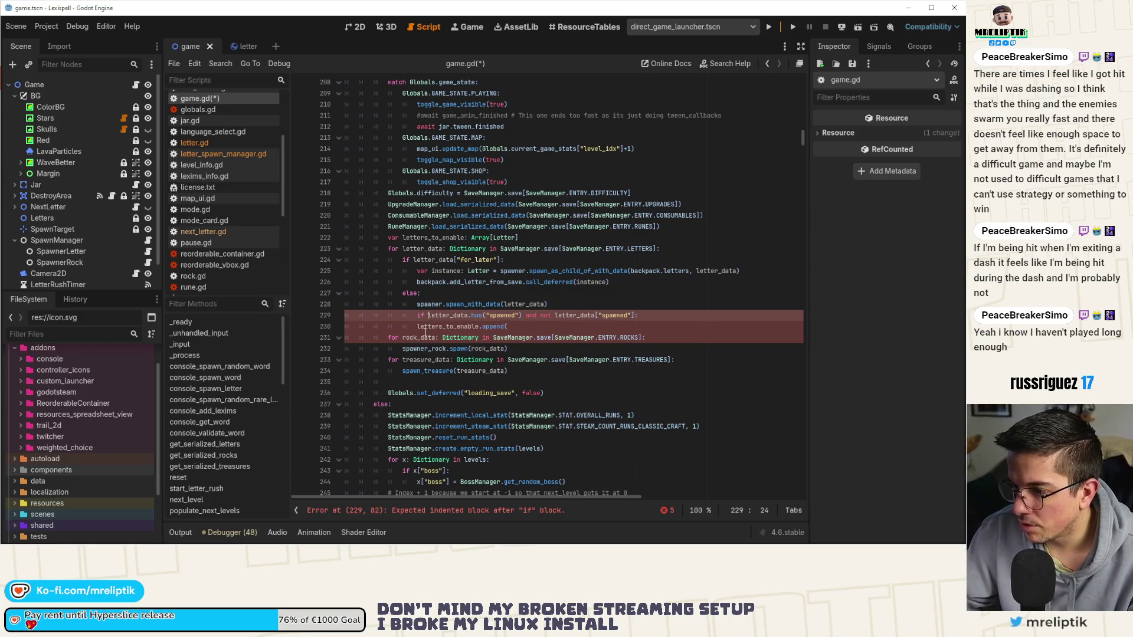
key("Down")
key("Home")
key("Tab")
key("Up")
key("Up")
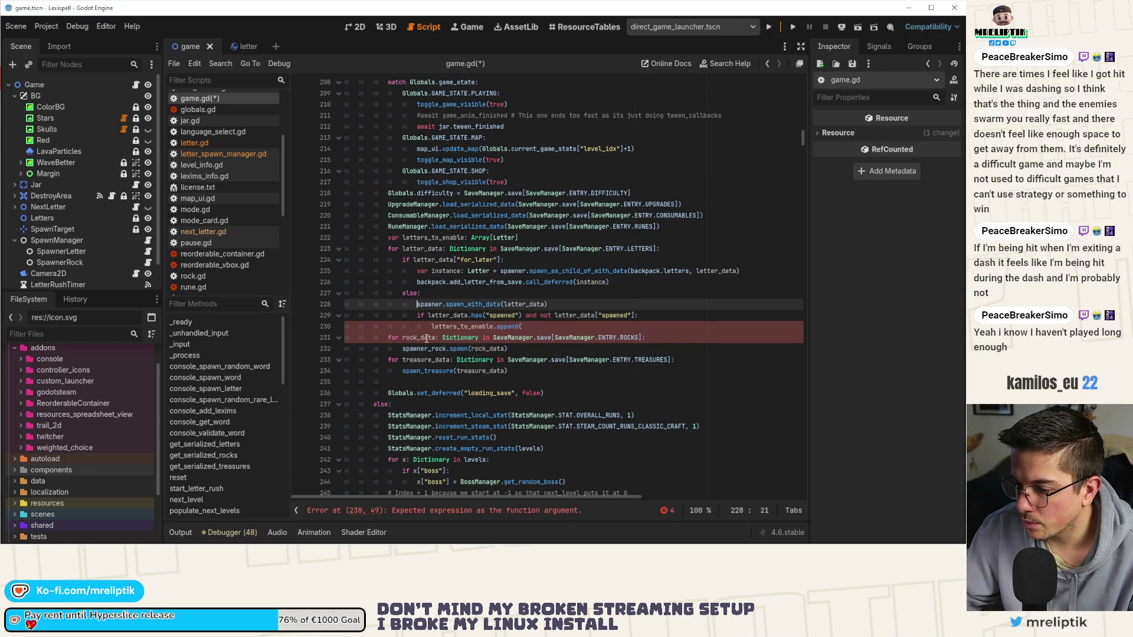
- Assign the spawn_with_data result to 'var instance: Letter', append instance, and save
type("var instanc")
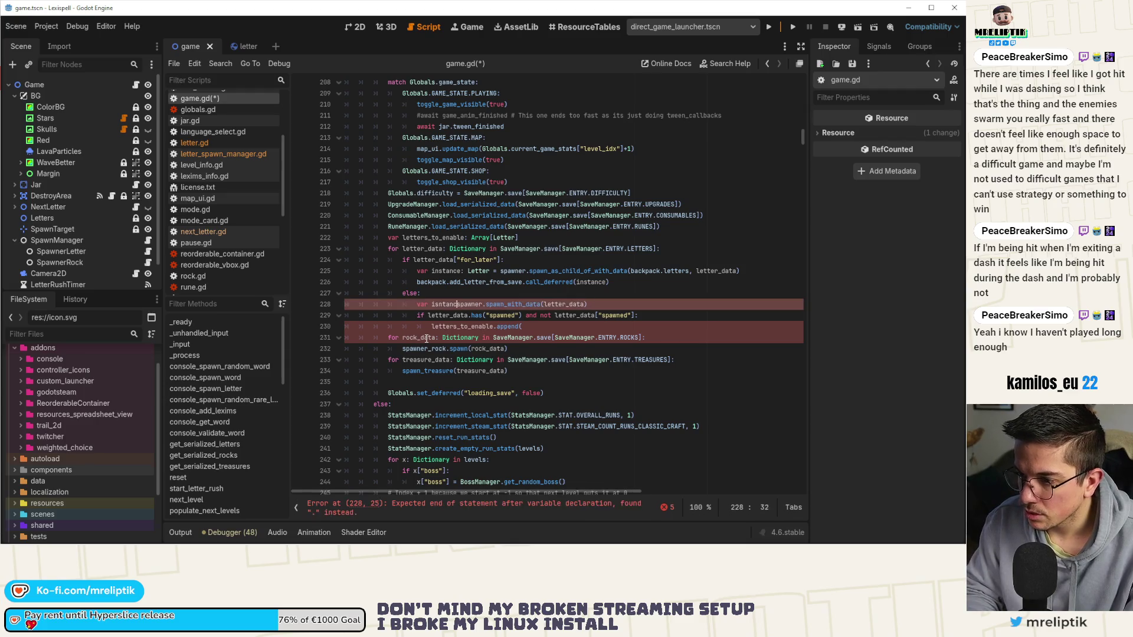
key("BackSpace")
key("BackSpace")
key("BackSpace")
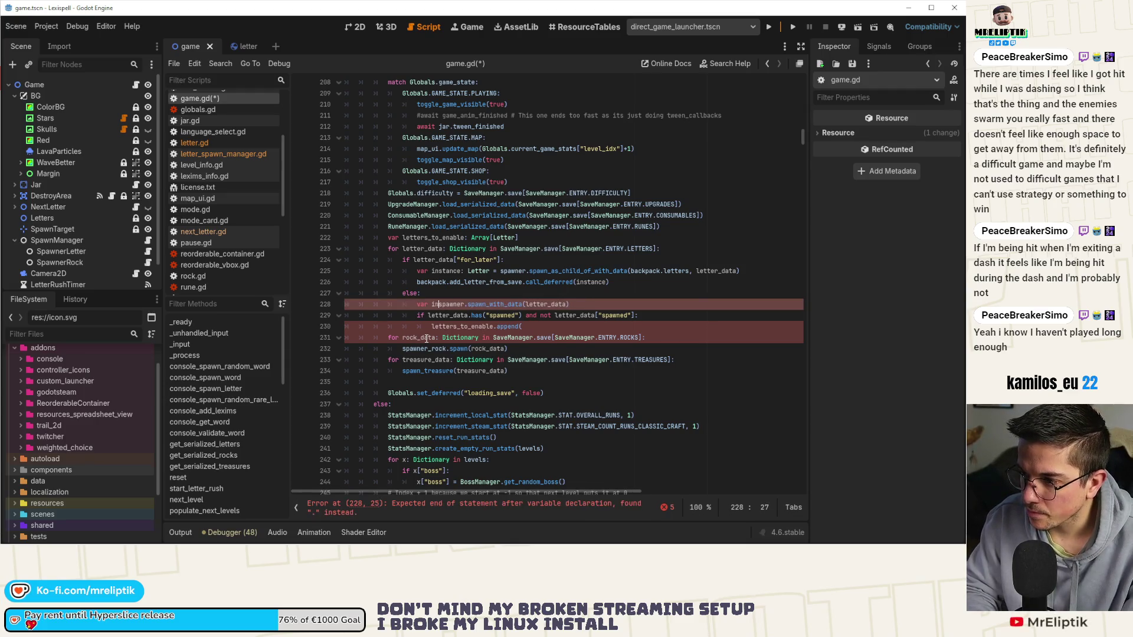
type("stance: L")
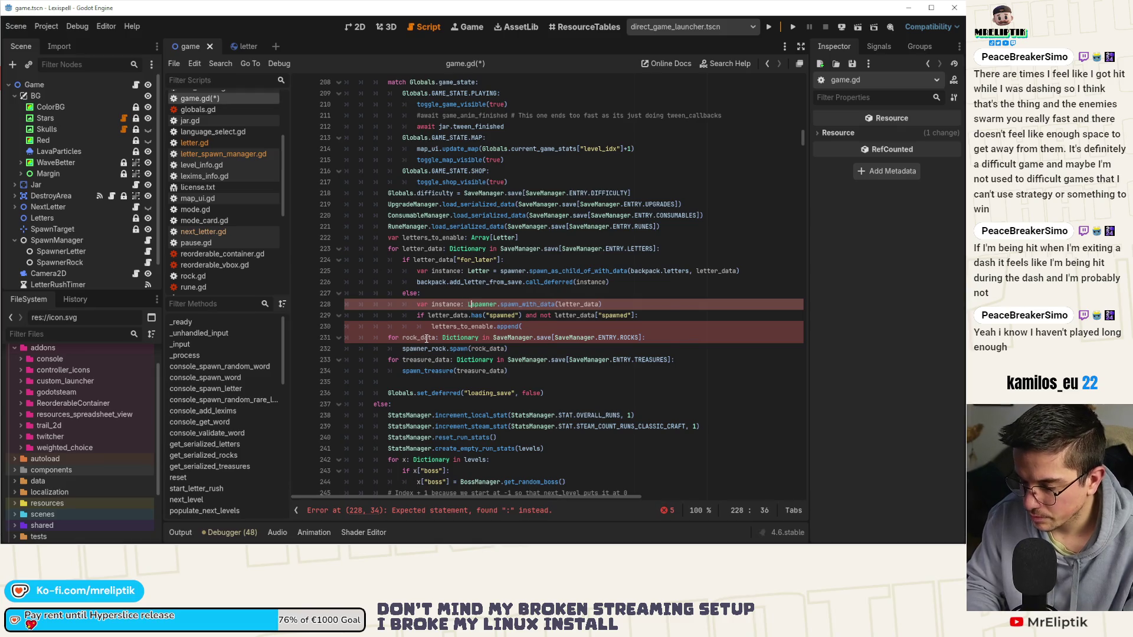
type("etter =")
key("ctrl+s")
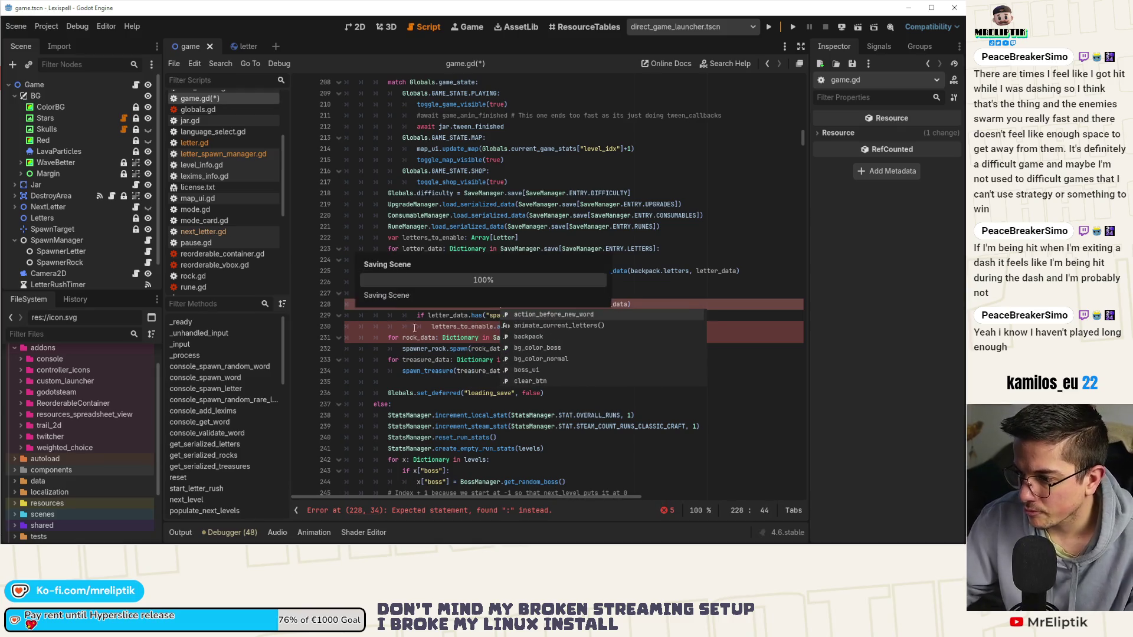
left_click(475, 316)
left_click(546, 329)
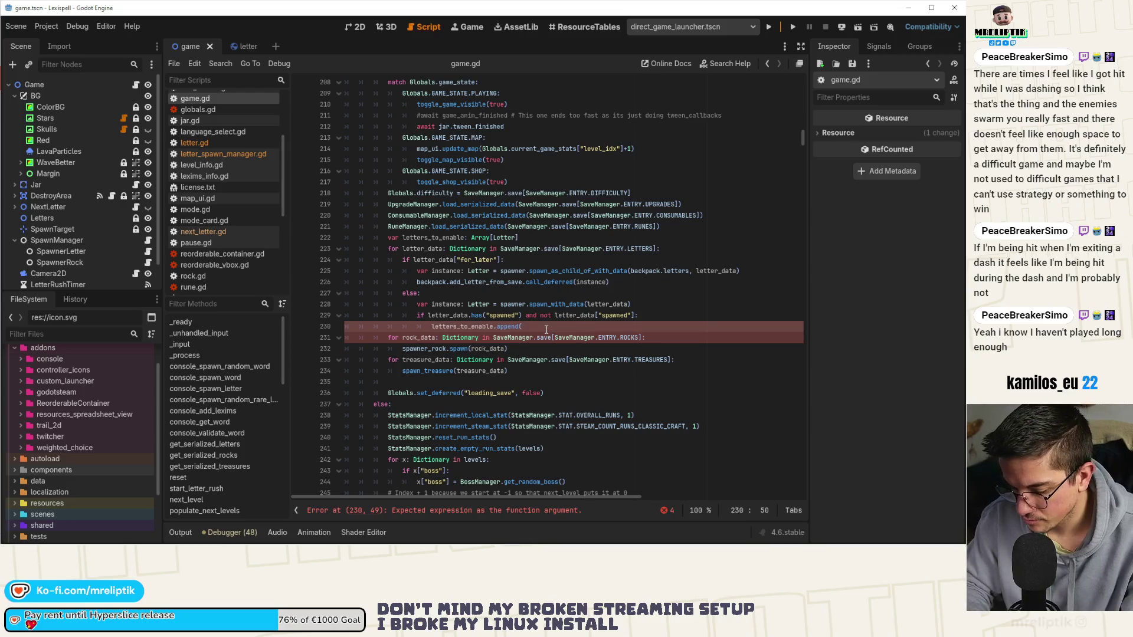
type("instance=")
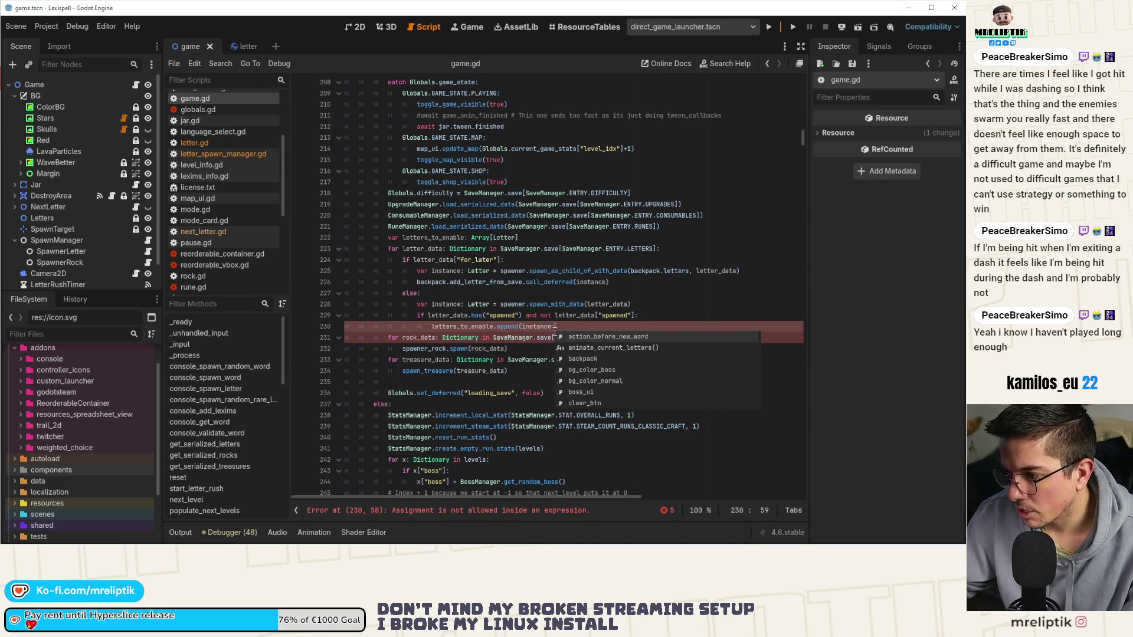
key("BackSpace")
key("ctrl+s")
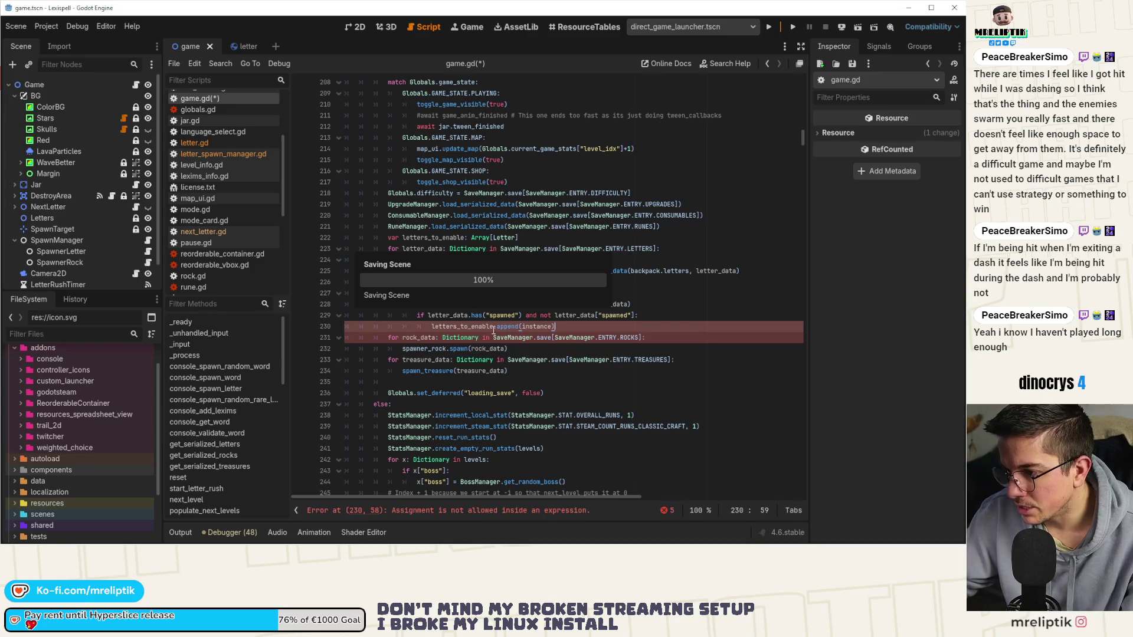
double_click(549, 305)
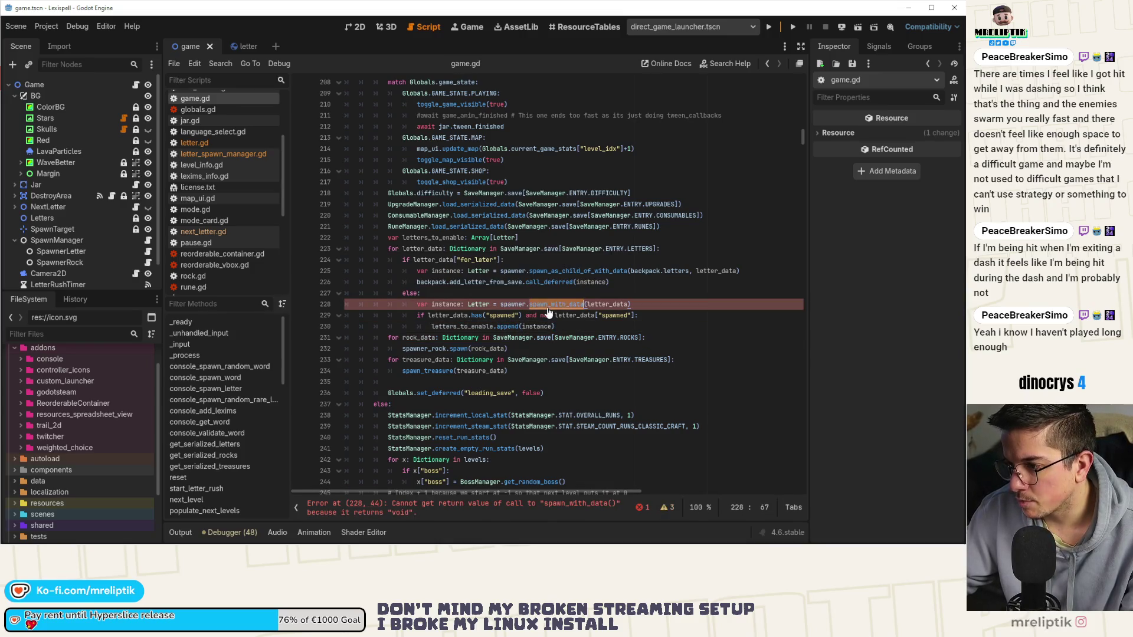
left_click(548, 308, "ctrl")
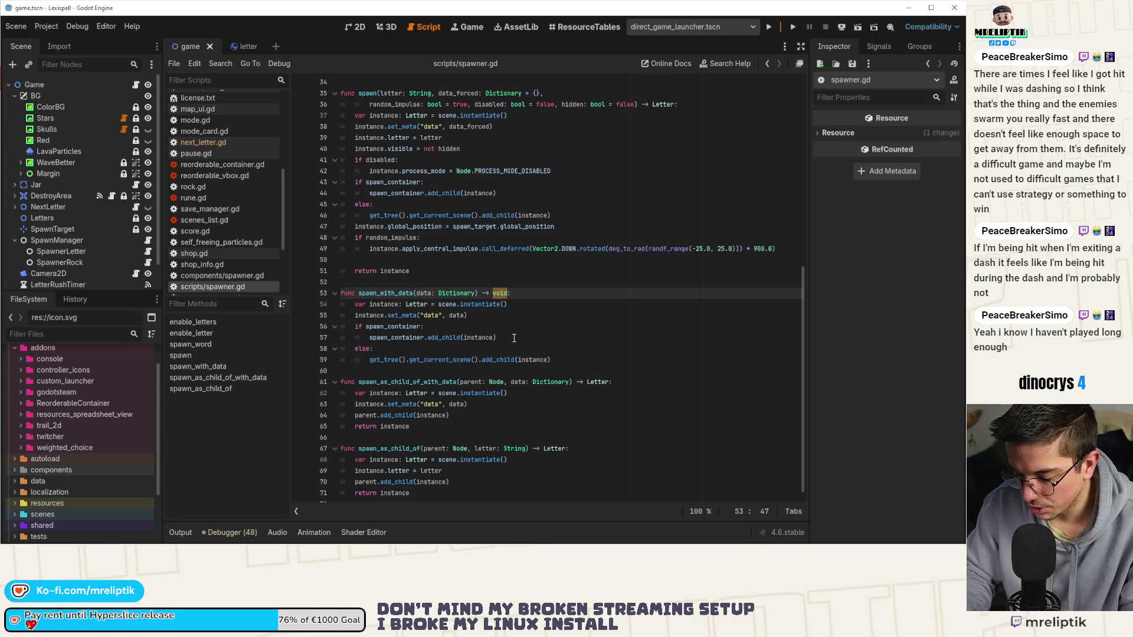
- Change spawn_with_data's return type from void to Letter and save spawner.gd
type("i")
key("BackSpace")
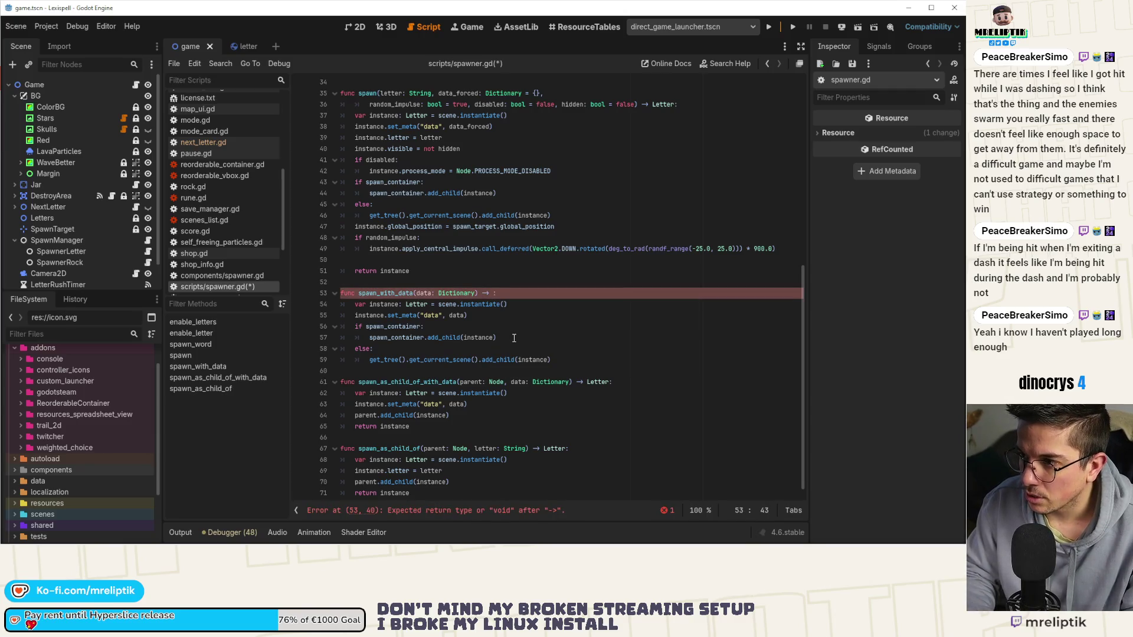
type("Letter")
key("ctrl+s")
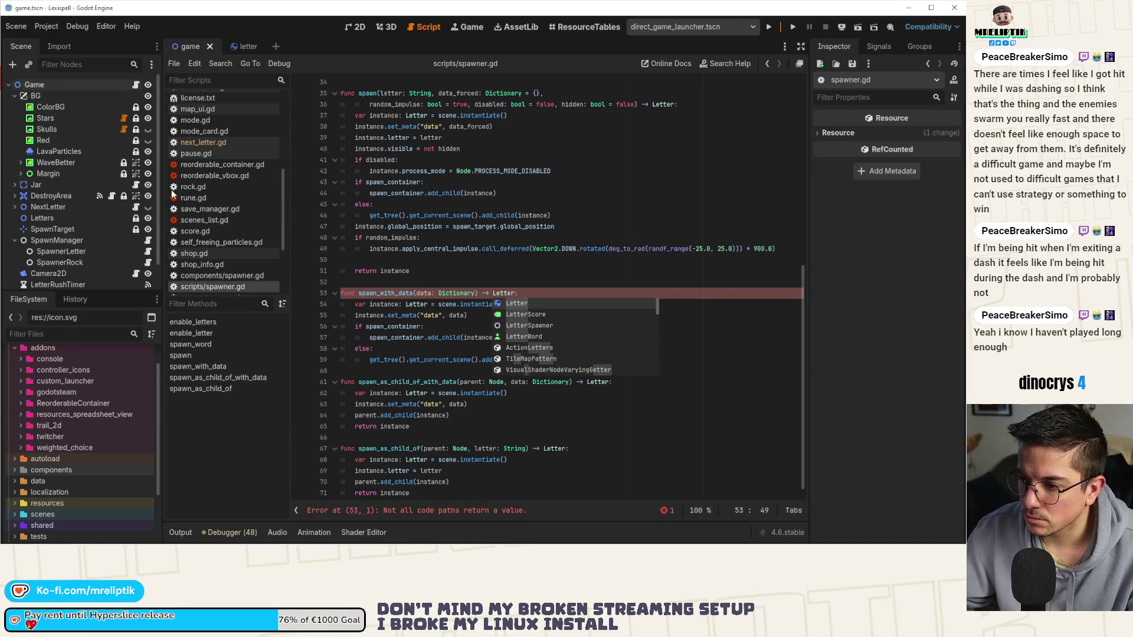
- Add 'return instance' as the last line of spawn_with_data
left_click(345, 370)
key("Tab")
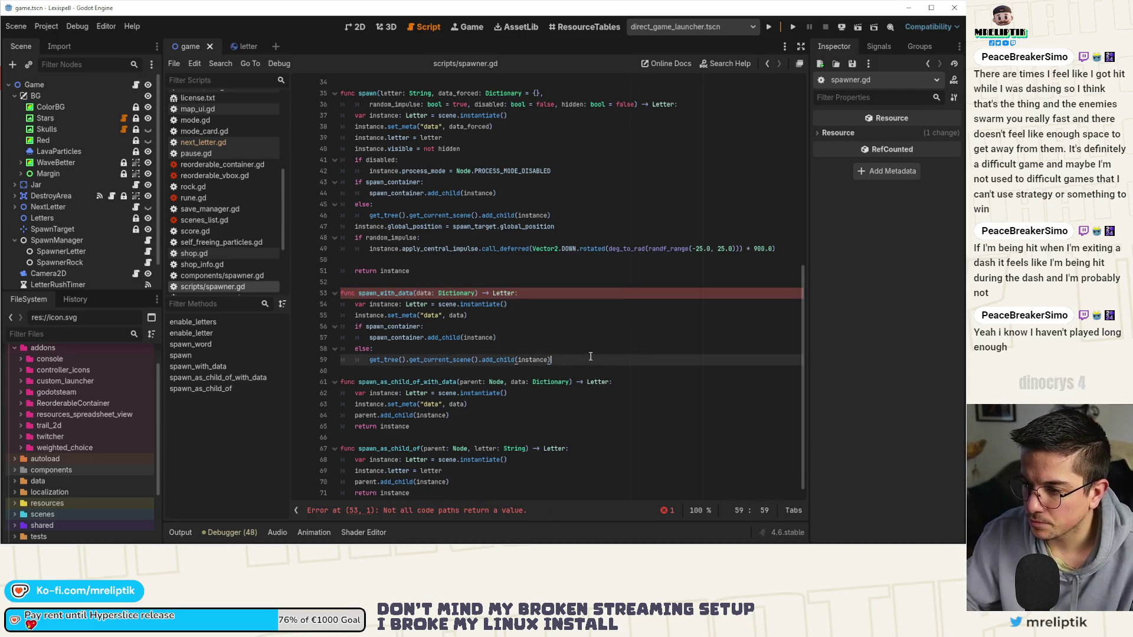
key("Return")
type("return instnace")
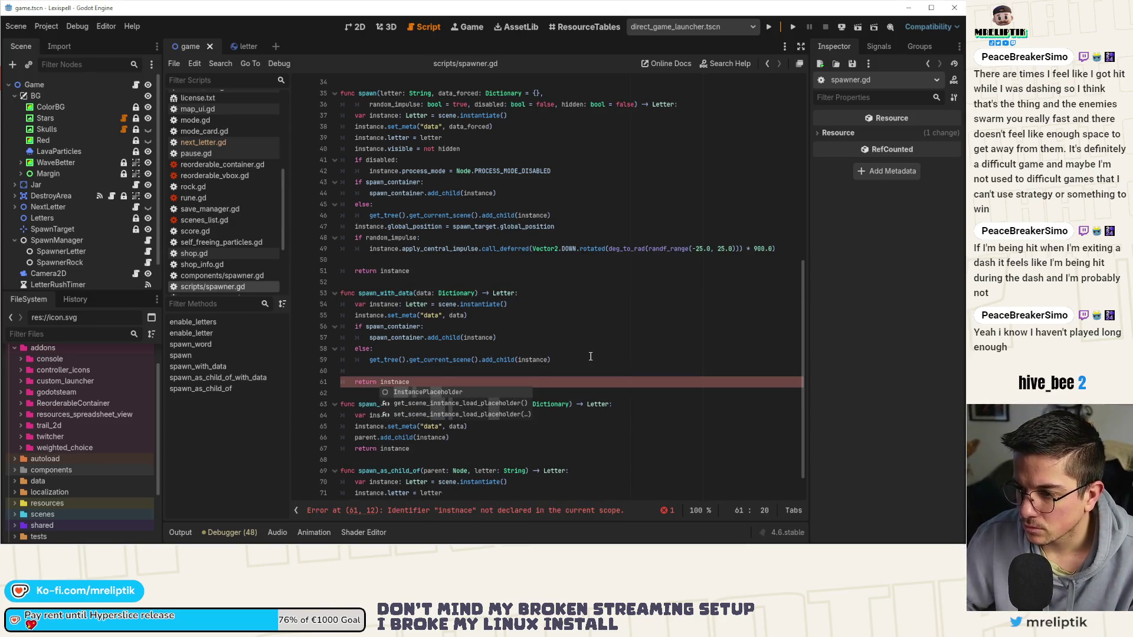
key("BackSpace")
key("BackSpace")
key("BackSpace")
key("BackSpace")
type("a")
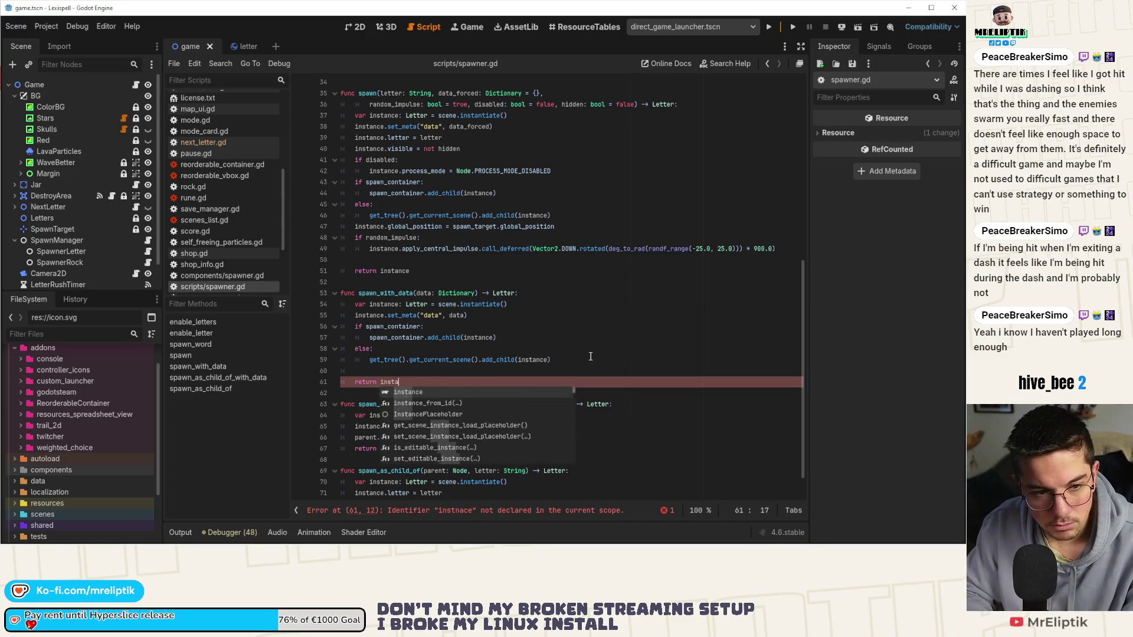
key("Return")
left_click(464, 360)
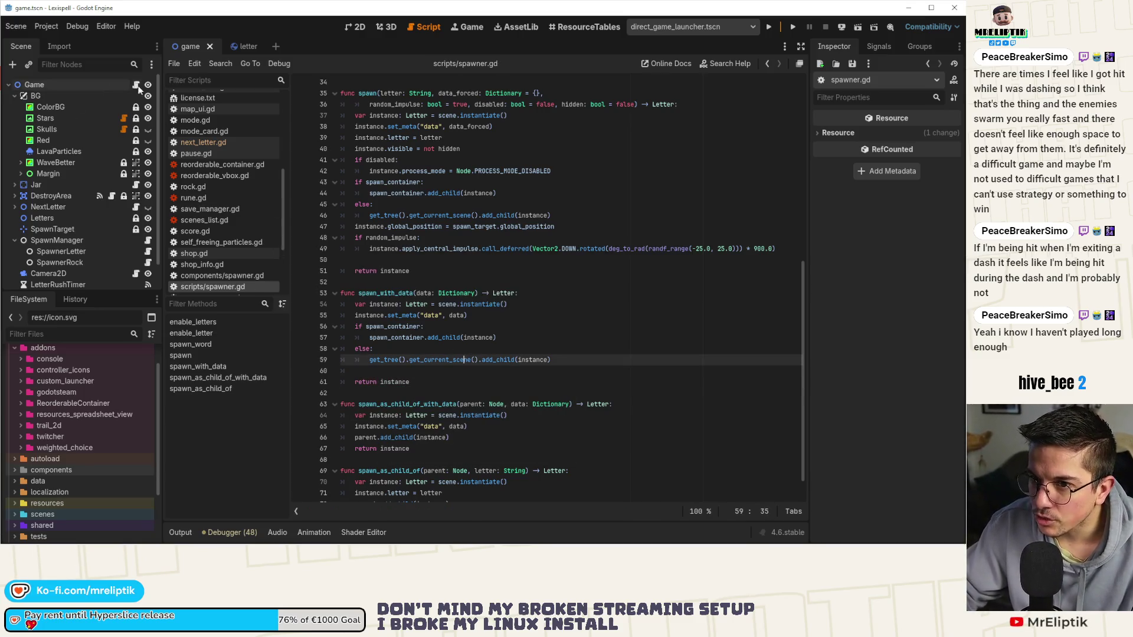
left_click(136, 86)
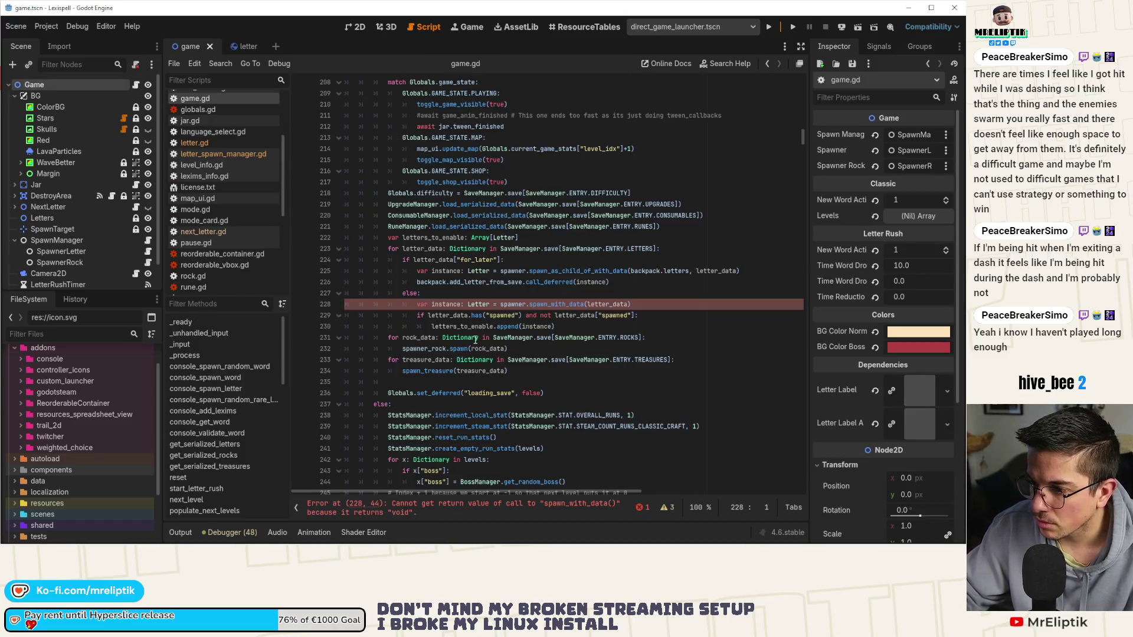
- Add unindented blank lines after the letters_to_enable.append(instance) line in game.gd
left_click(470, 326)
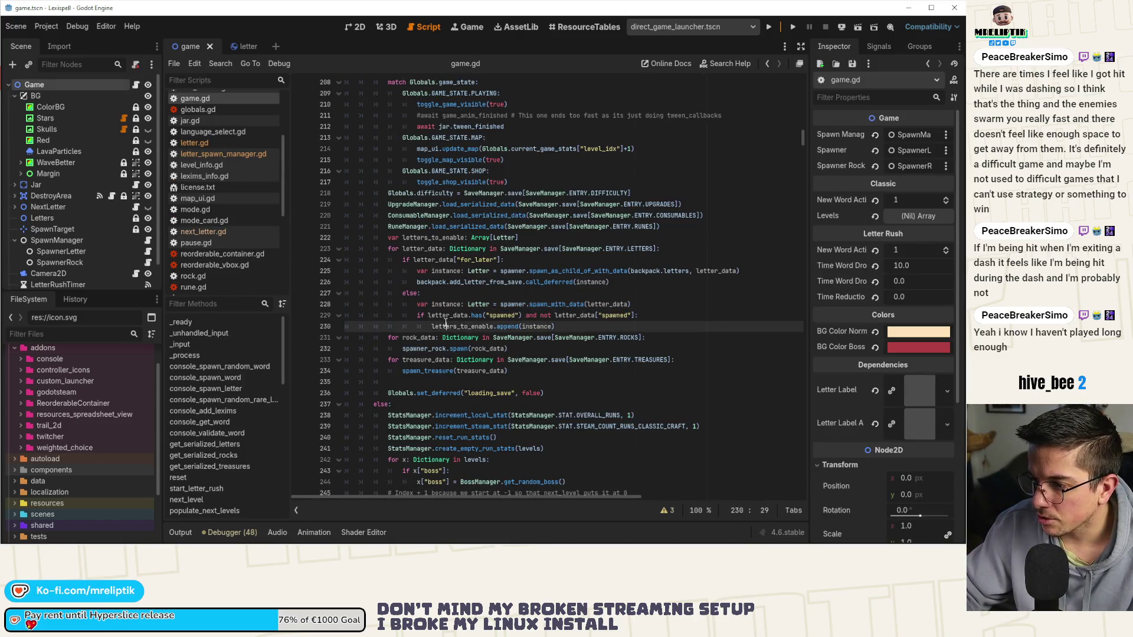
left_click(571, 327)
key("Return")
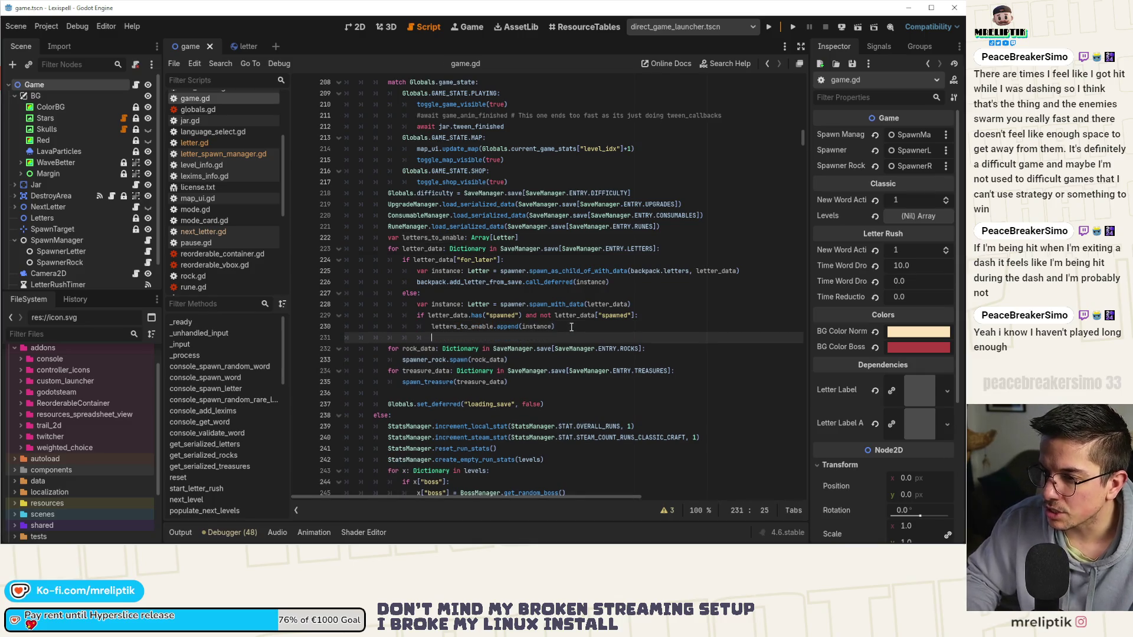
key("ctrl+s")
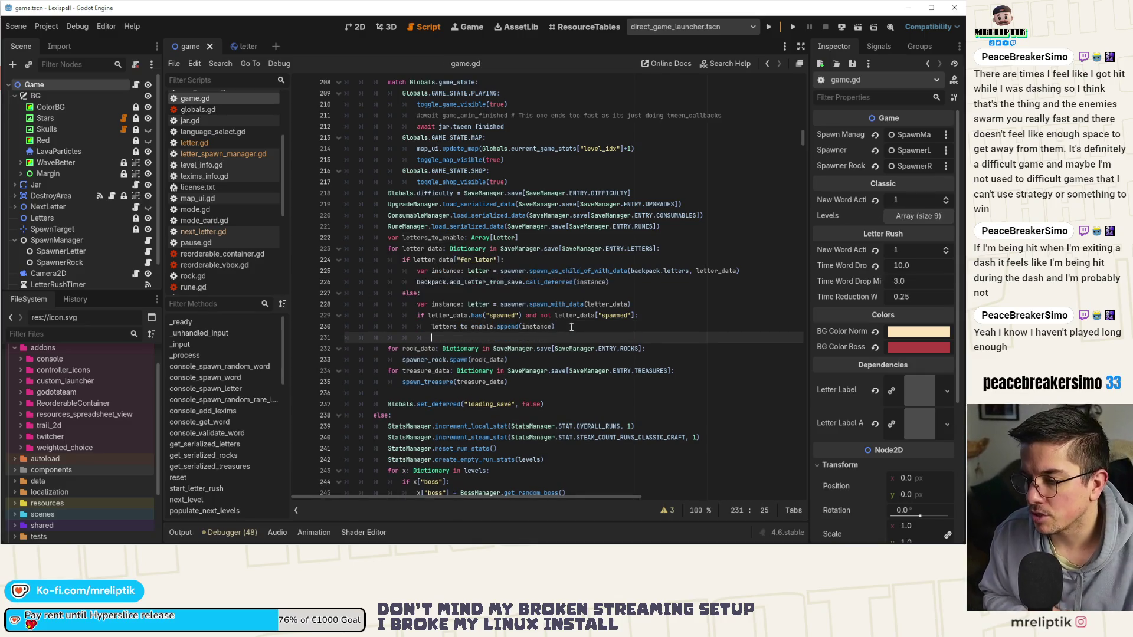
key("Return")
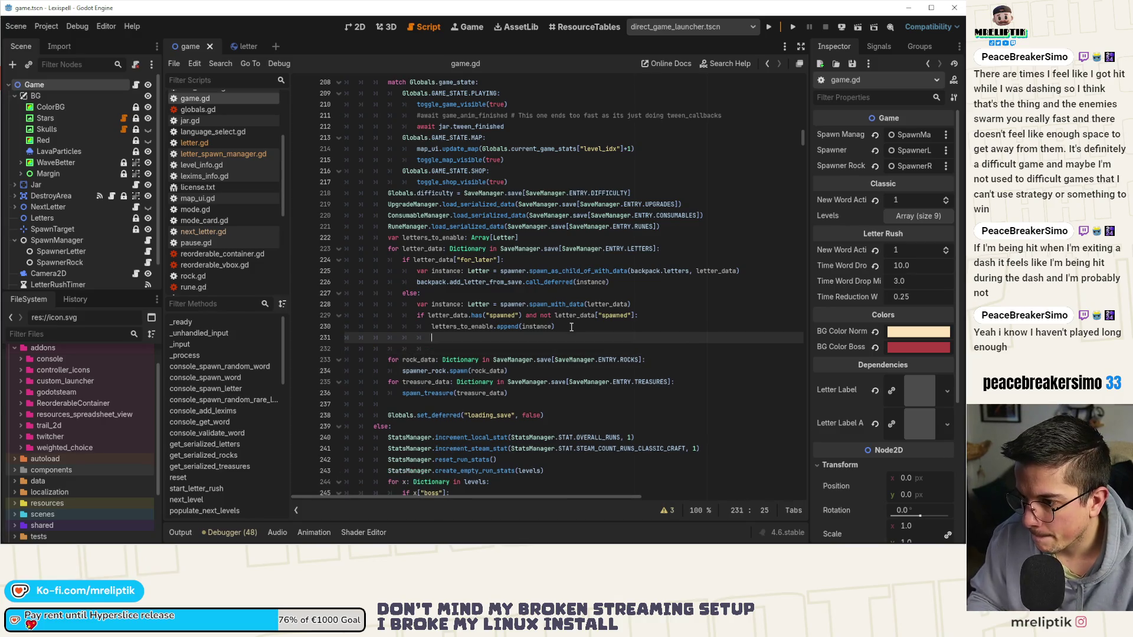
key("BackSpace")
key("Return")
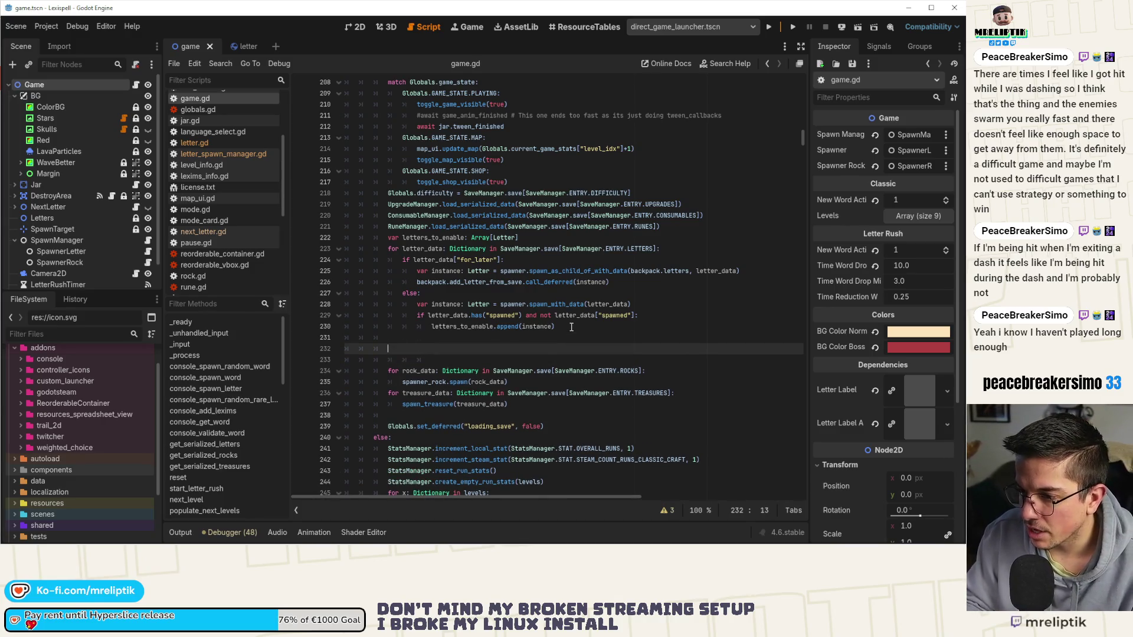
key("BackSpace")
key("BackSpace")
key("BackSpace")
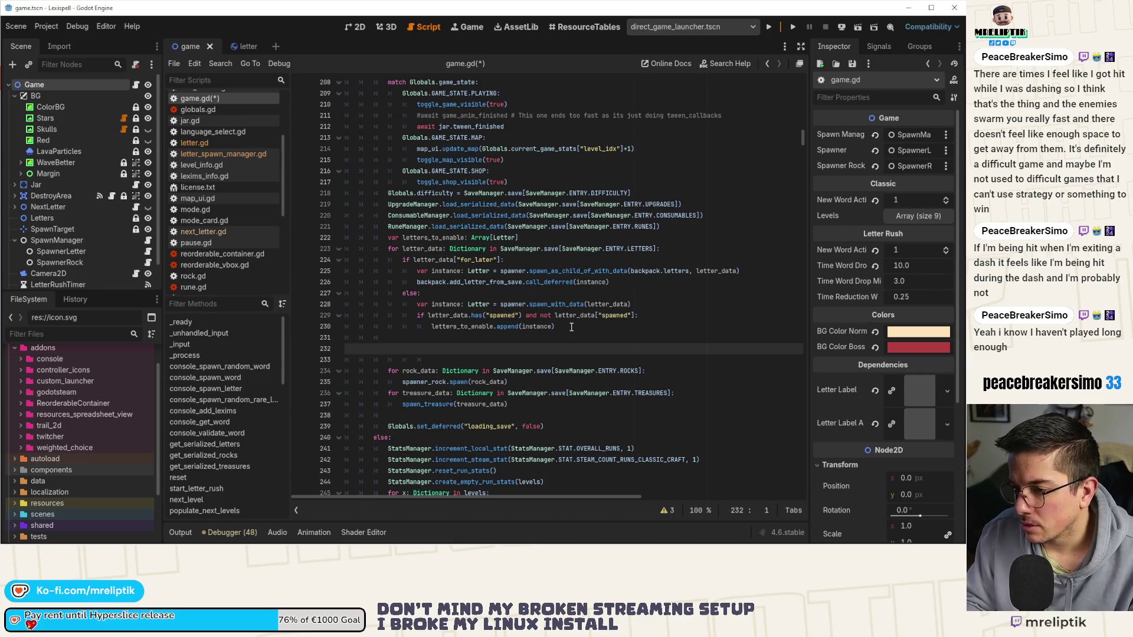
key("BackSpace")
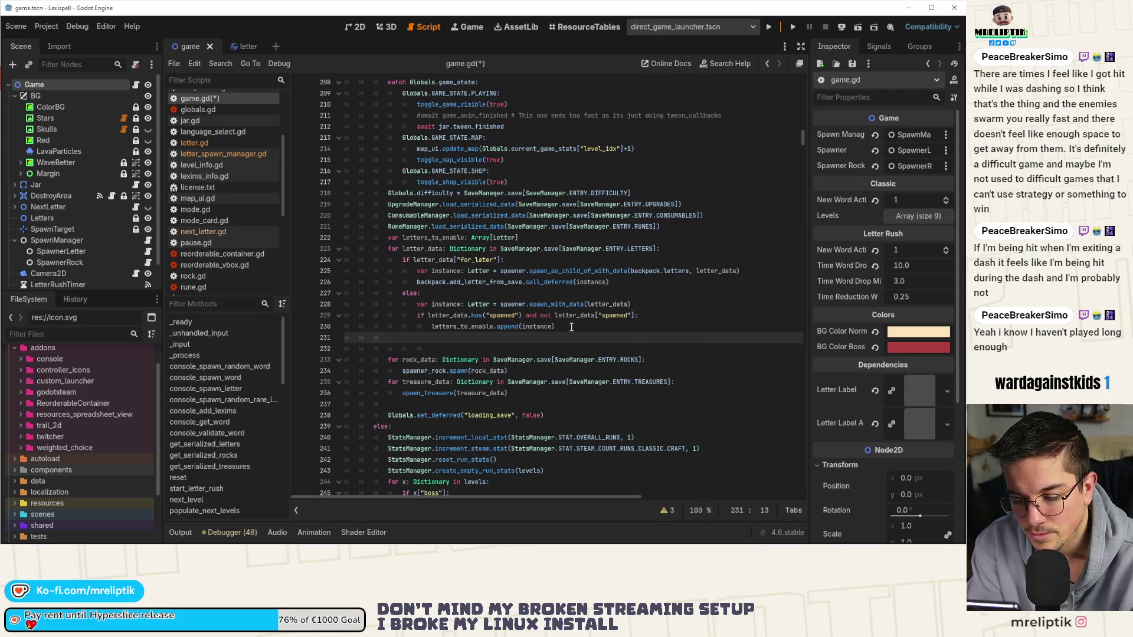
- Remove the extra blank line and save game.gd
key("Delete")
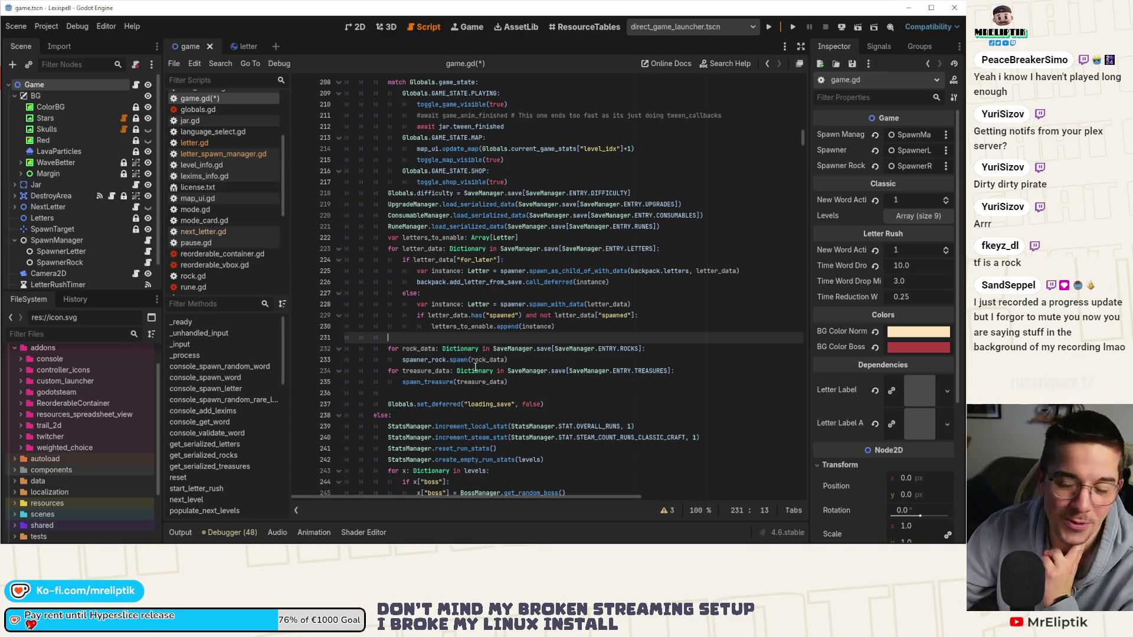
key("ctrl+s")
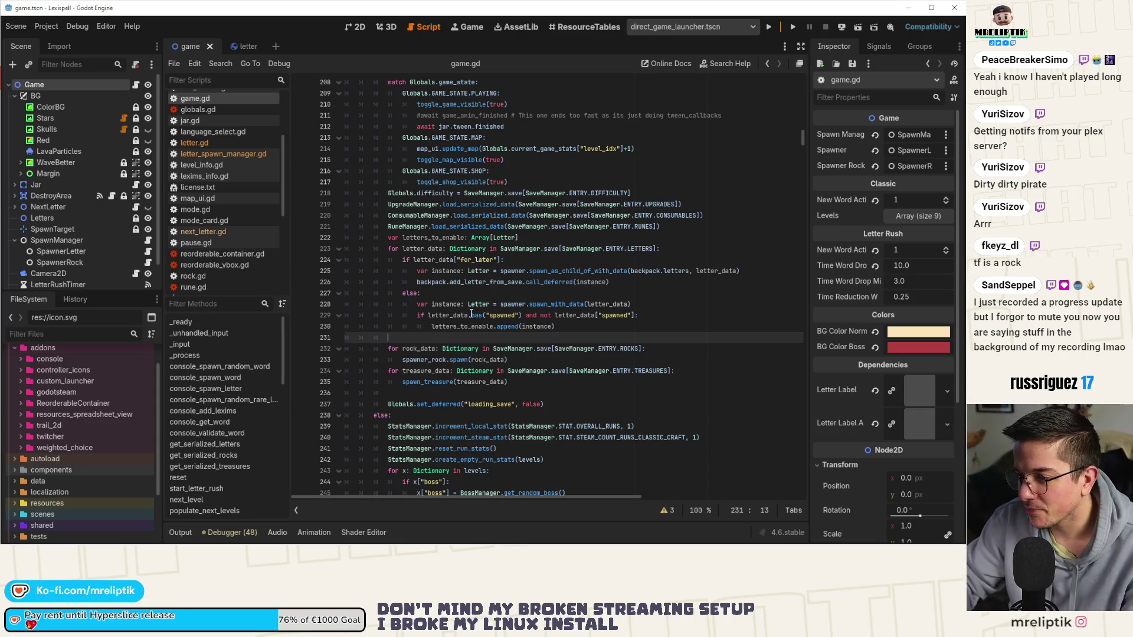
- Write spawn_manager.spawner.enable_letters(letters_to_enable) on line 231 using autocomplete, then save
mouse_move(472, 314)
type("s")
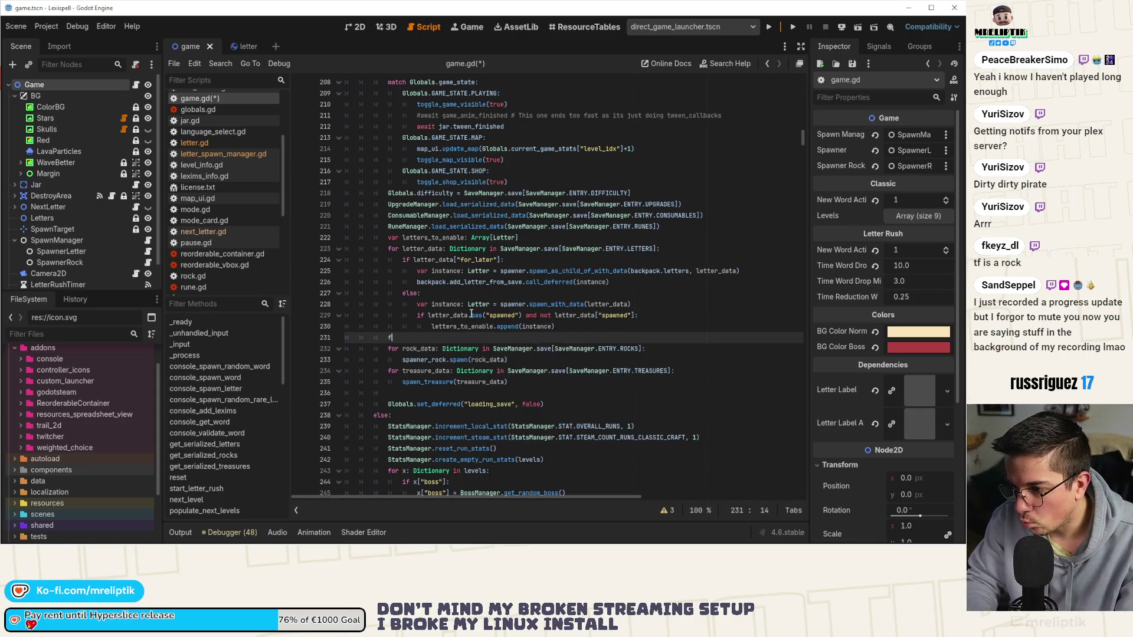
key("BackSpace")
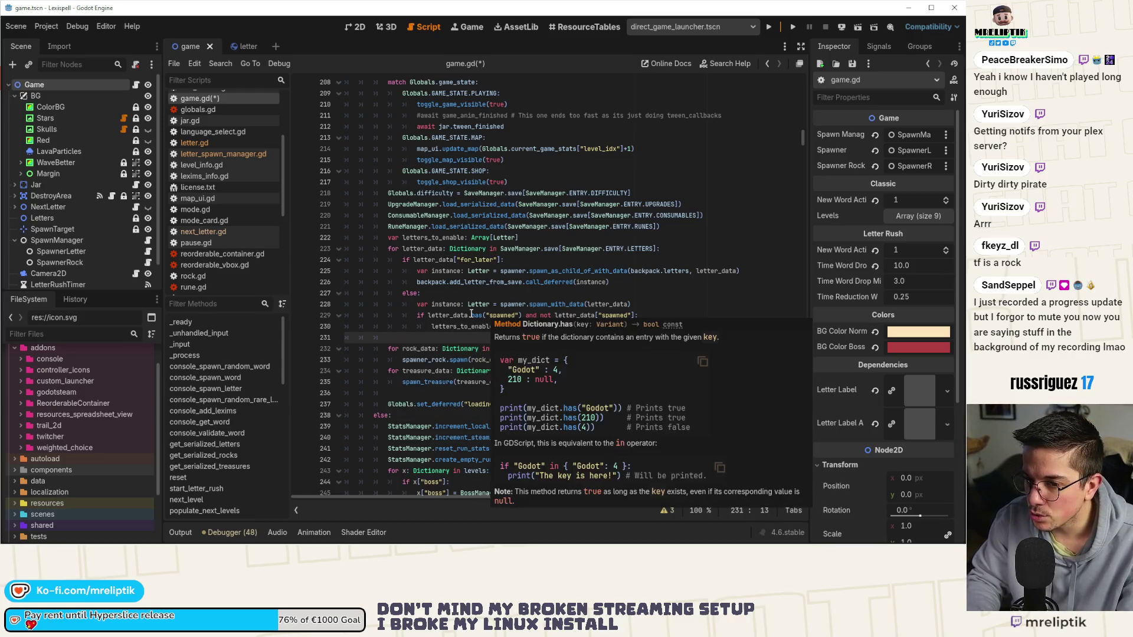
type("spawn_c")
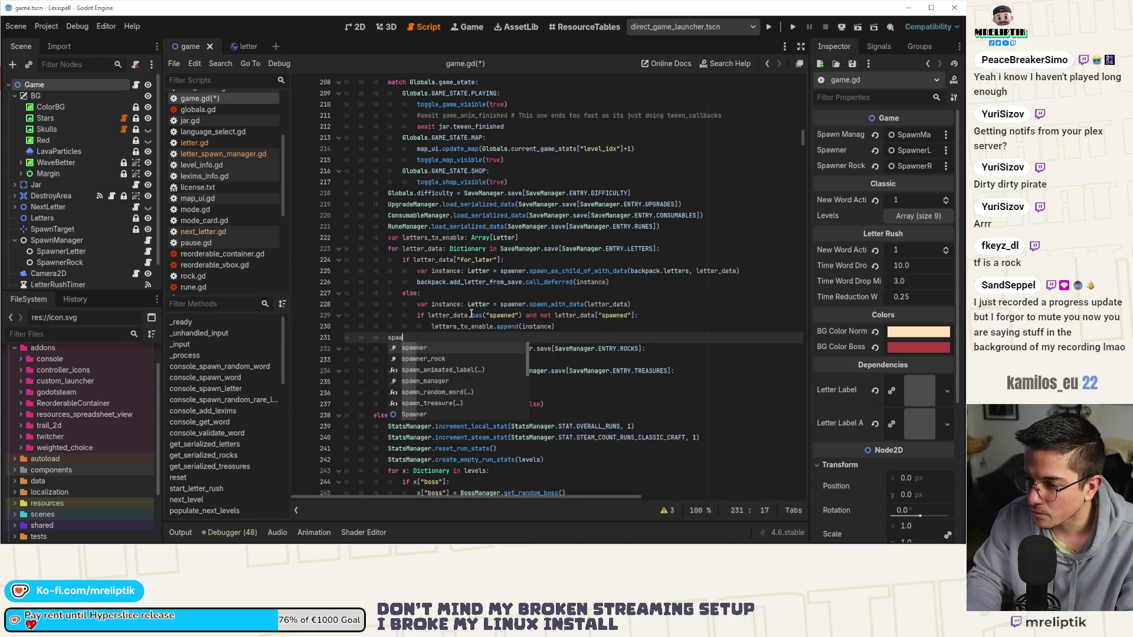
key("BackSpace")
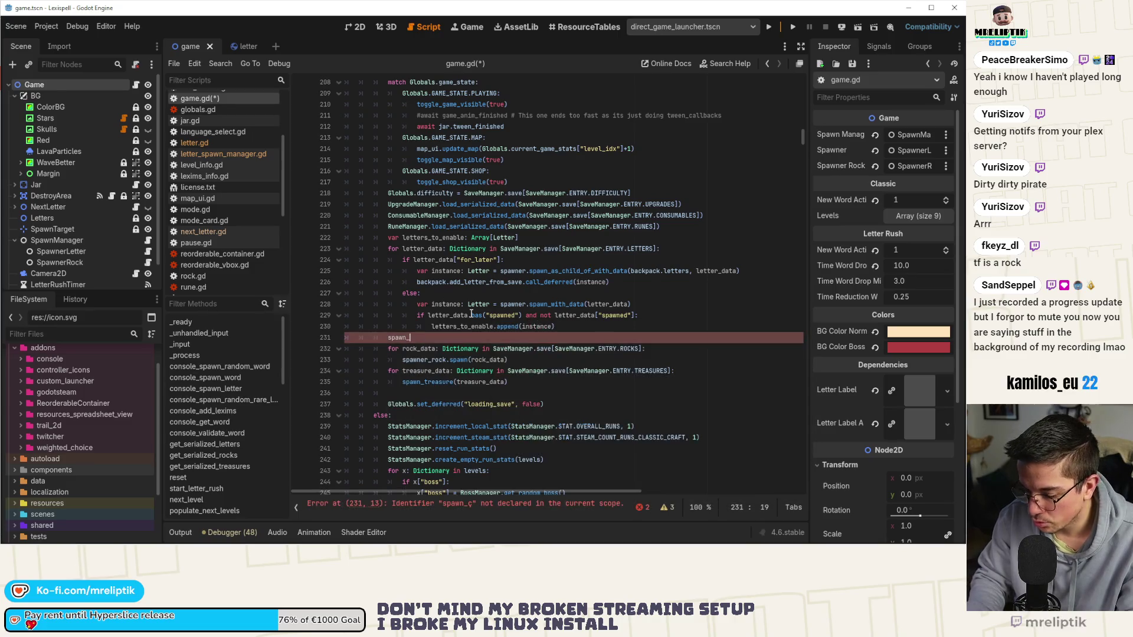
type("_")
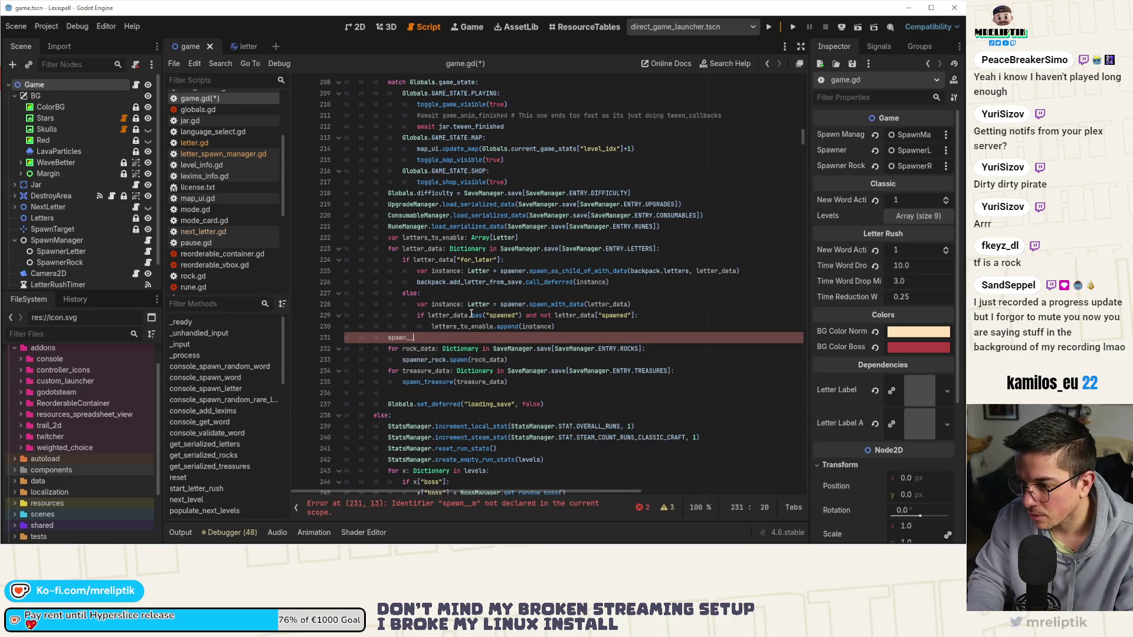
key("BackSpace")
key("Return")
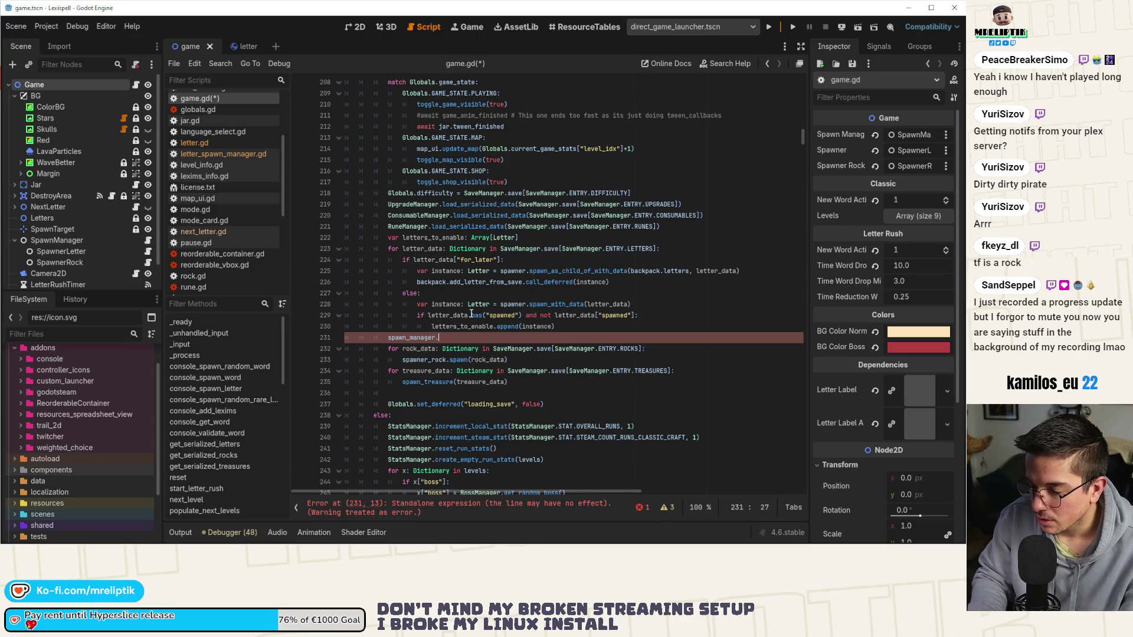
key("Down")
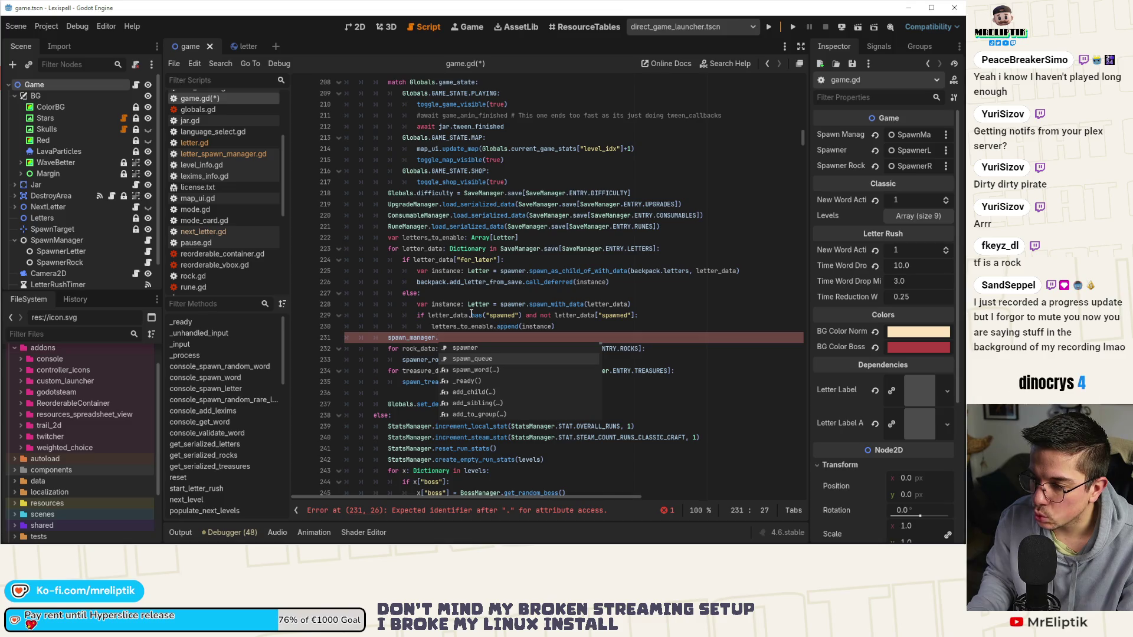
key("Up")
key("Return")
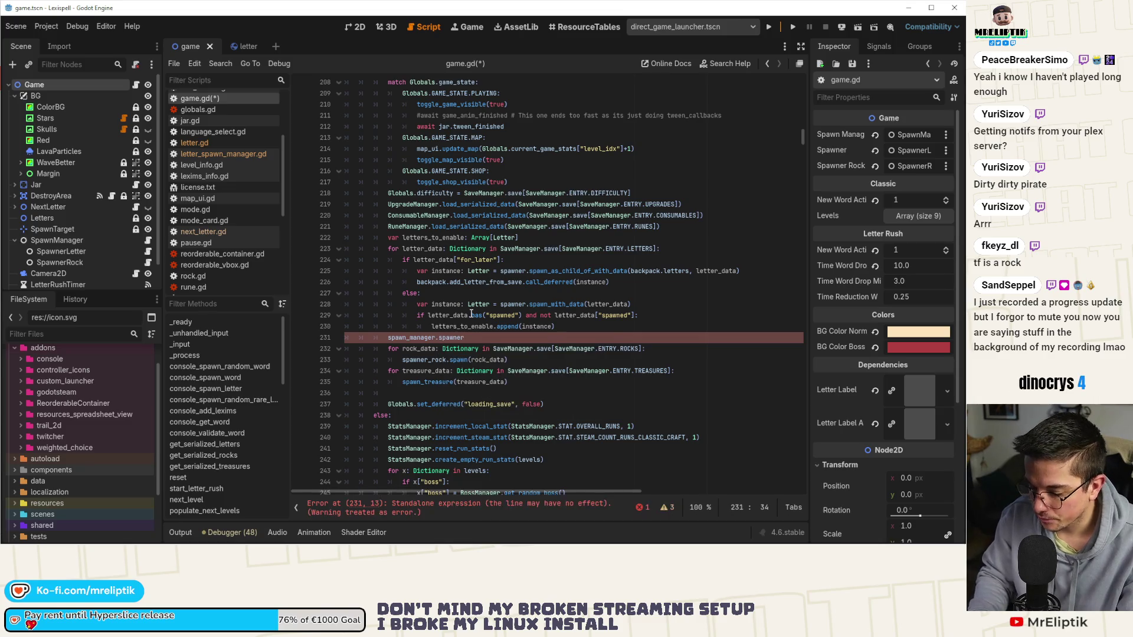
type(".")
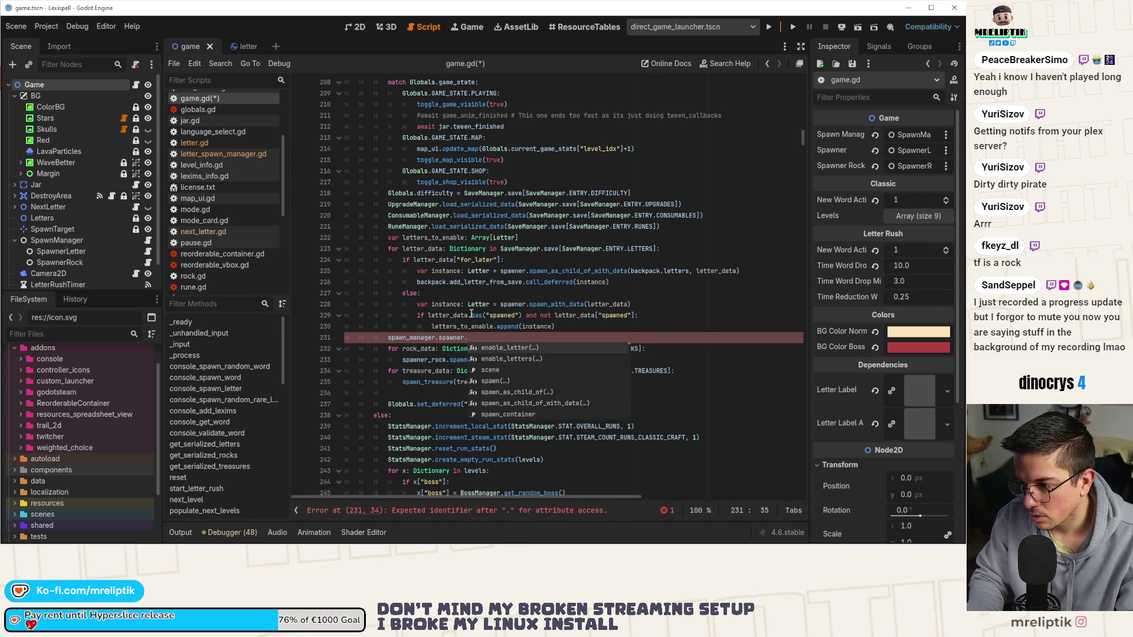
key("Down")
key("Return")
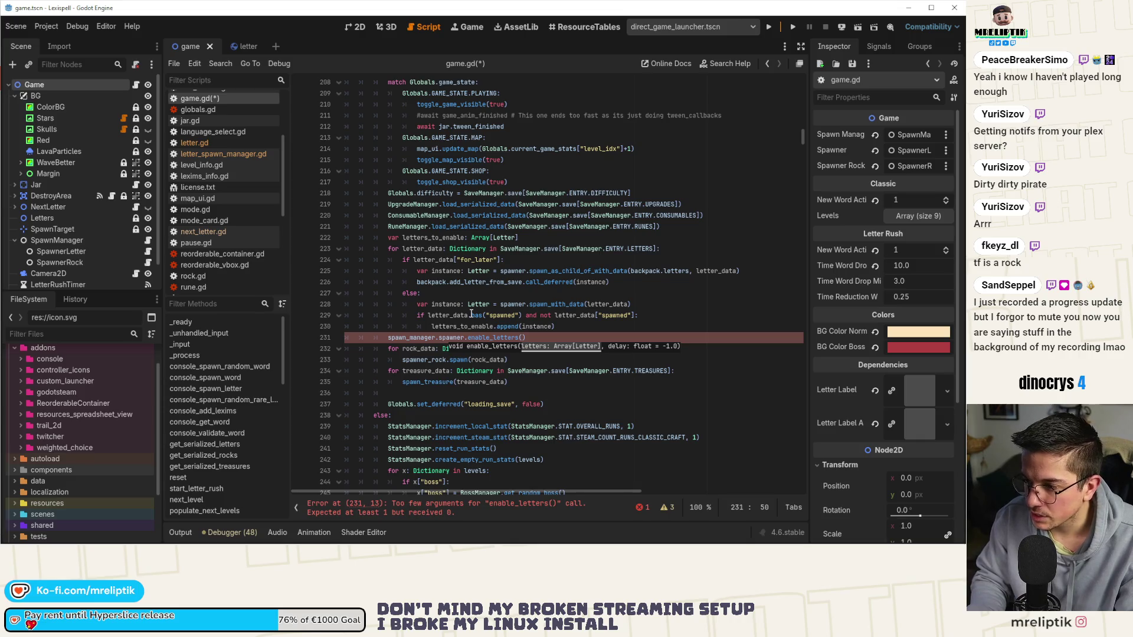
type("let")
key("Return")
key("ctrl+s")
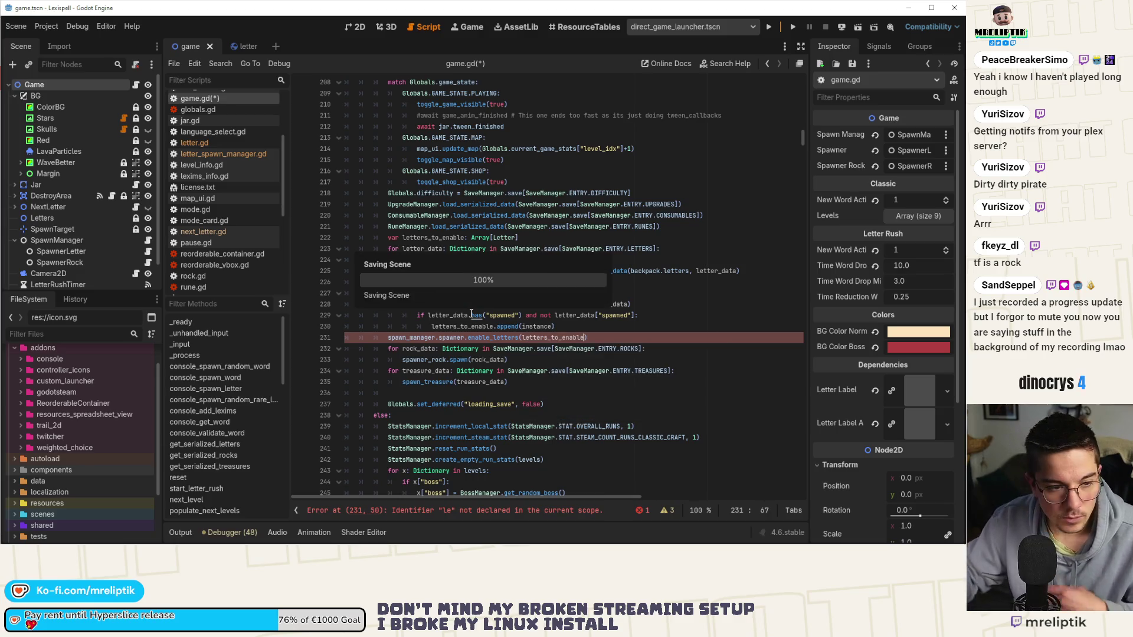
- Check the load_serialized_data and letter_data references and open the SaveManager script
key("Up")
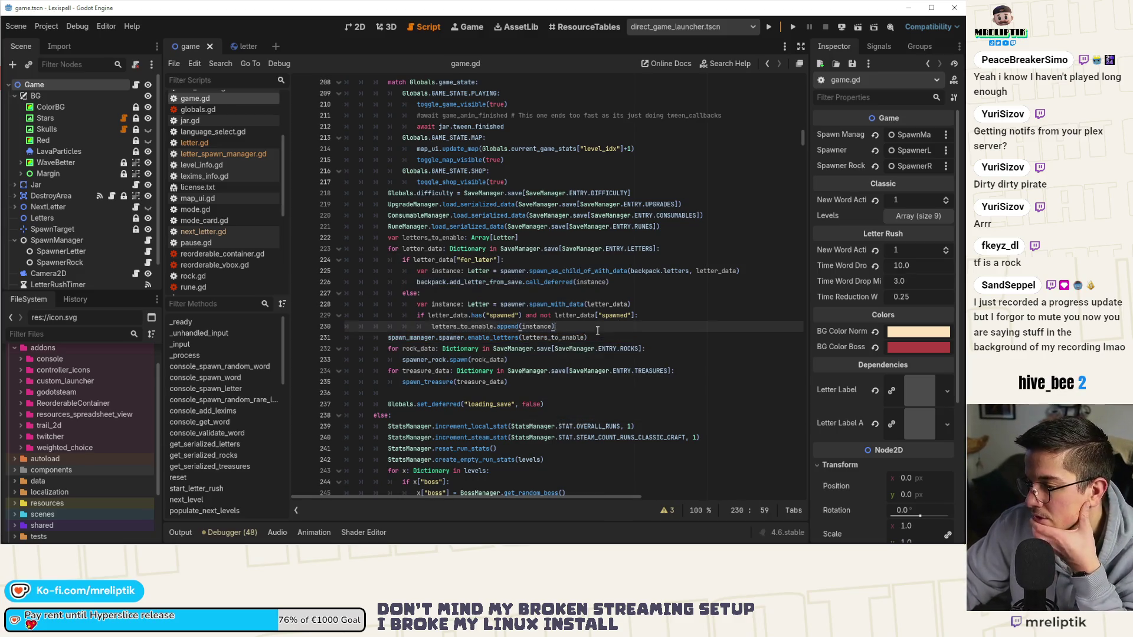
left_click(429, 338)
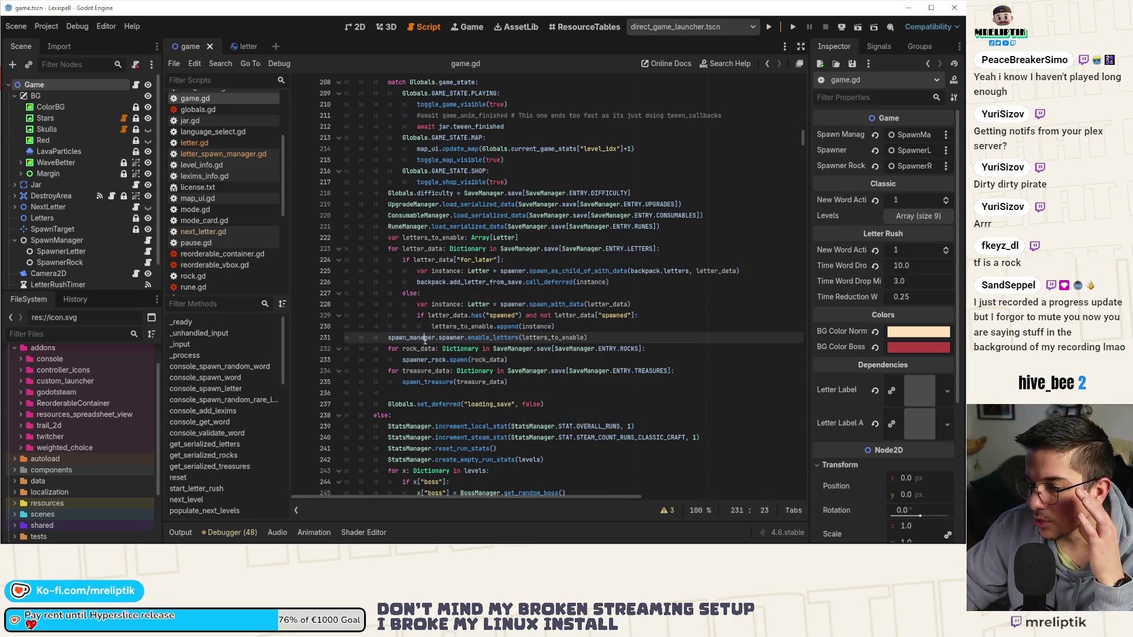
double_click(485, 226)
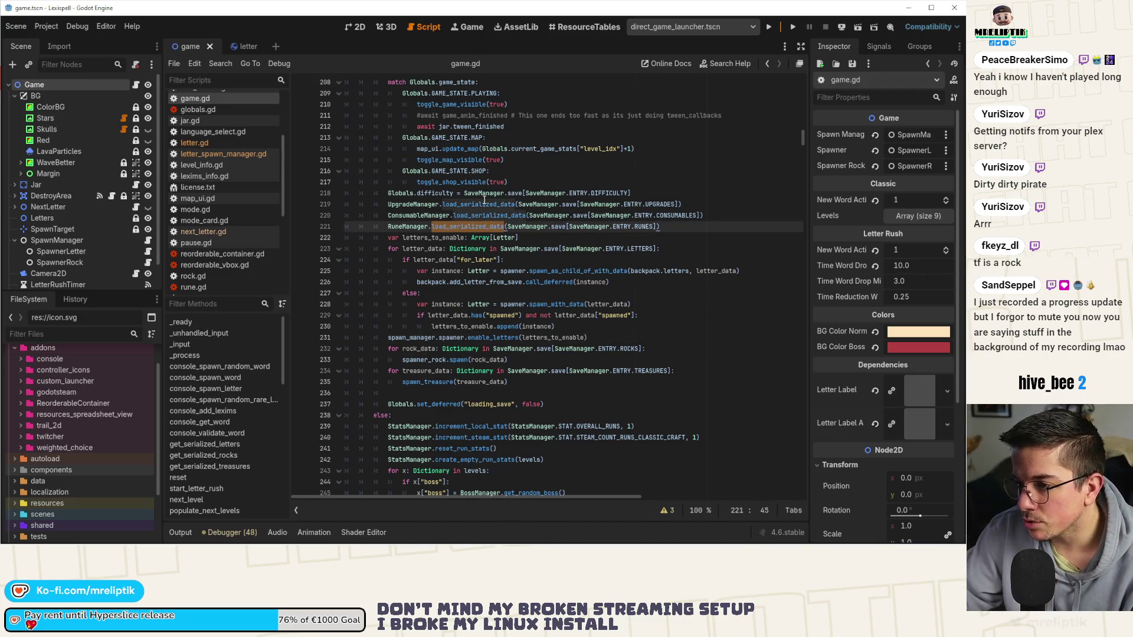
double_click(479, 205)
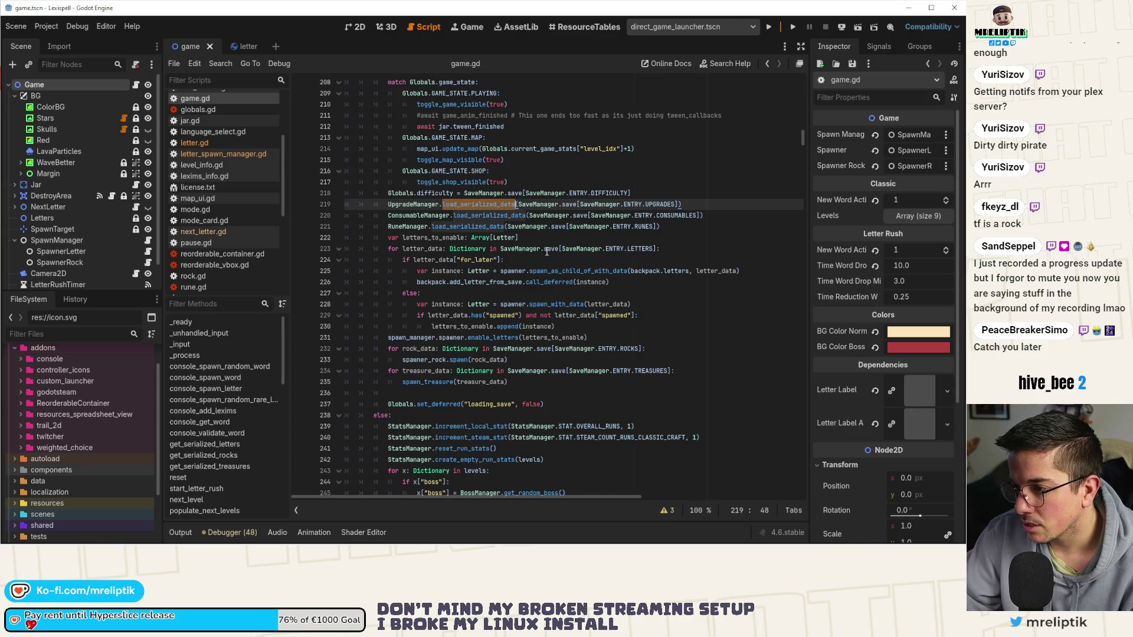
double_click(415, 252)
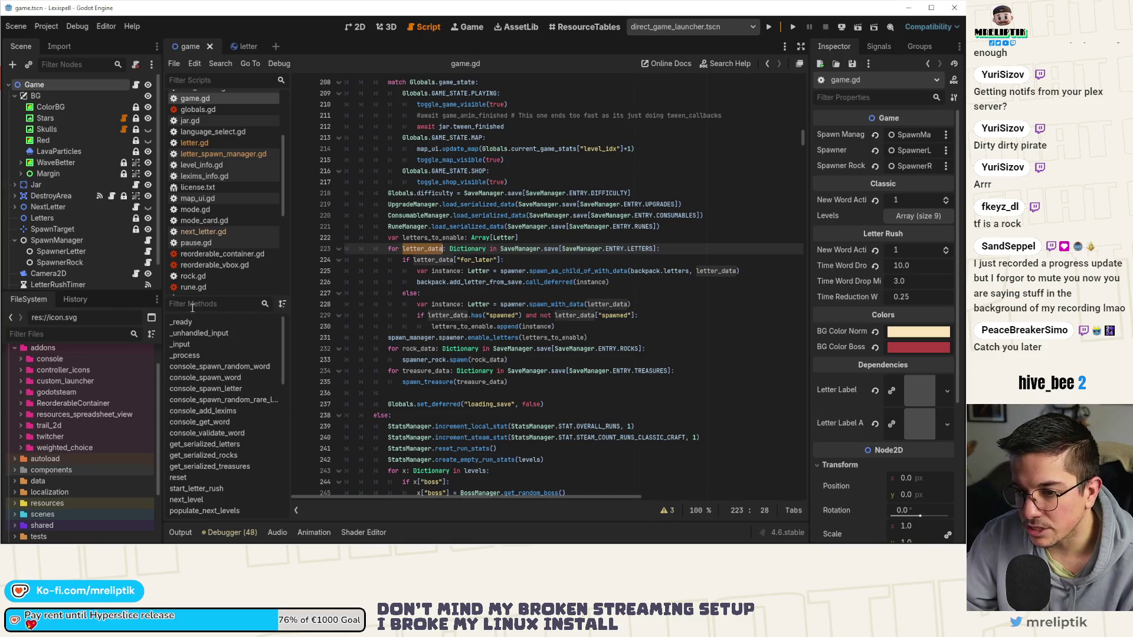
left_click(523, 248, "ctrl")
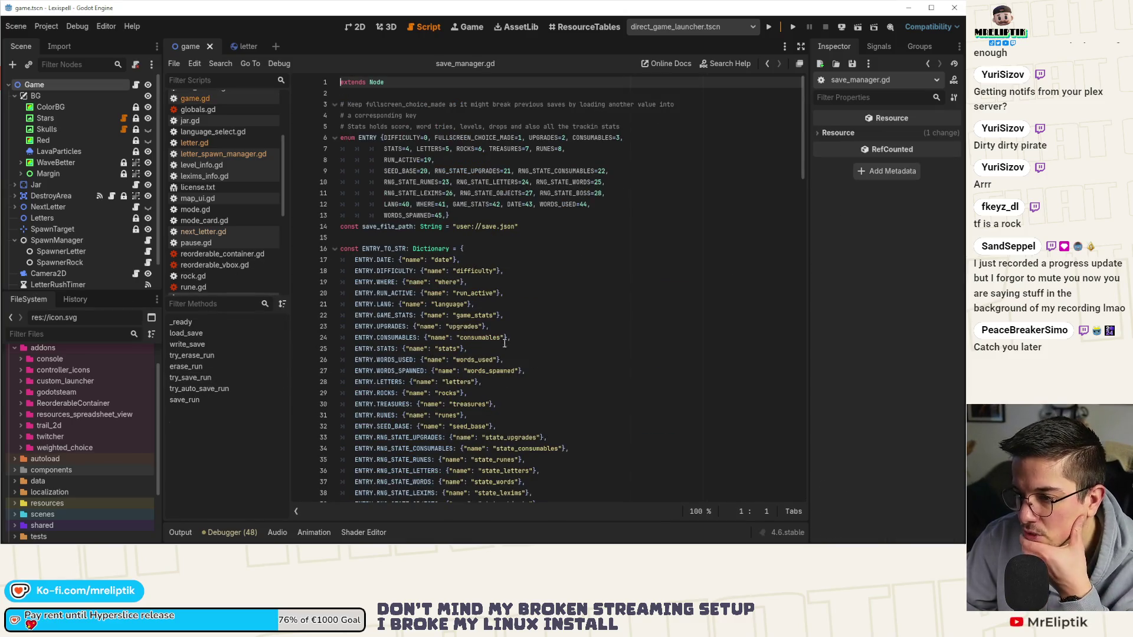
- Inspect get_serialized_letters in save_manager.gd, then the for_later and spawned lines in game.gd
scroll(505, 343, "down", 20)
scroll(500, 380, "down", 12)
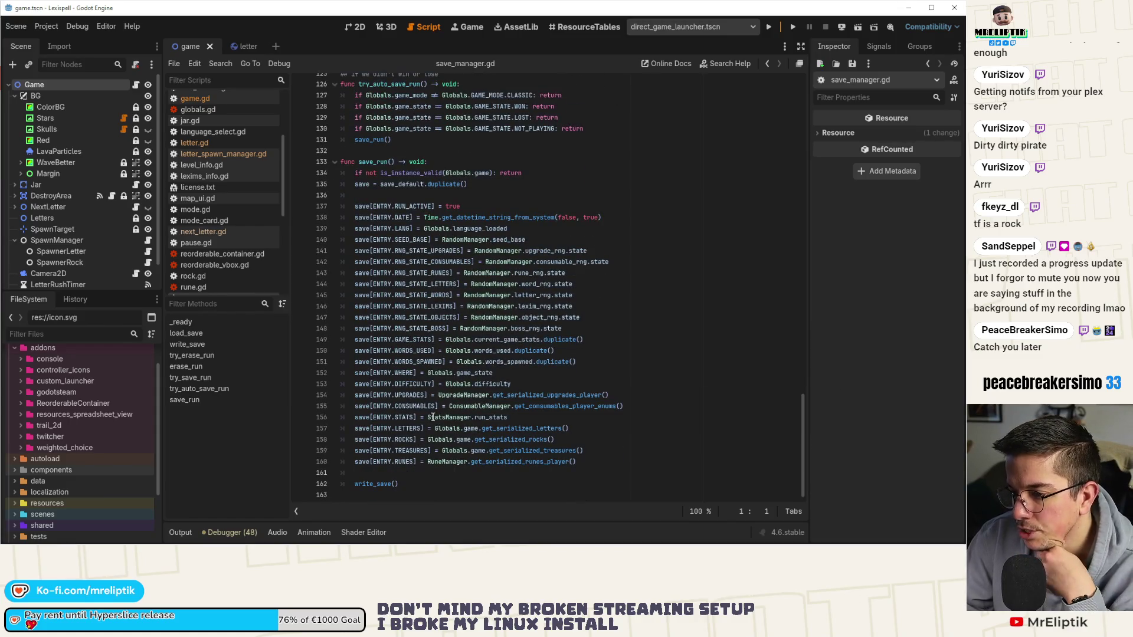
double_click(533, 429)
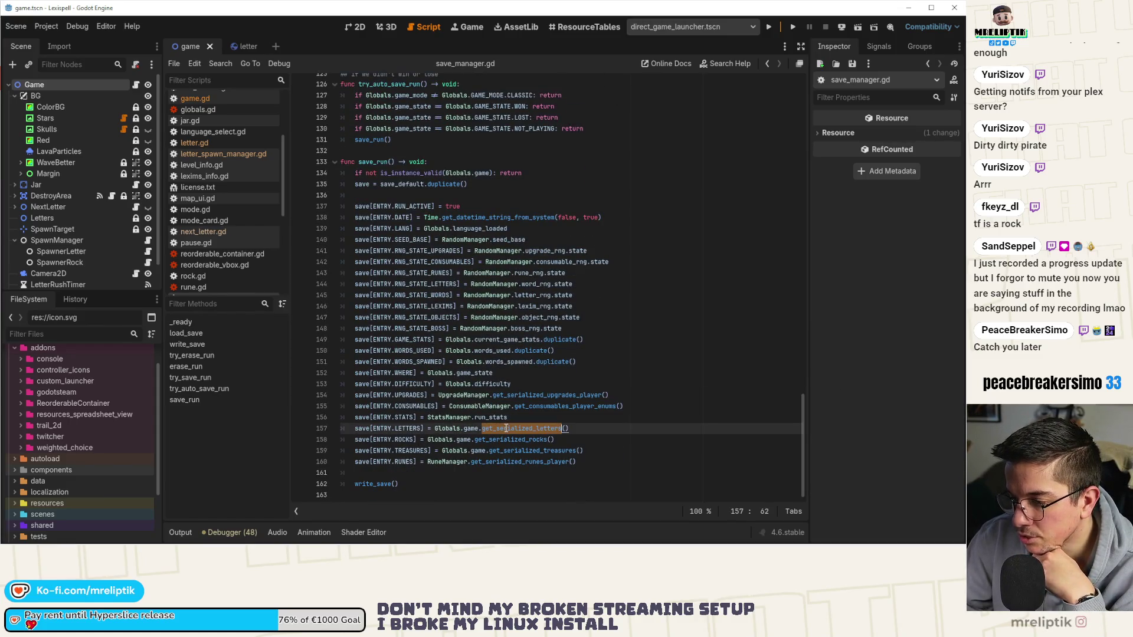
mouse_move(529, 431)
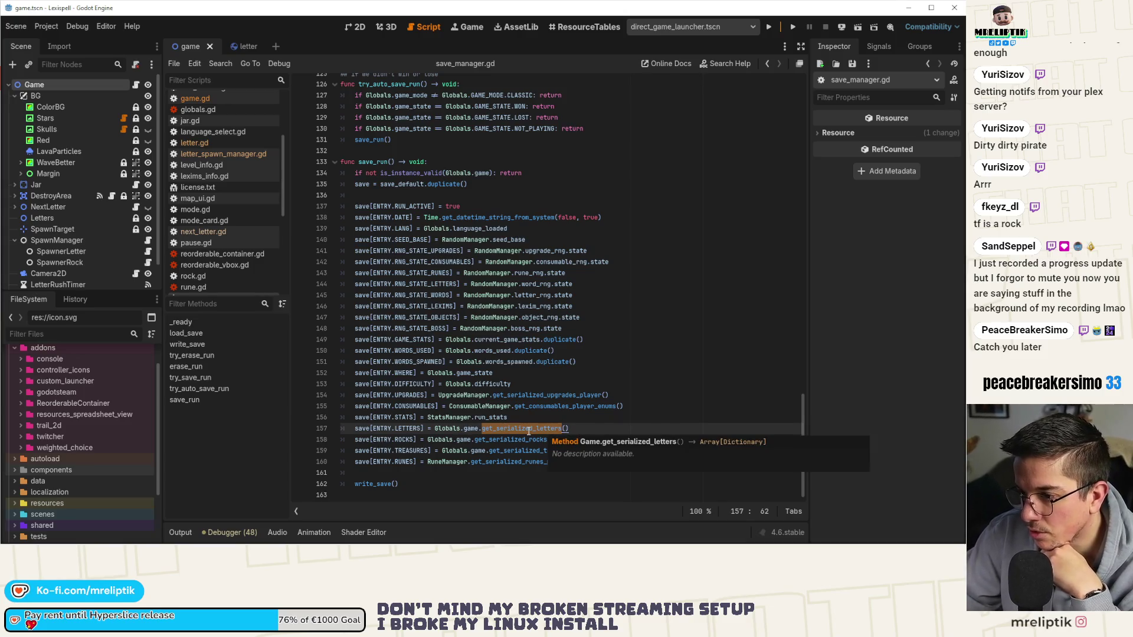
left_click(135, 84)
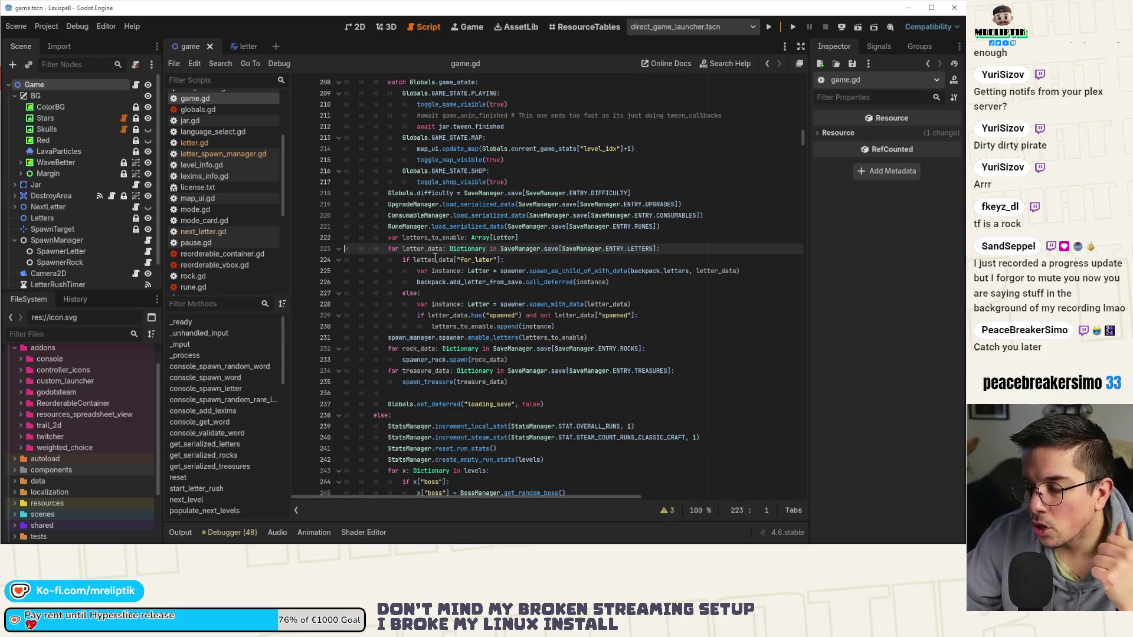
double_click(476, 259)
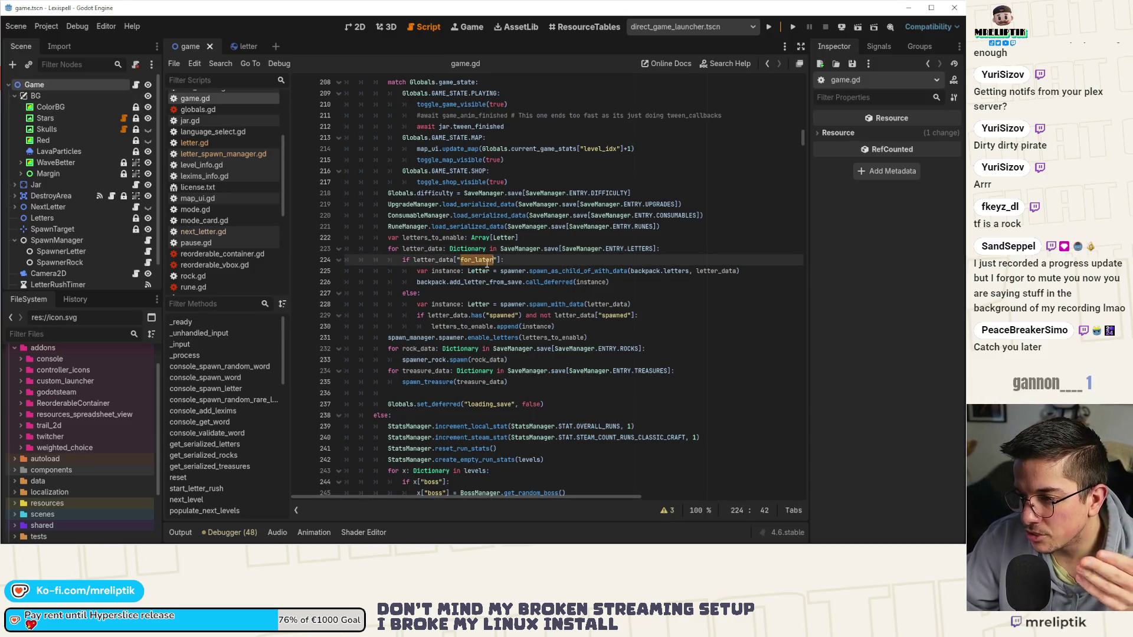
double_click(502, 316)
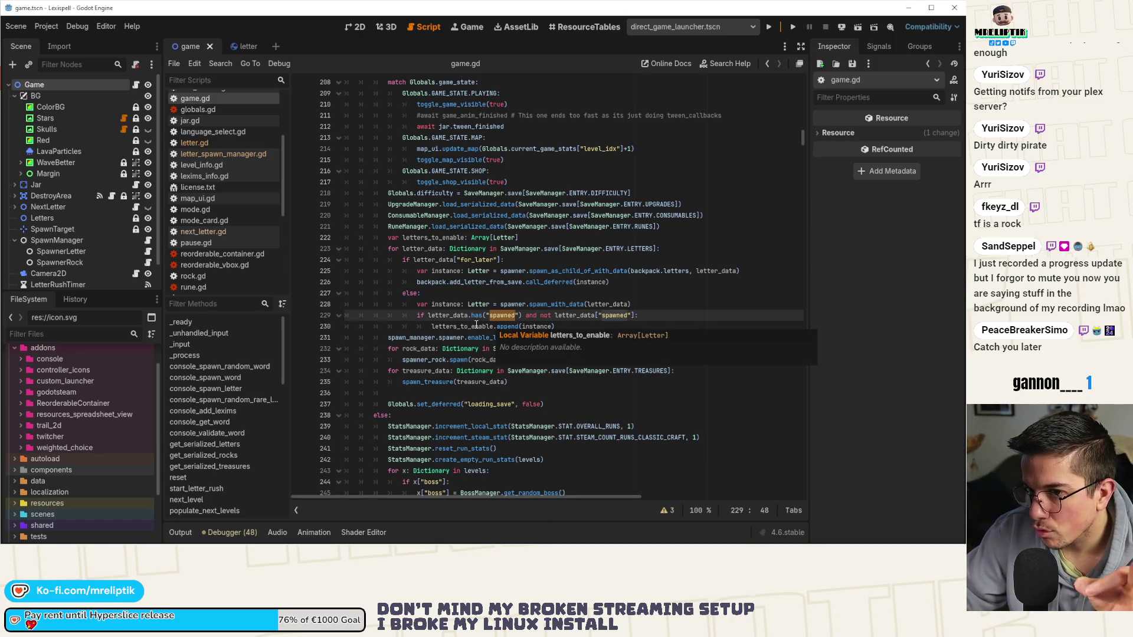
left_click(235, 47)
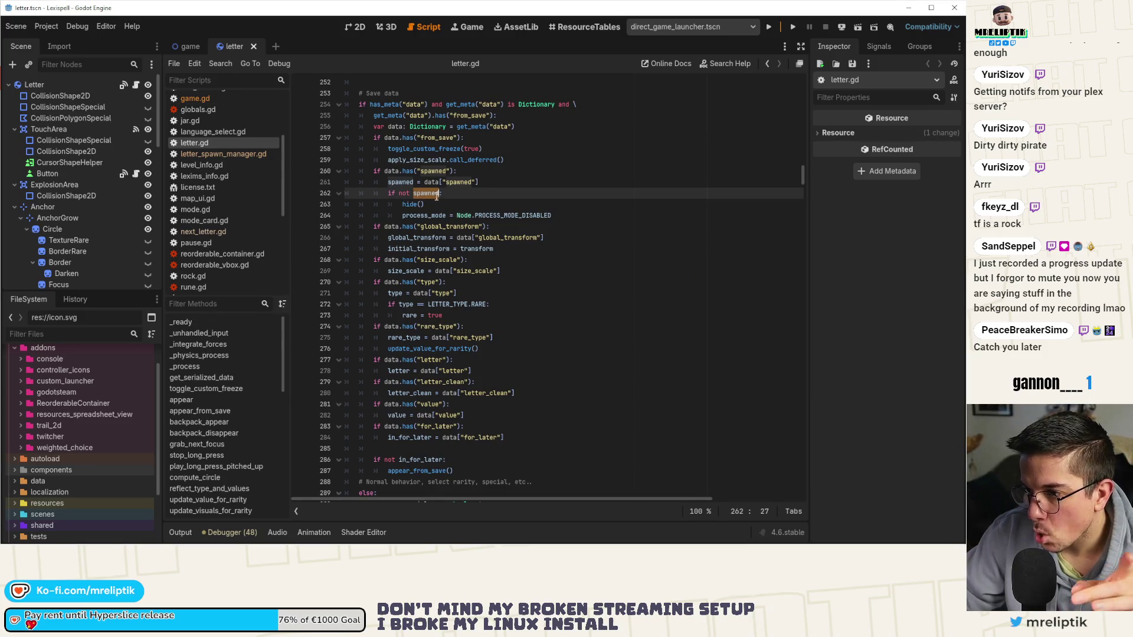
left_click(405, 183)
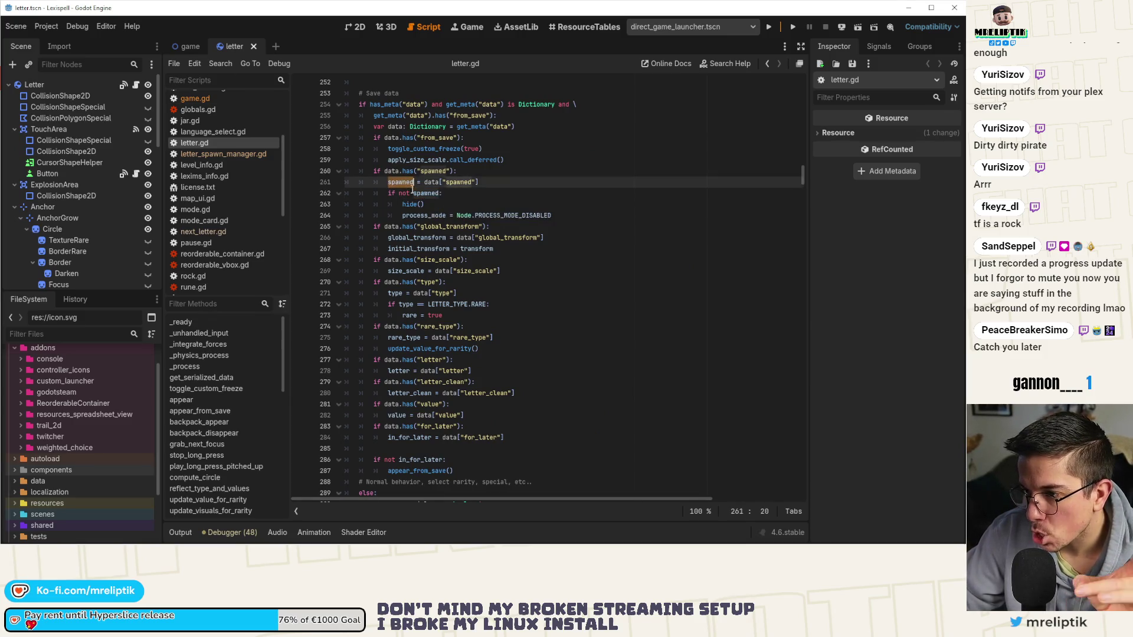
scroll(468, 220, "up", 20)
scroll(468, 220, "up", 19)
scroll(411, 224, "up", 20)
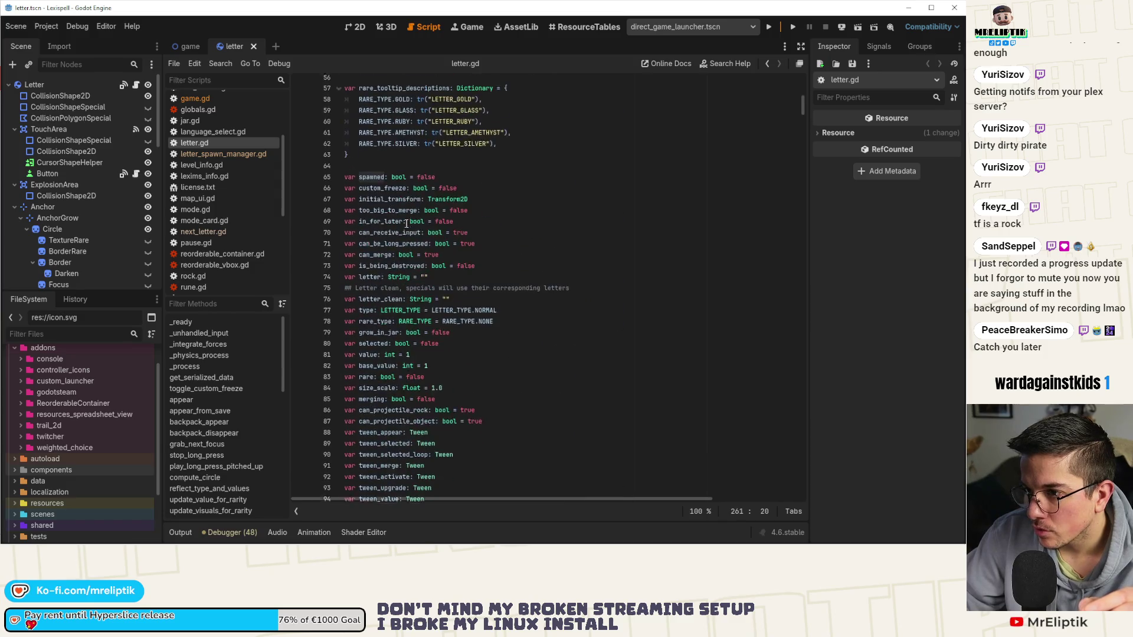
left_click(385, 205)
scroll(445, 254, "down", 8)
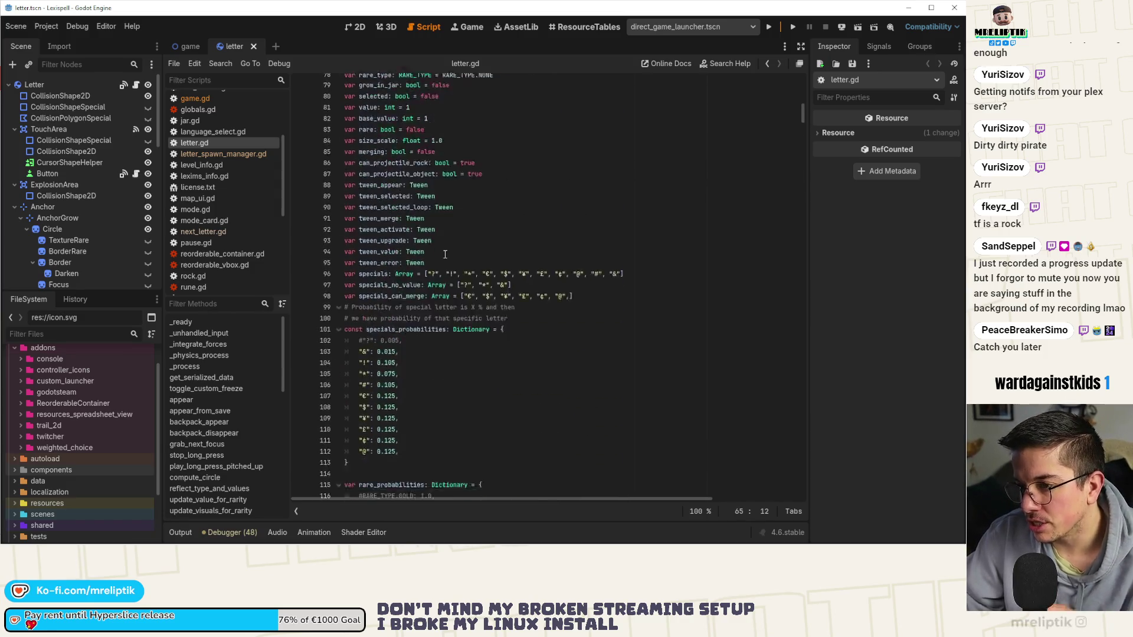
scroll(444, 254, "down", 20)
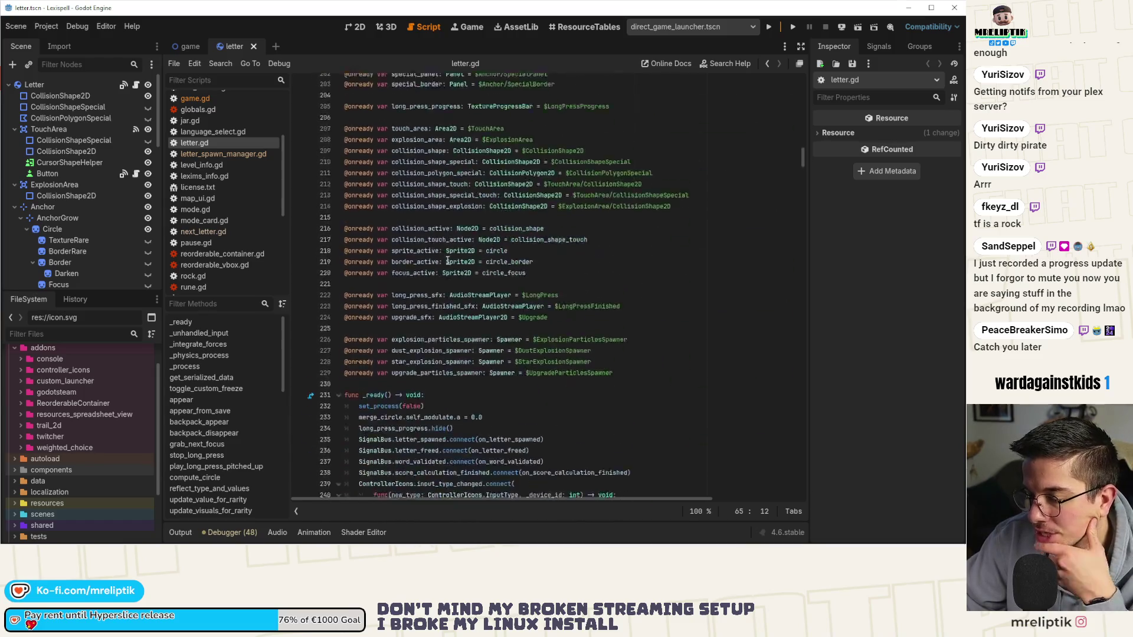
scroll(448, 260, "down", 13)
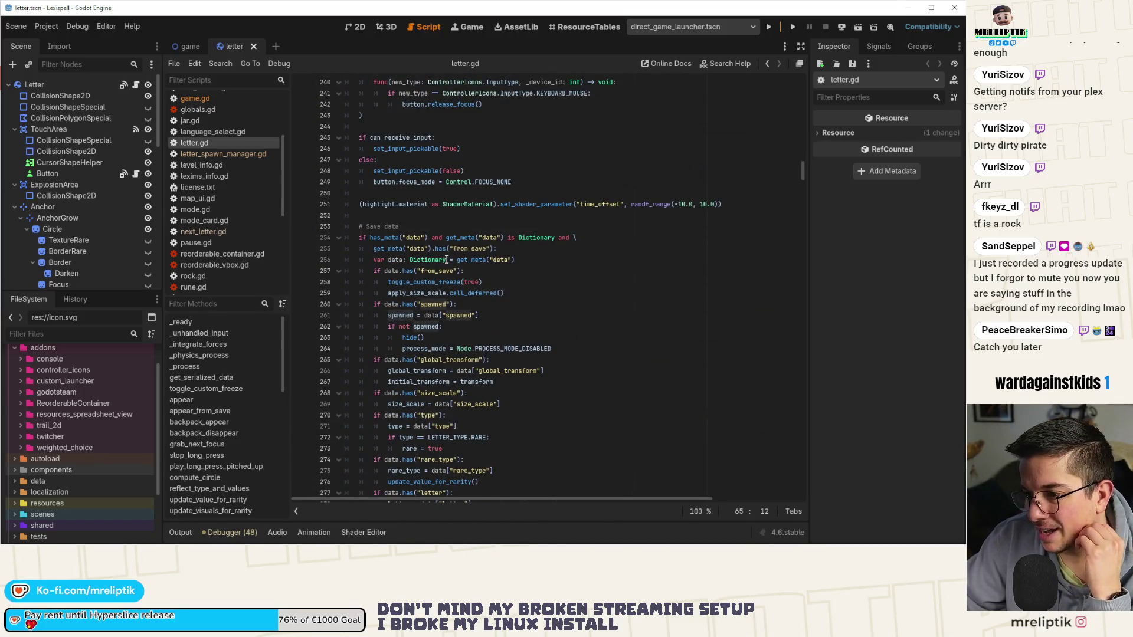
scroll(447, 260, "down", 3)
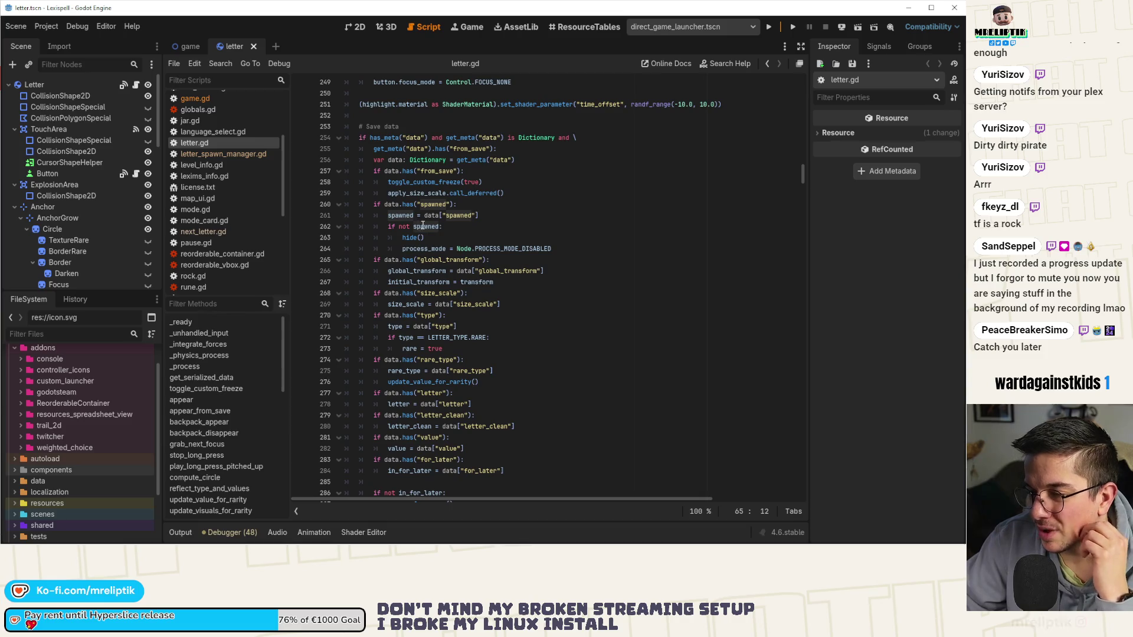
mouse_move(421, 225)
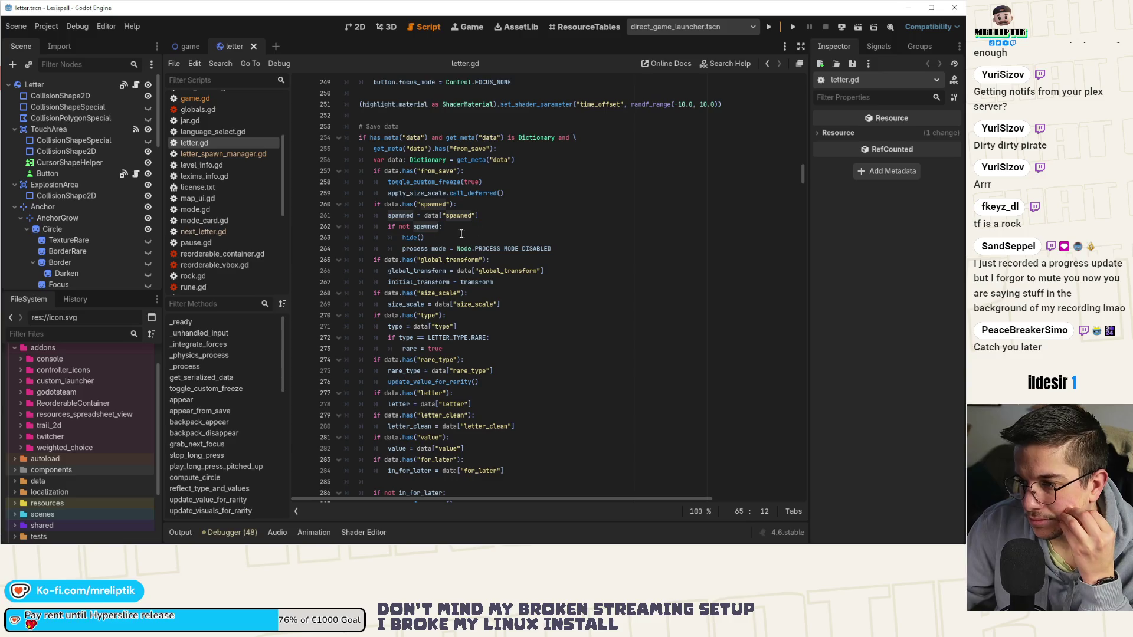
left_click(405, 215)
scroll(428, 277, "down", 12)
scroll(428, 277, "down", 10)
left_click(196, 378)
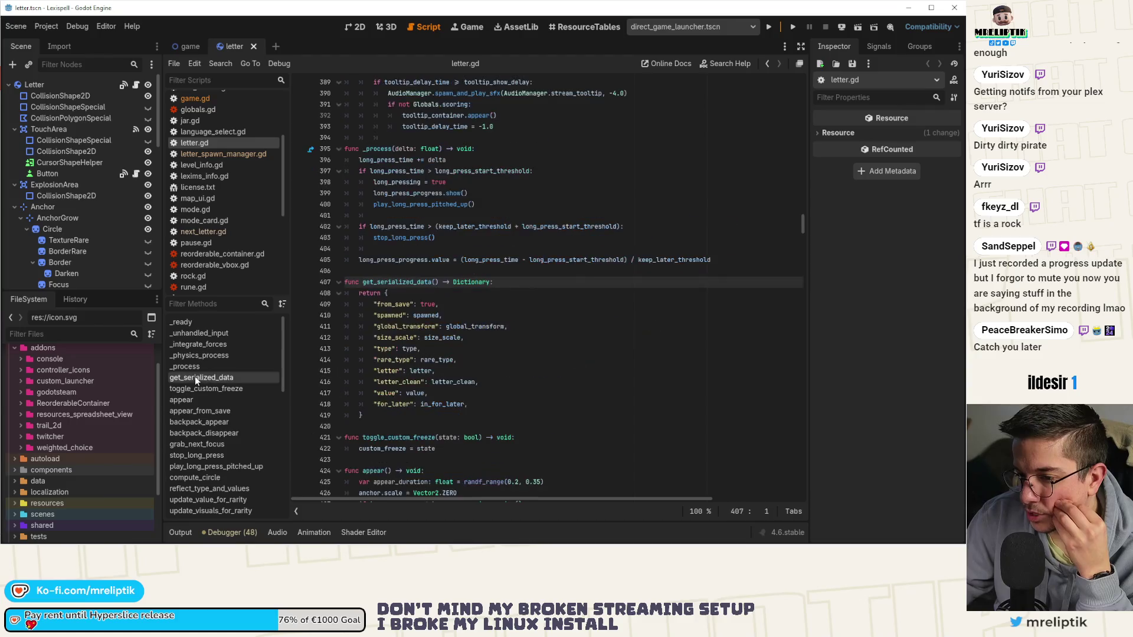
scroll(409, 326, "up", 3)
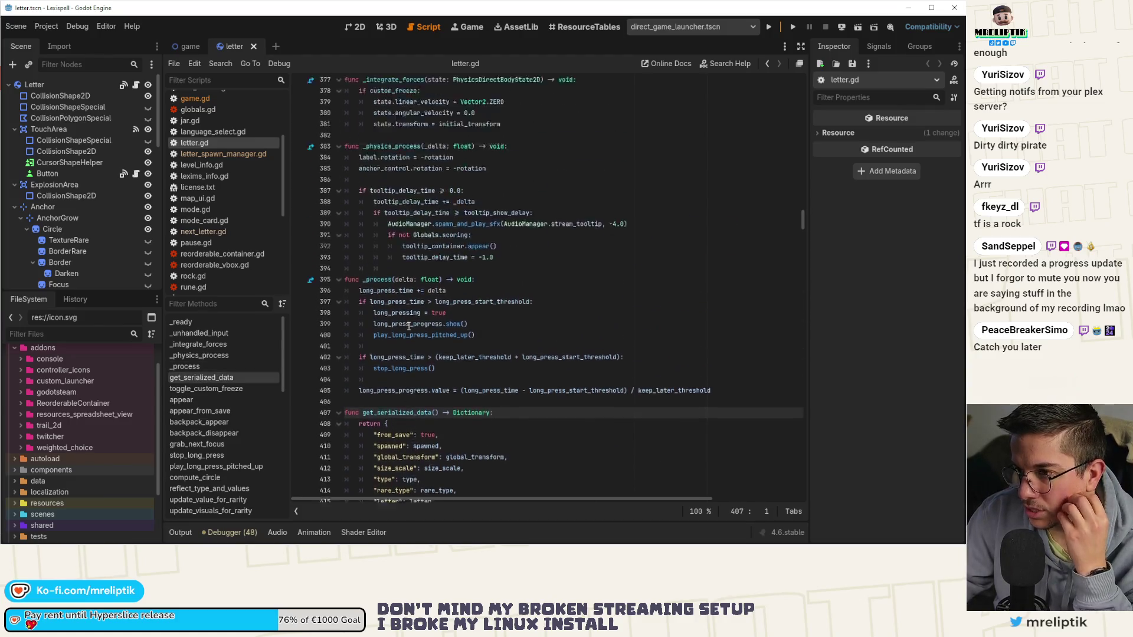
left_click(183, 322)
scroll(421, 311, "down", 9)
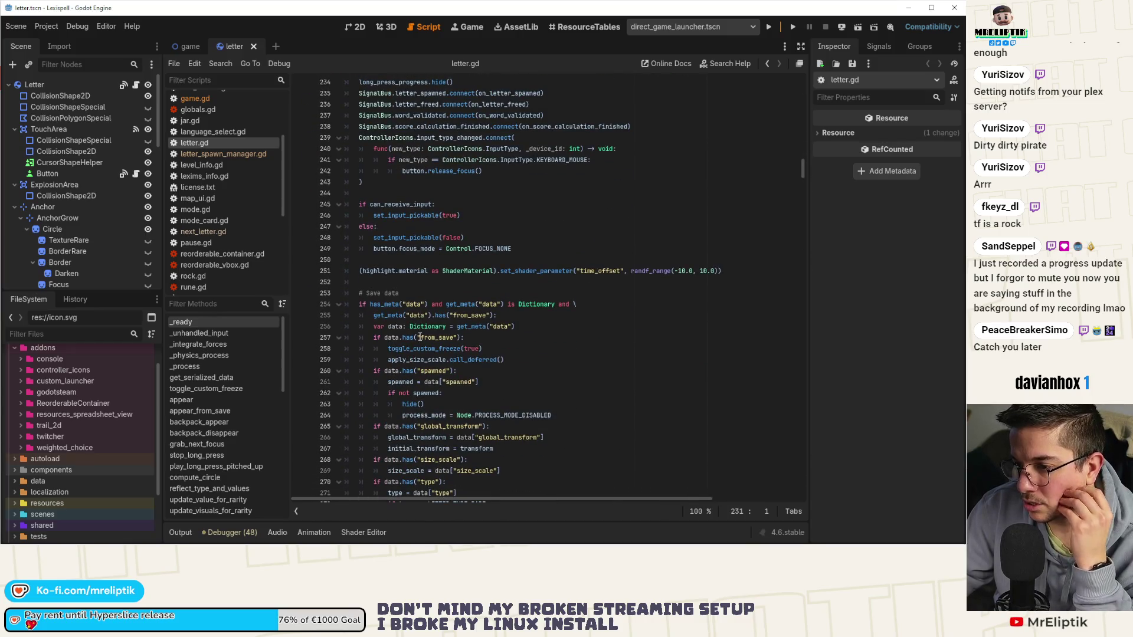
scroll(420, 337, "down", 4)
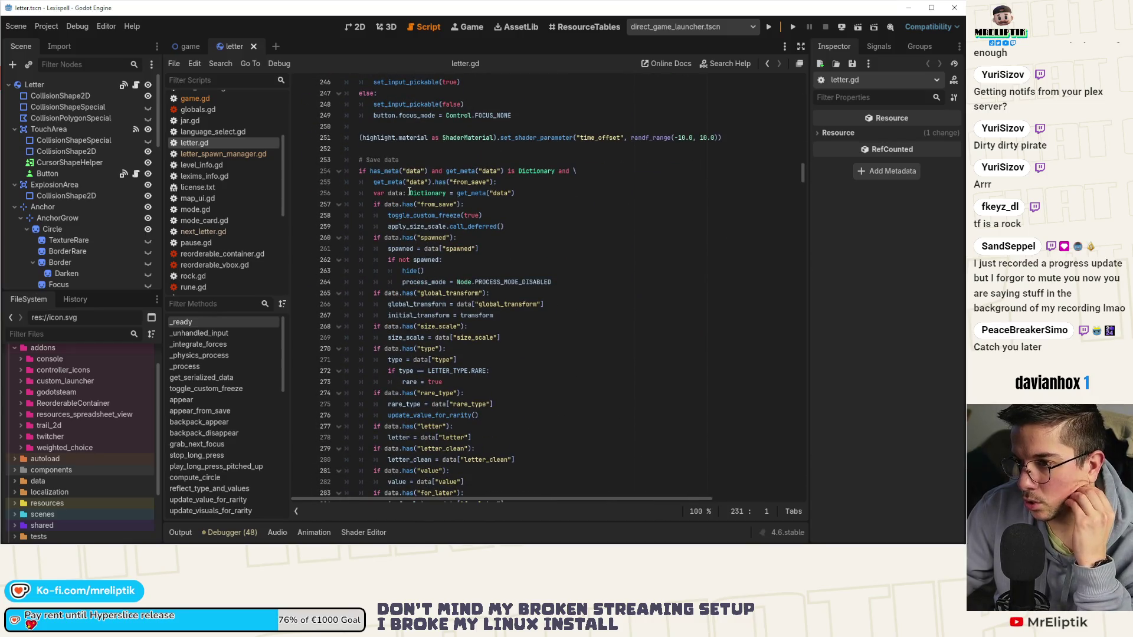
double_click(405, 249)
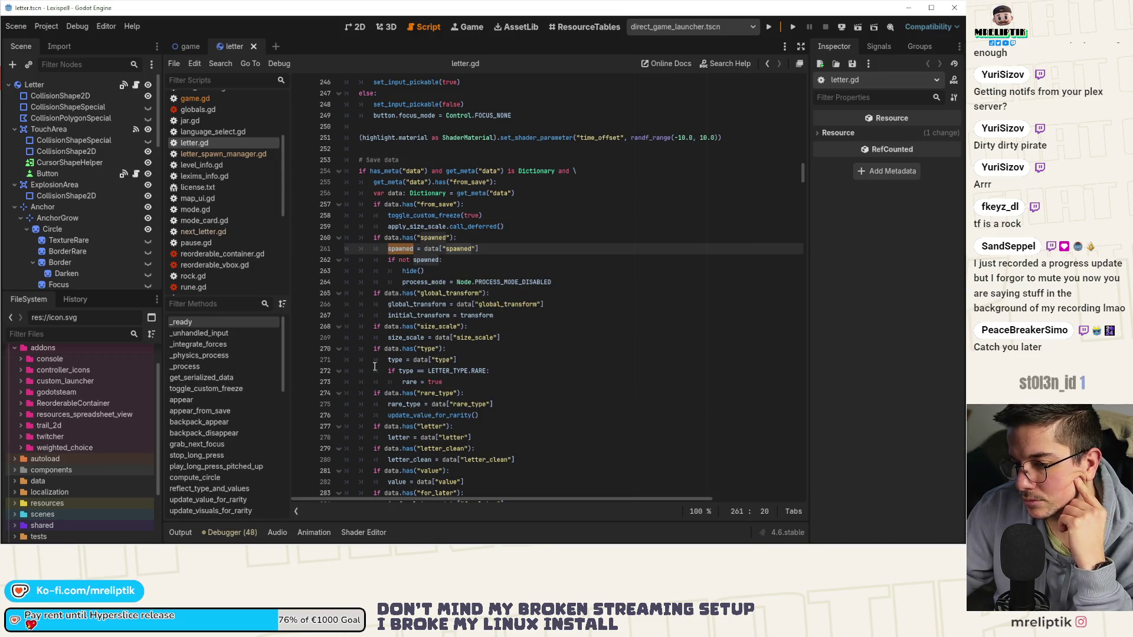
scroll(395, 366, "down", 5)
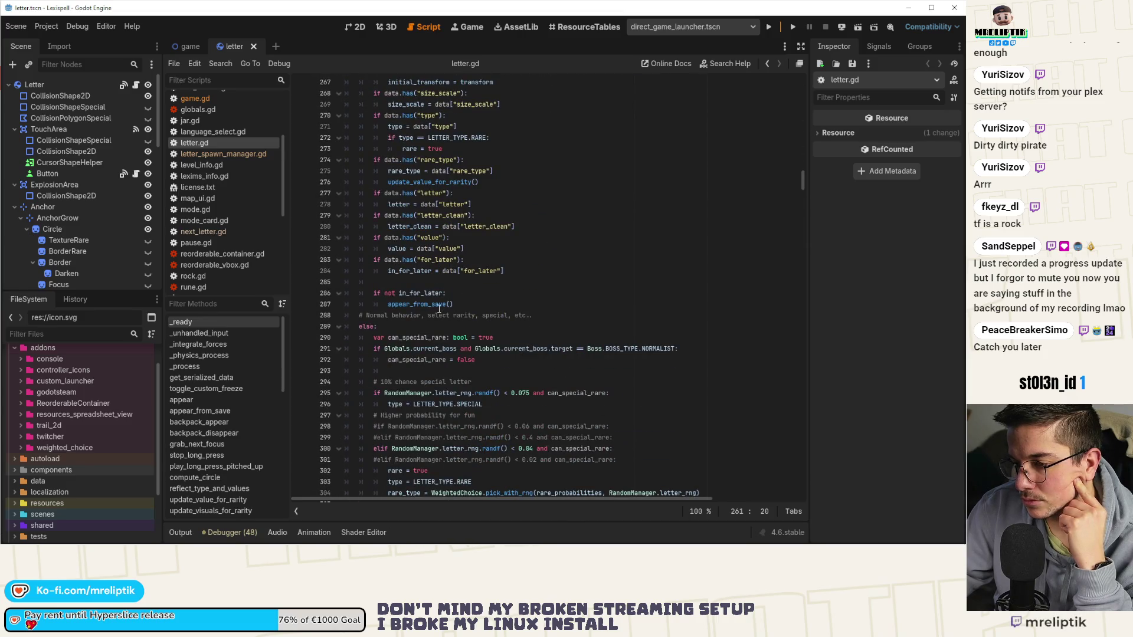
scroll(439, 309, "down", 3)
left_click(385, 228)
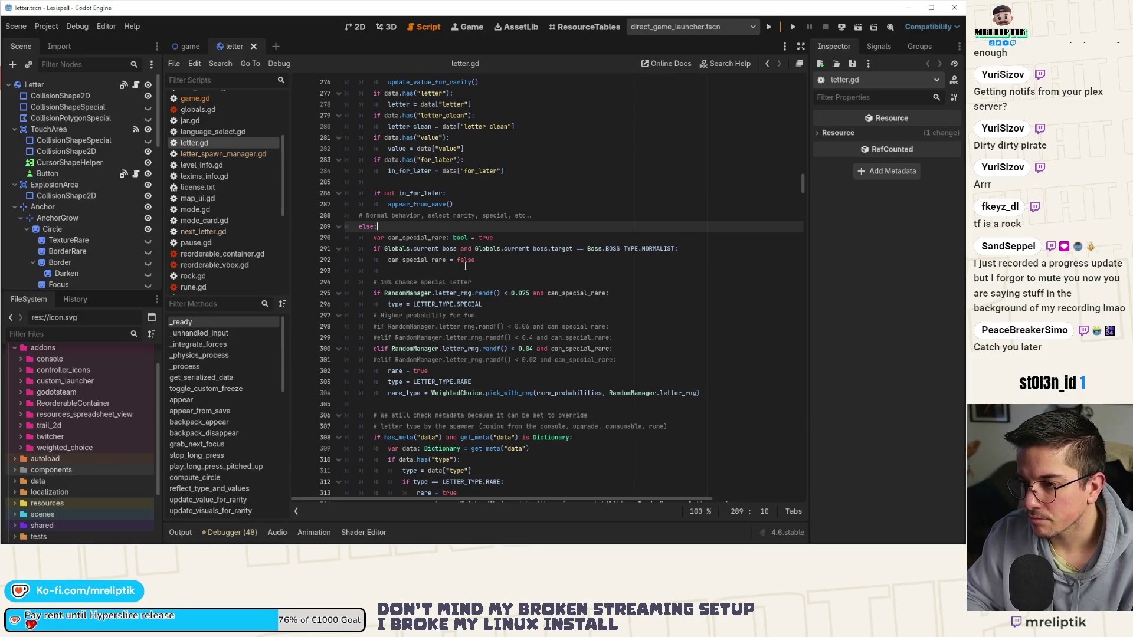
- Try a spawned = true line under else in letter.gd, then delete it again
key("Return")
type("spawned = true")
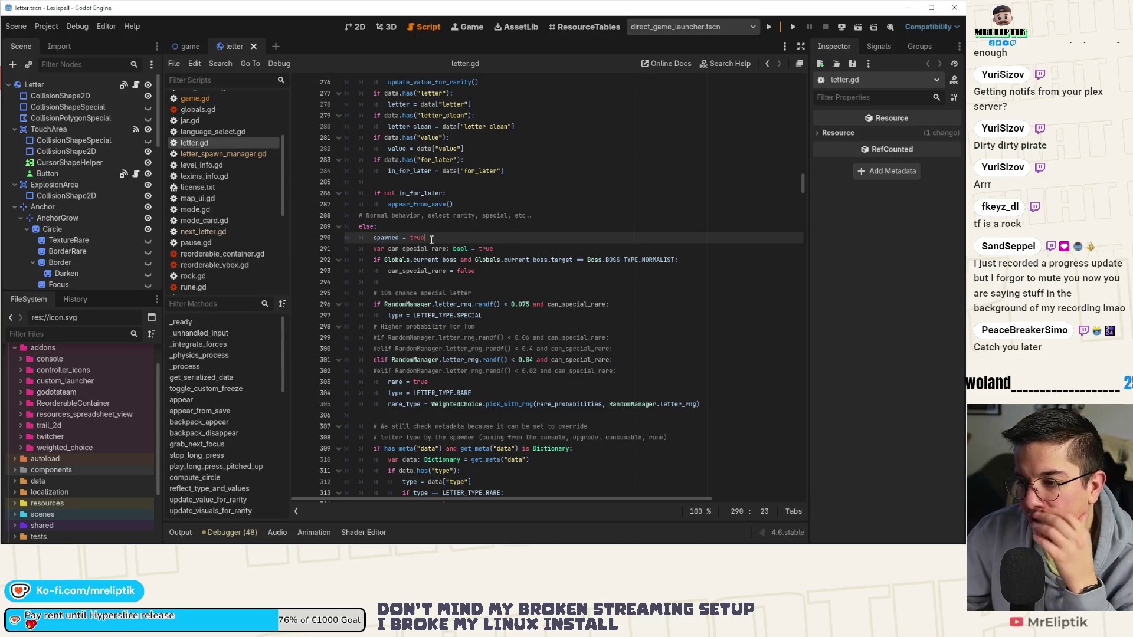
left_click_drag(426, 239, 342, 239)
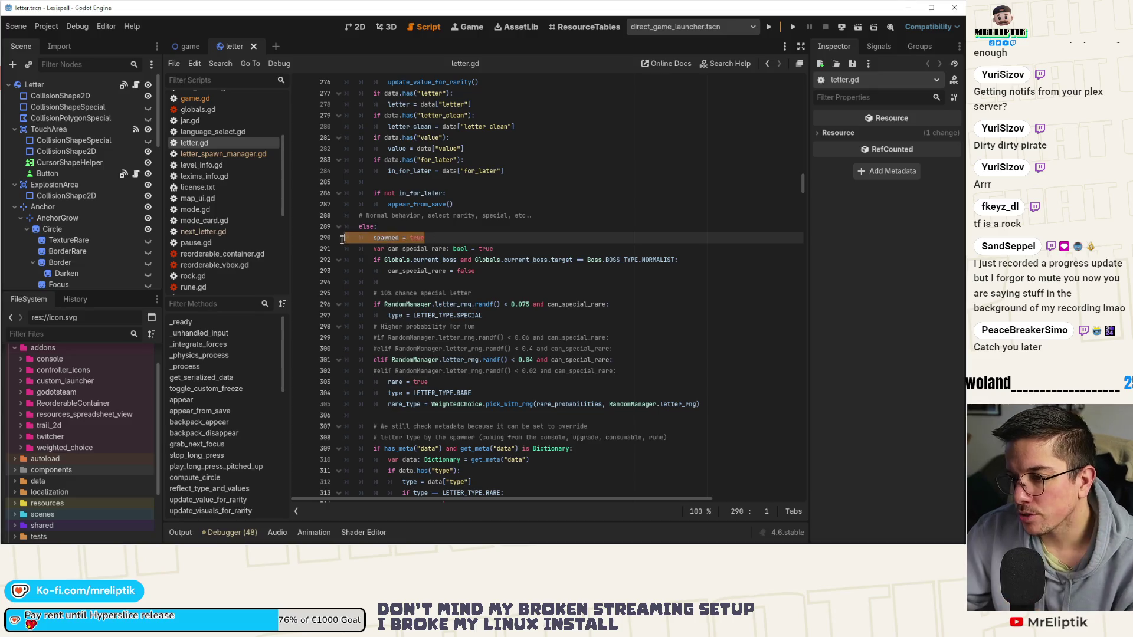
scroll(421, 258, "up", 4)
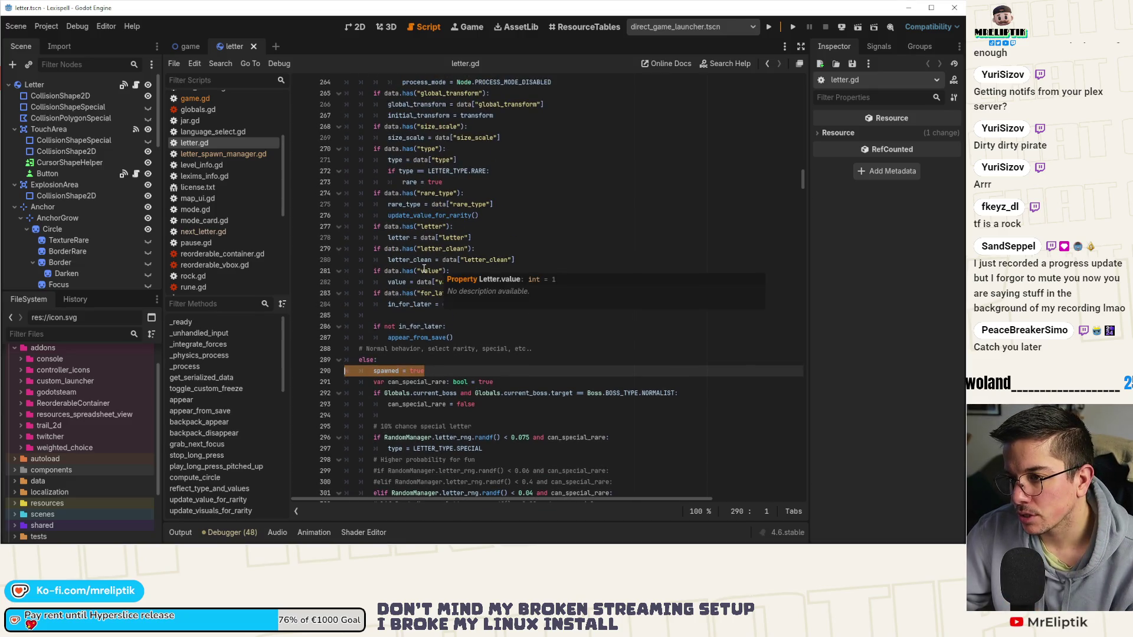
key("BackSpace")
key("BackSpace")
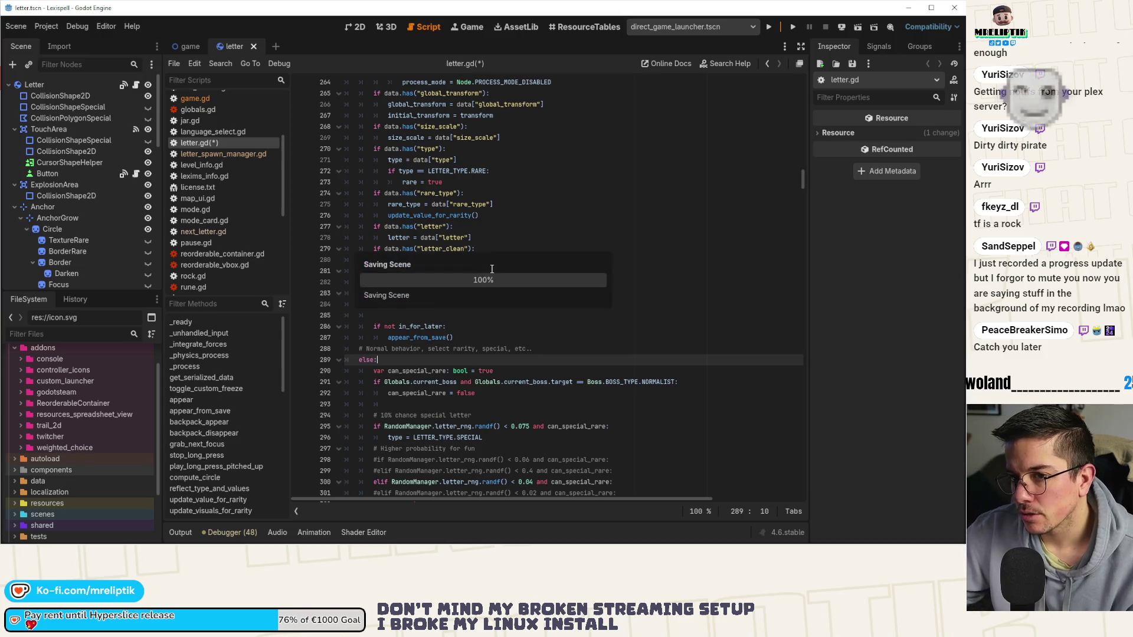
left_click(187, 46)
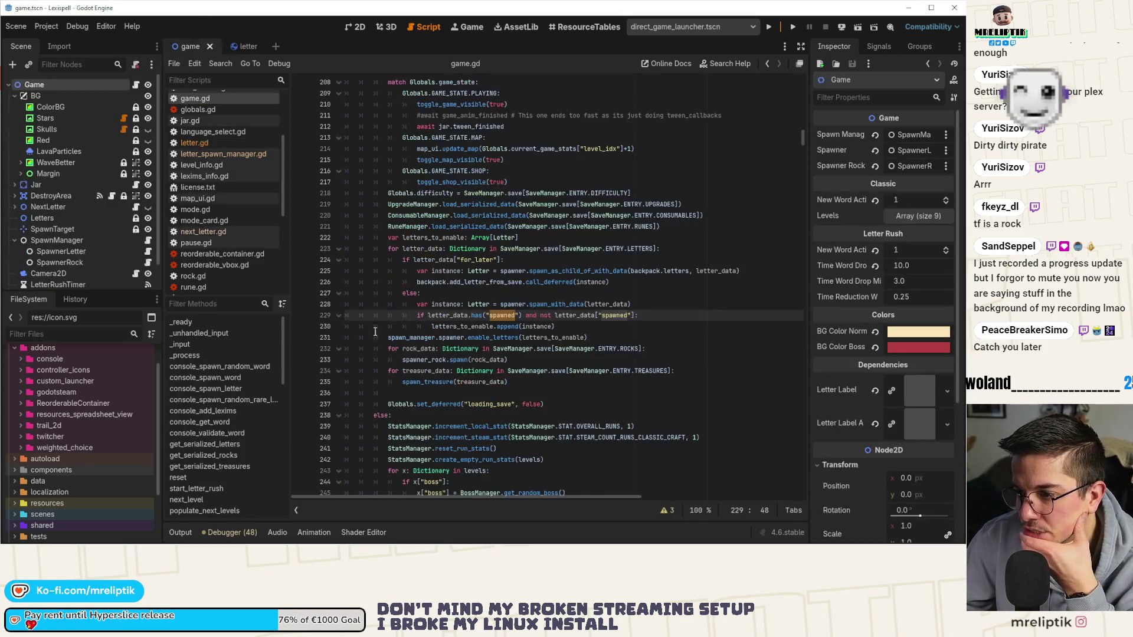
- Open spawner.gd from the SpawnerLetter node and locate the enable_letter function
scroll(118, 230, "down", 2)
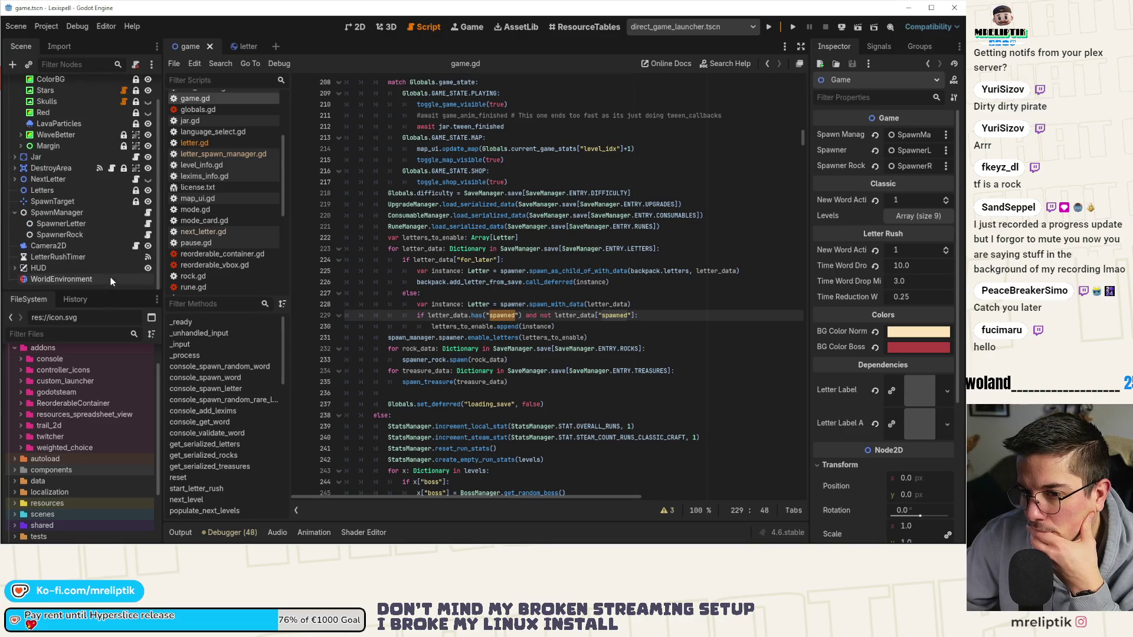
left_click(149, 224)
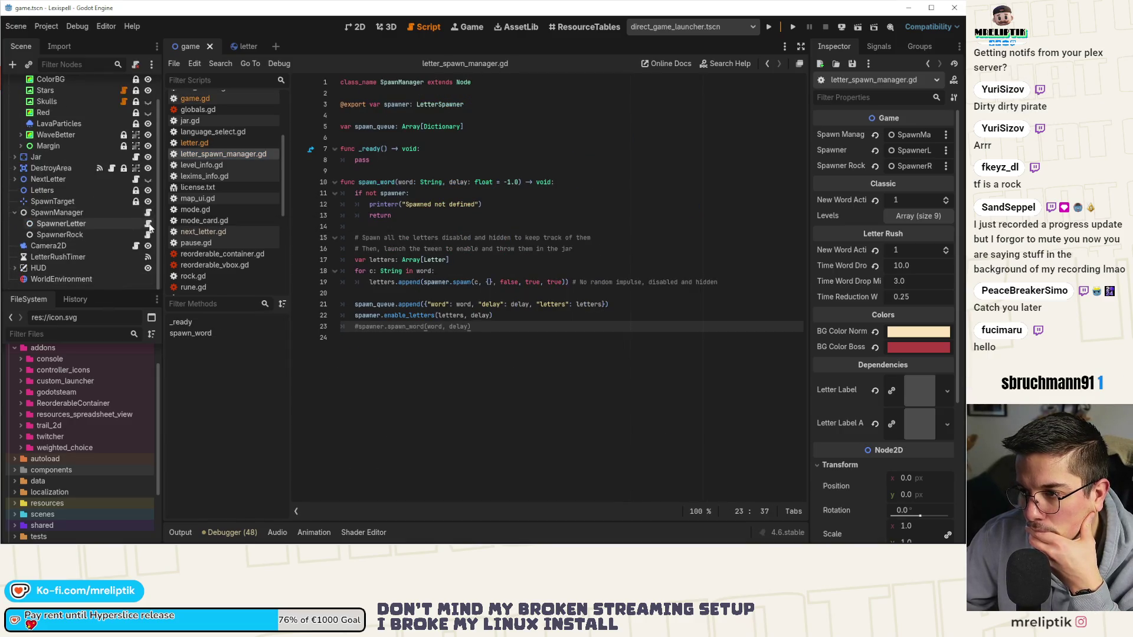
left_click(149, 224)
scroll(472, 307, "up", 5)
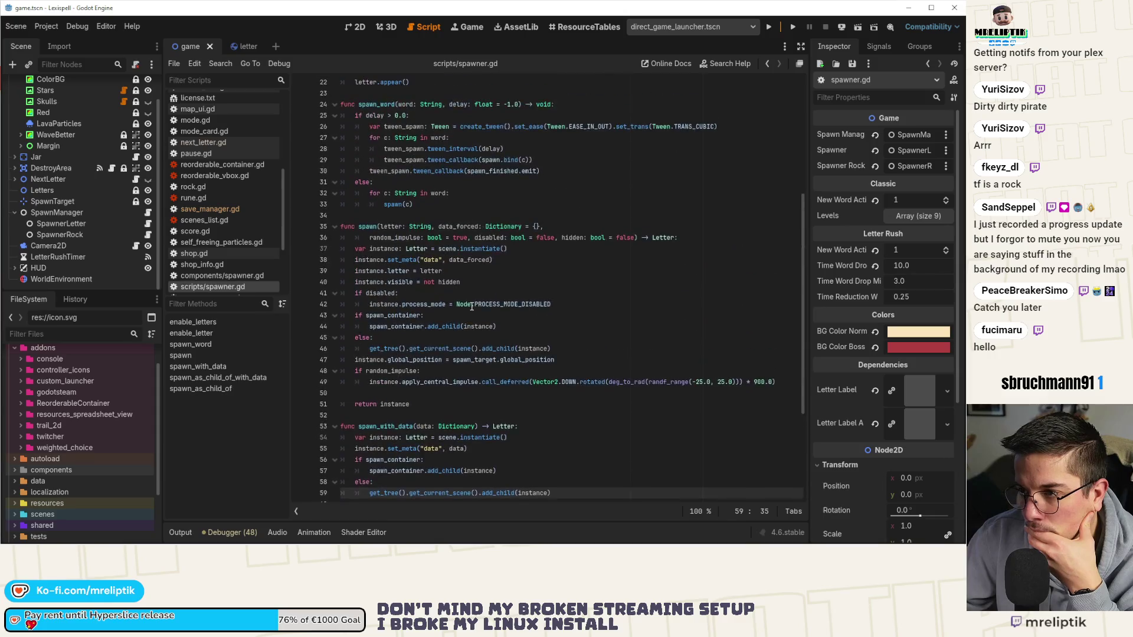
scroll(471, 307, "up", 3)
double_click(377, 171)
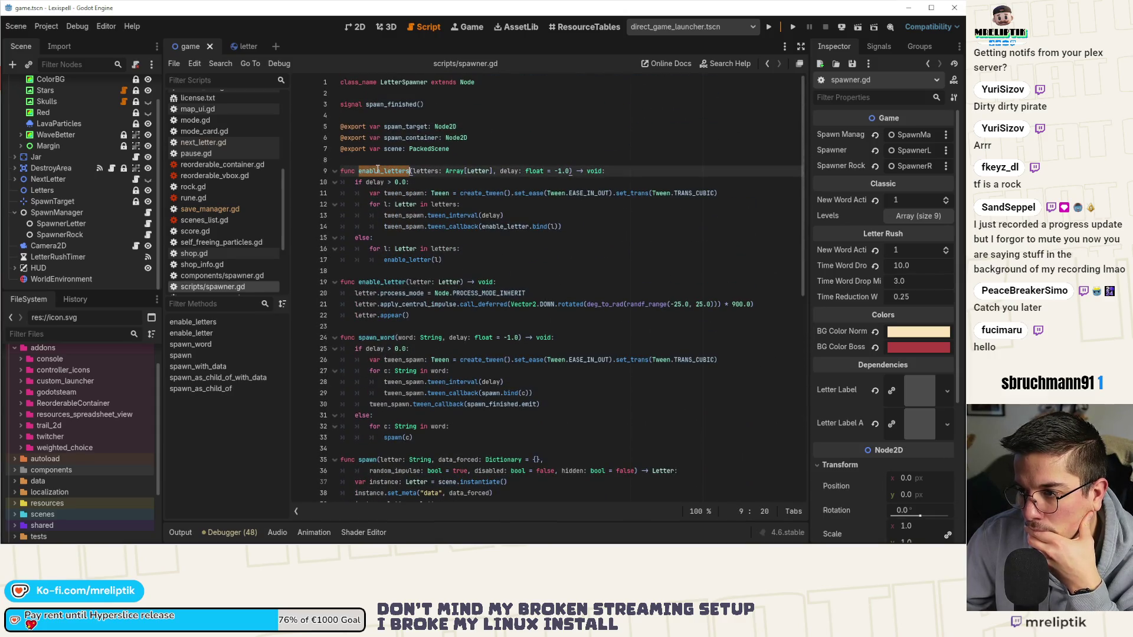
left_click(400, 261)
left_click(426, 315)
- Insert letter.spawned = true as the first line of enable_letter
left_click(539, 278)
key("Return")
type("letter.spawned = true")
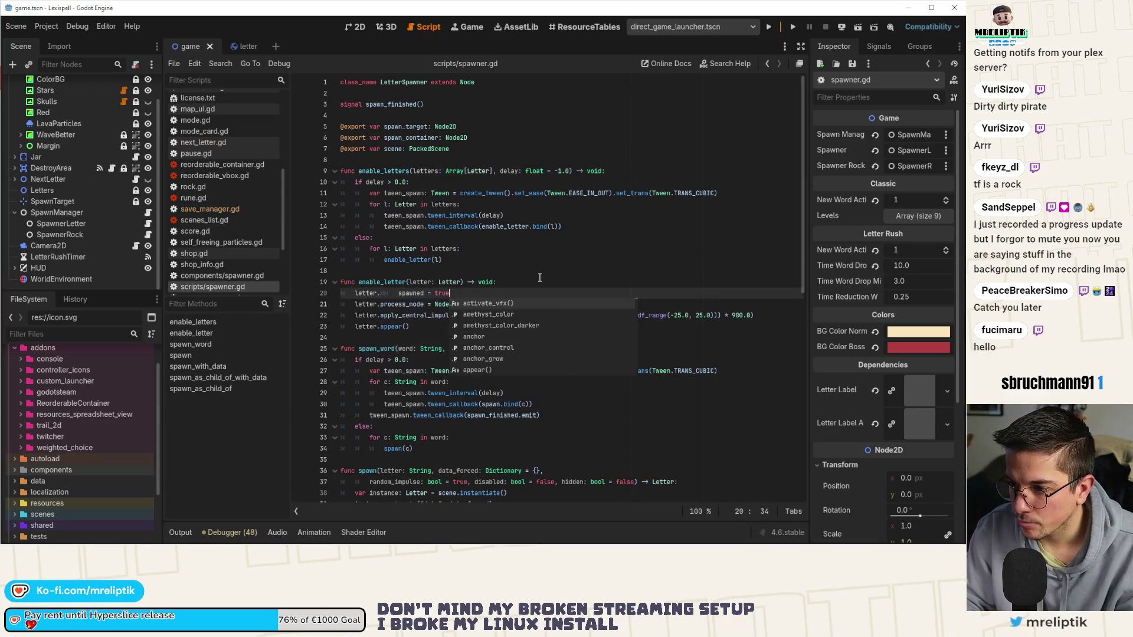
key("ctrl+Left")
key("ctrl+Left")
key("ctrl+Left")
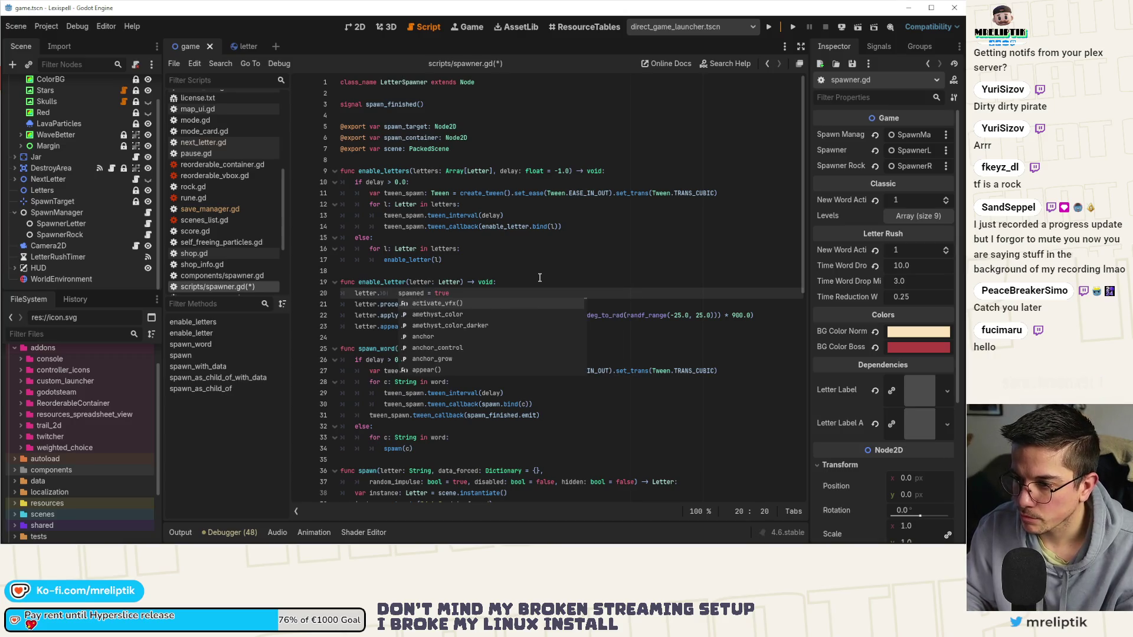
key("BackSpace")
key("BackSpace")
key("BackSpace")
key("ctrl+z")
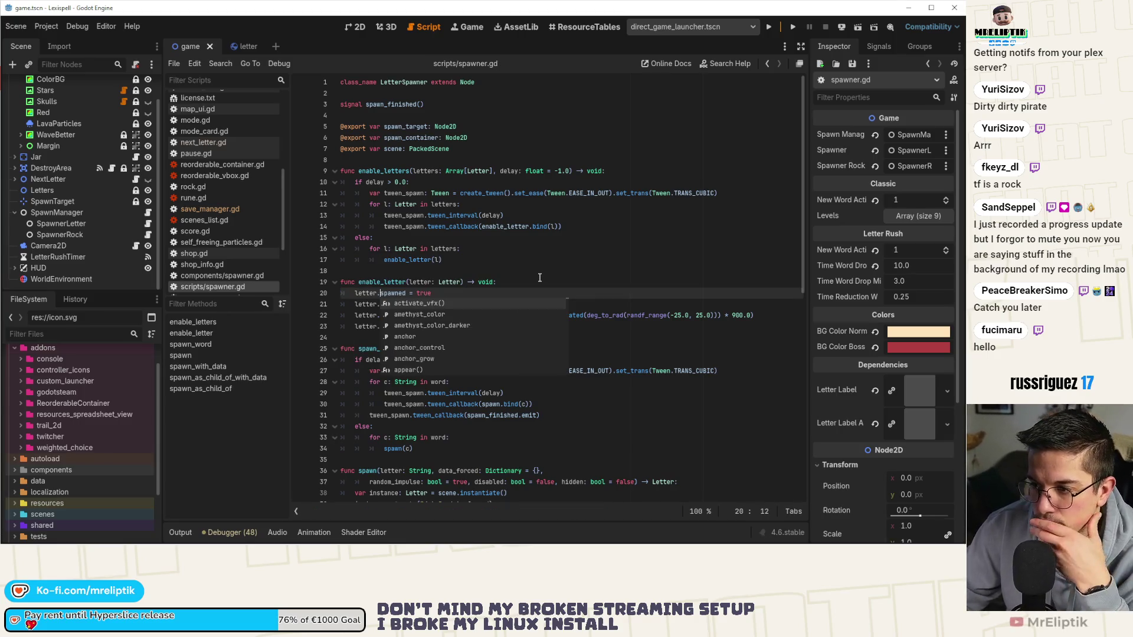
left_click(539, 277)
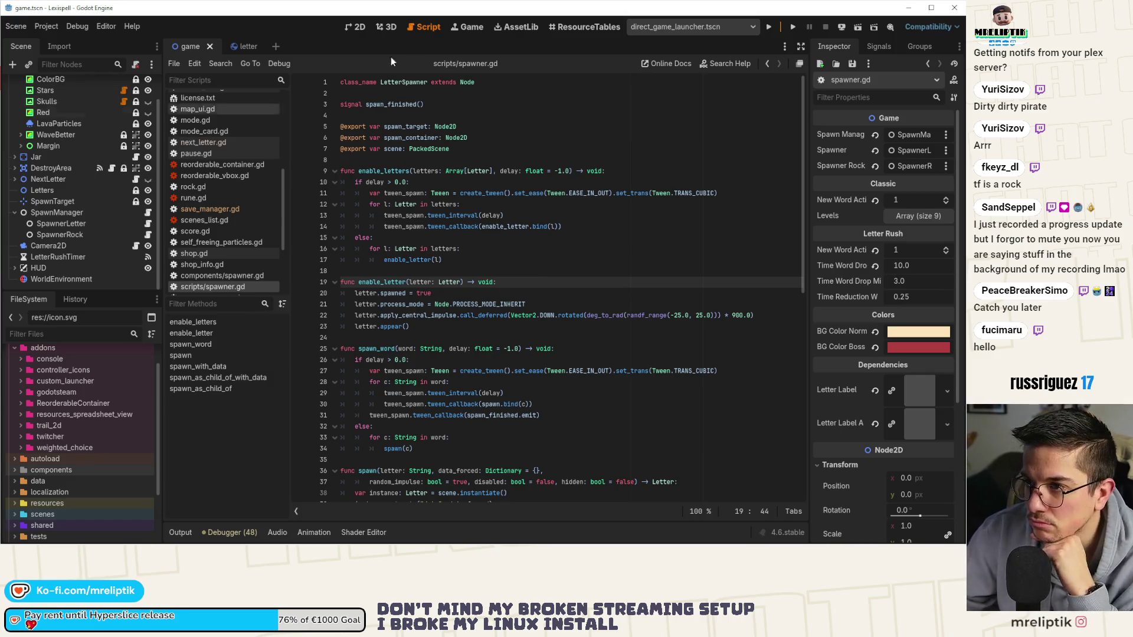
left_click(356, 26)
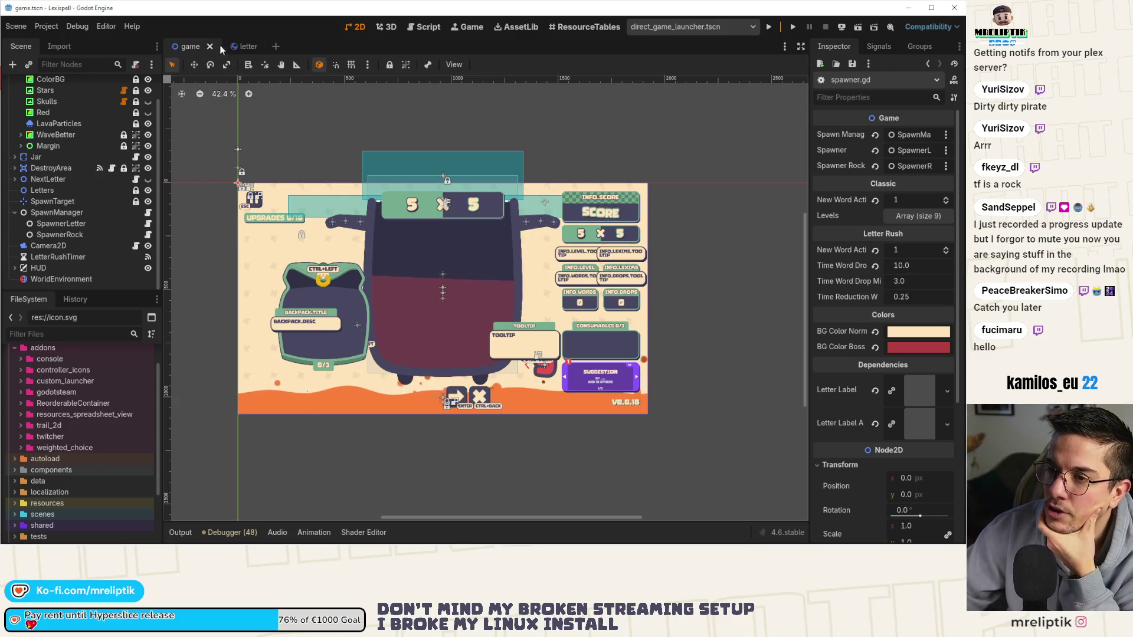
- Open letter.gd and find the spawned check in the saved-data block
left_click(243, 46)
left_click(137, 84)
scroll(423, 182, "up", 7)
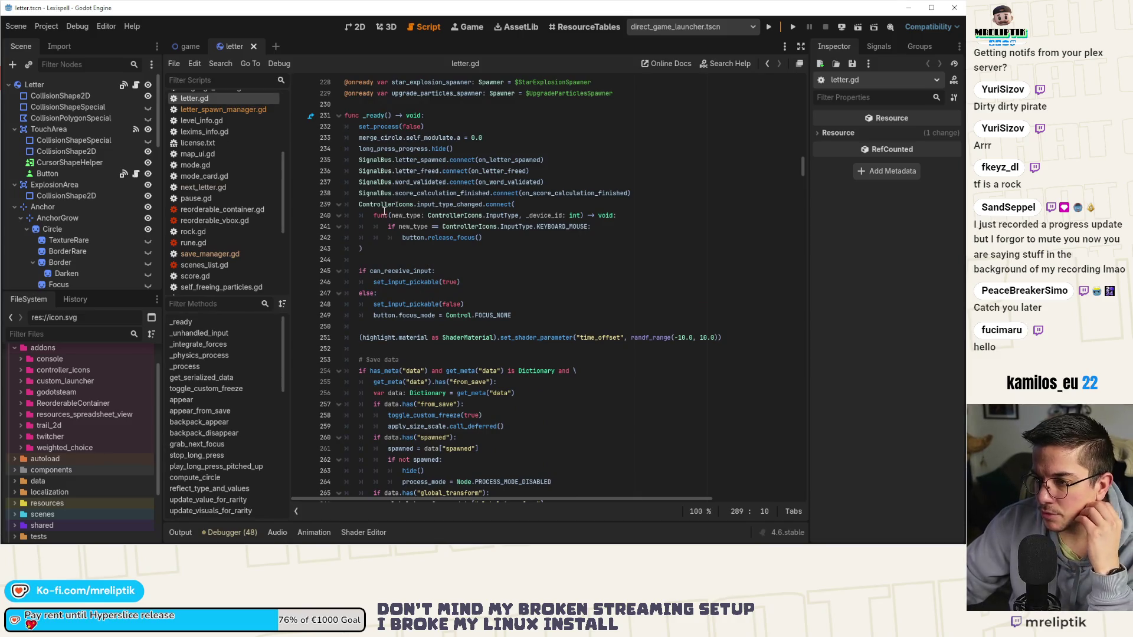
scroll(422, 361, "down", 3)
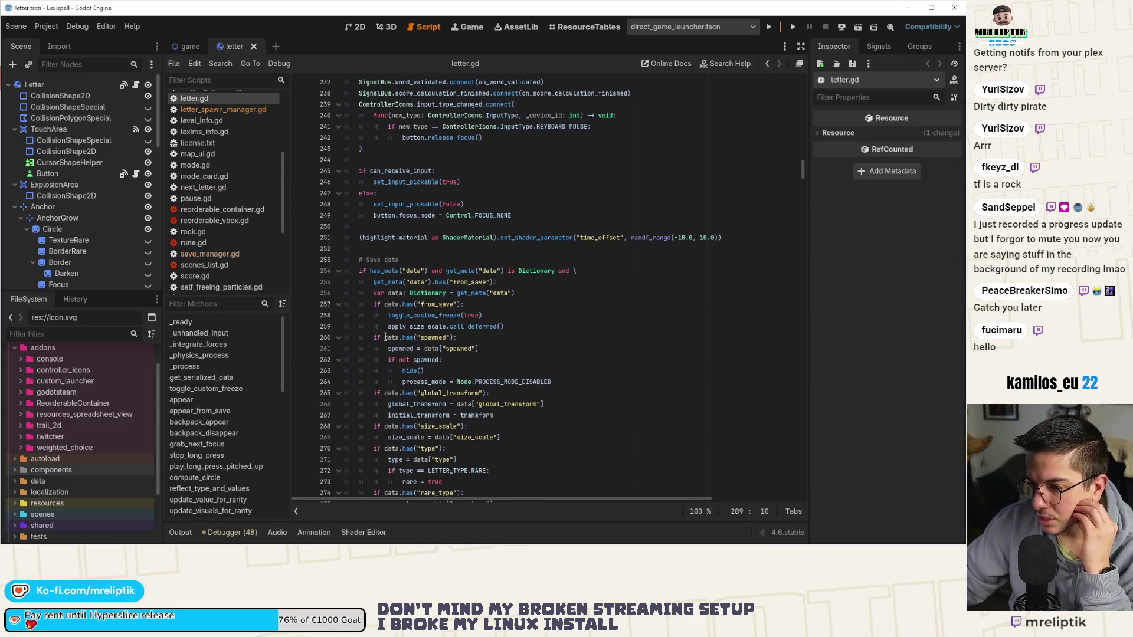
left_click(429, 337)
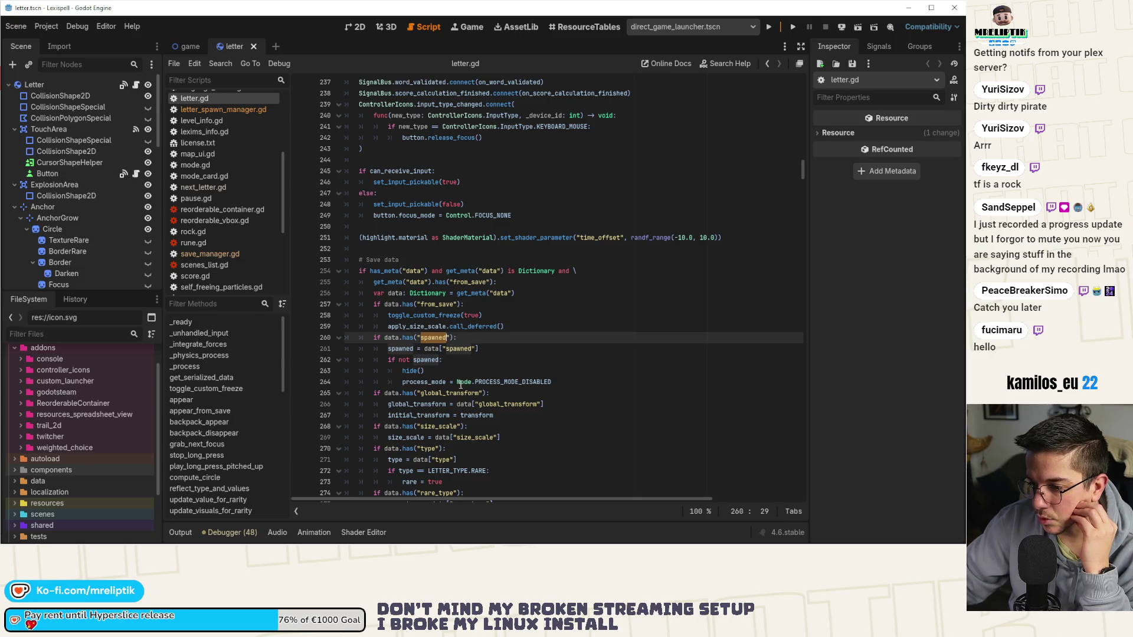
left_click(572, 381)
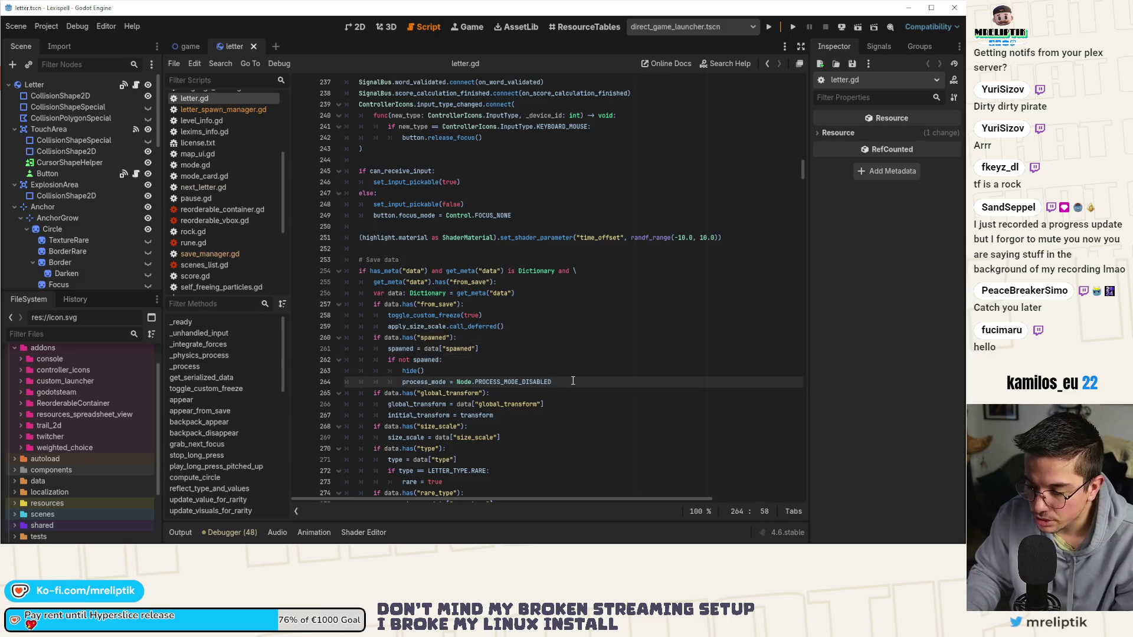
- Add an 'else: spawned = true' branch after the process-mode line and save letter.gd
key("Return")
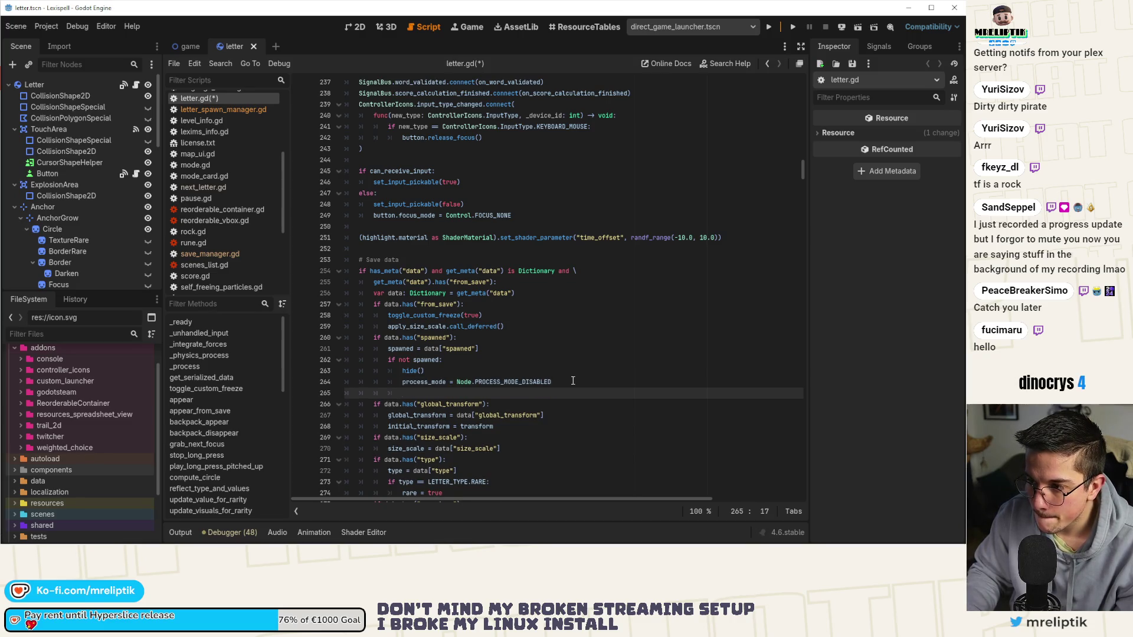
key("BackSpace")
key("BackSpace")
type("else:")
key("Return")
type("s")
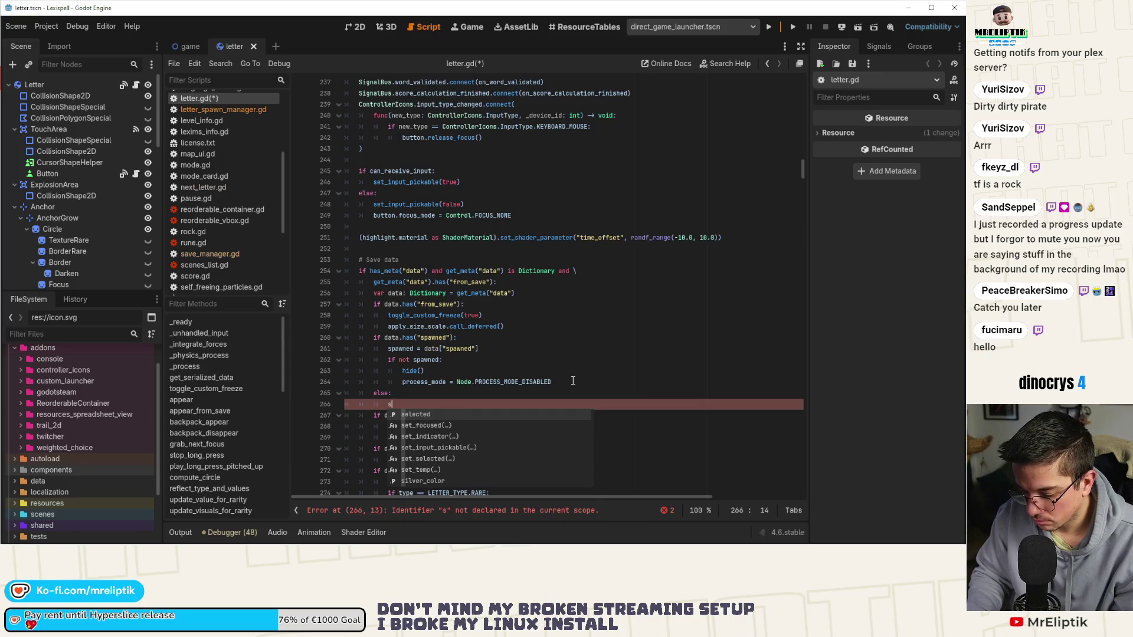
type("ppawned = true")
key("ctrl+s")
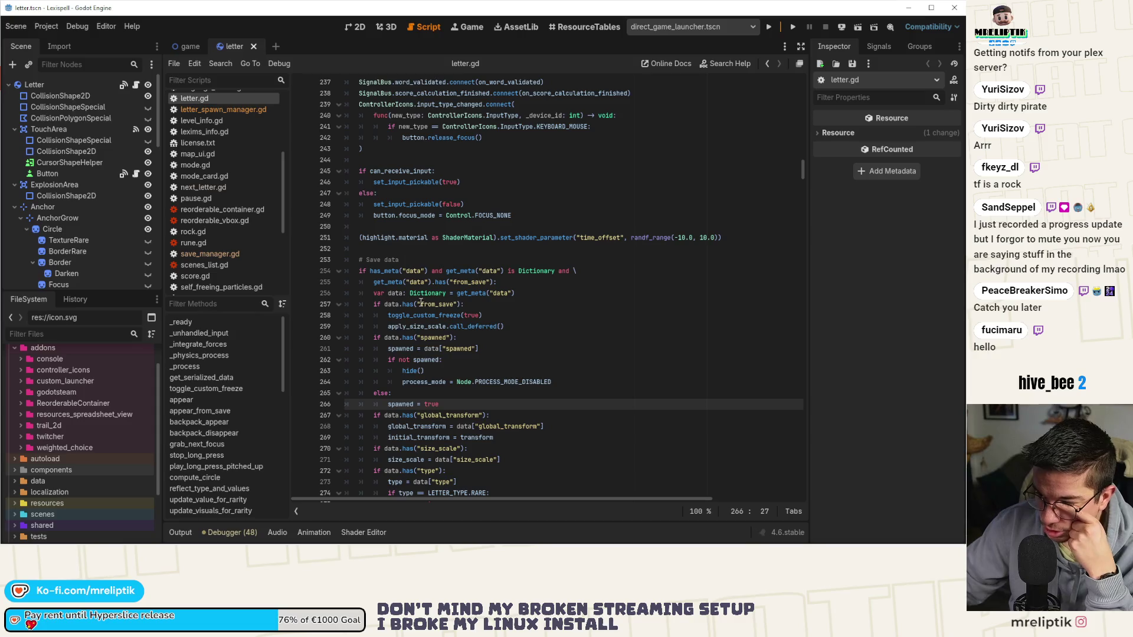
scroll(421, 336, "down", 6)
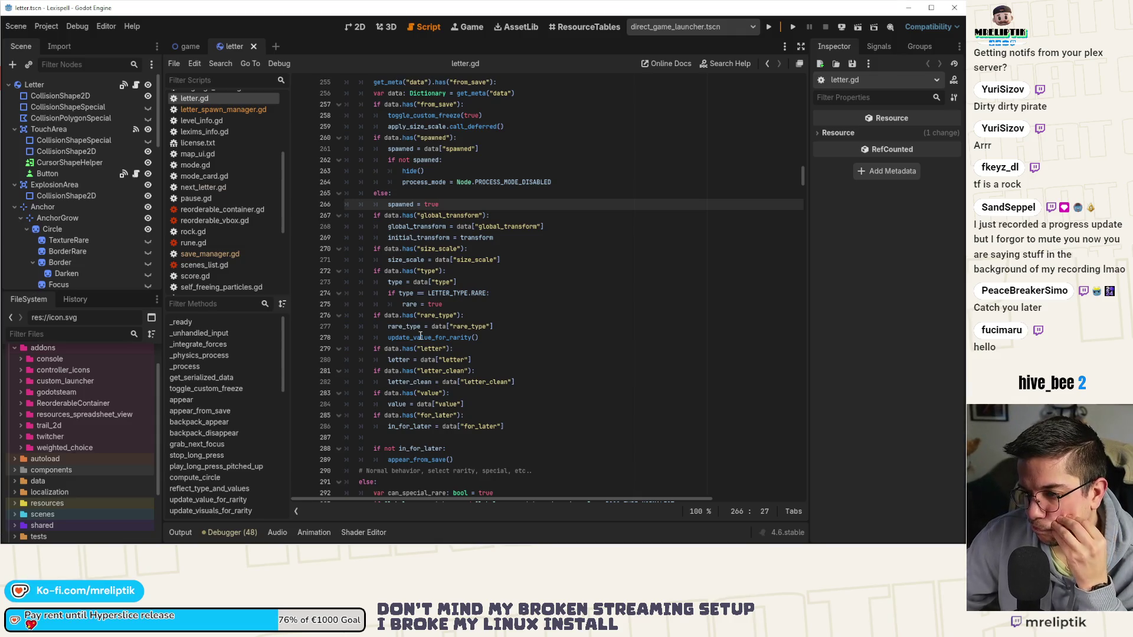
left_click(190, 48)
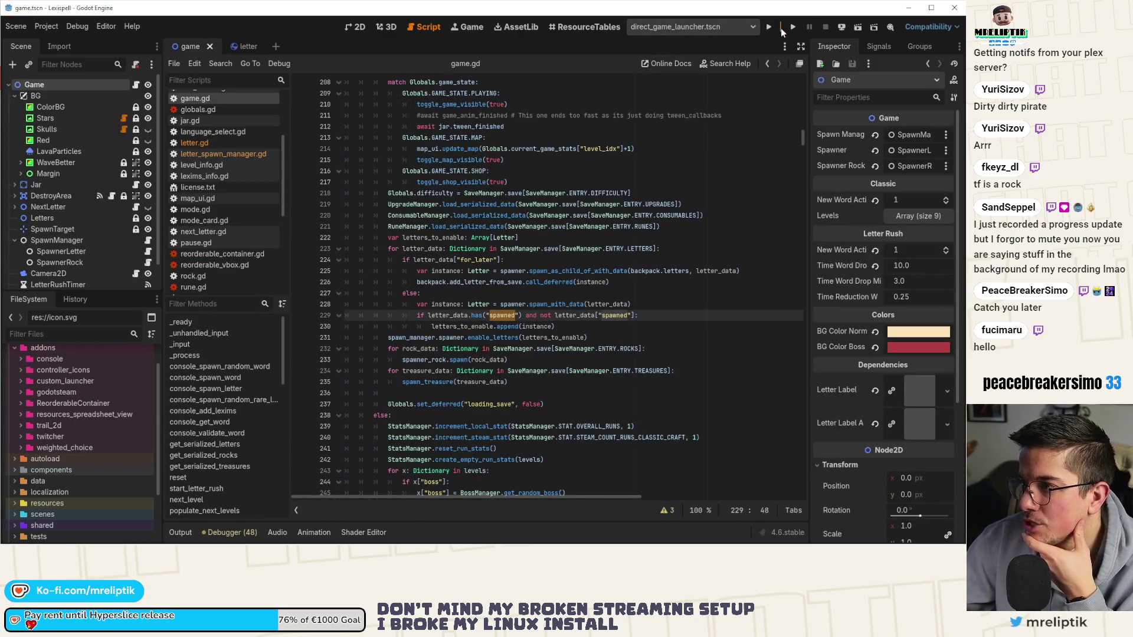
- Run the project and set a breakpoint on game.gd line 231, where letters are enabled
left_click(769, 28)
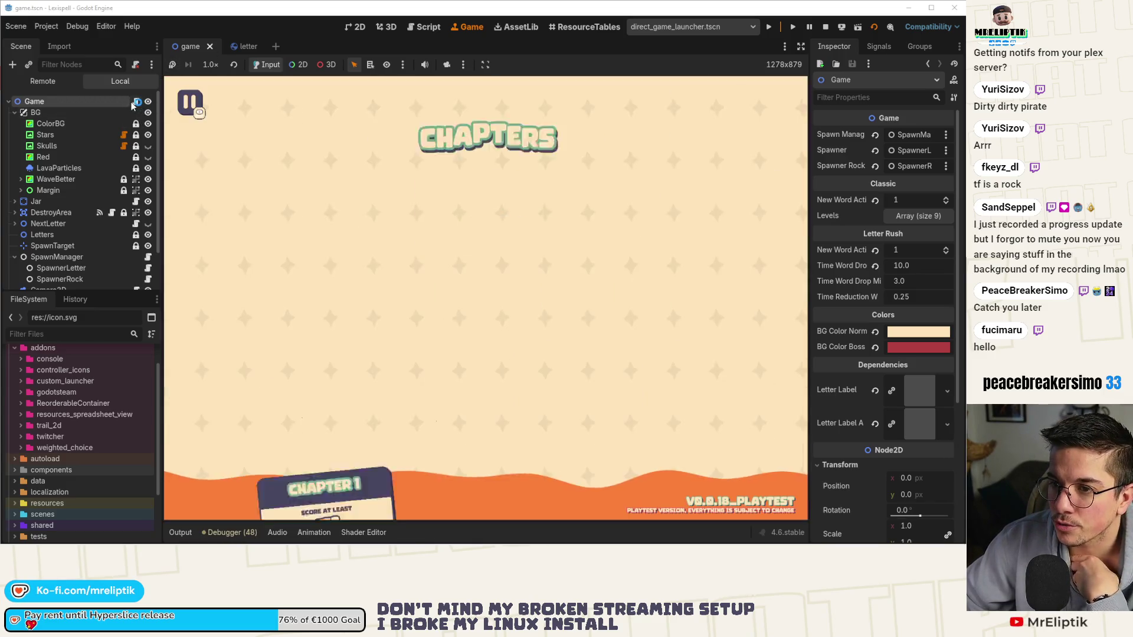
left_click(135, 102)
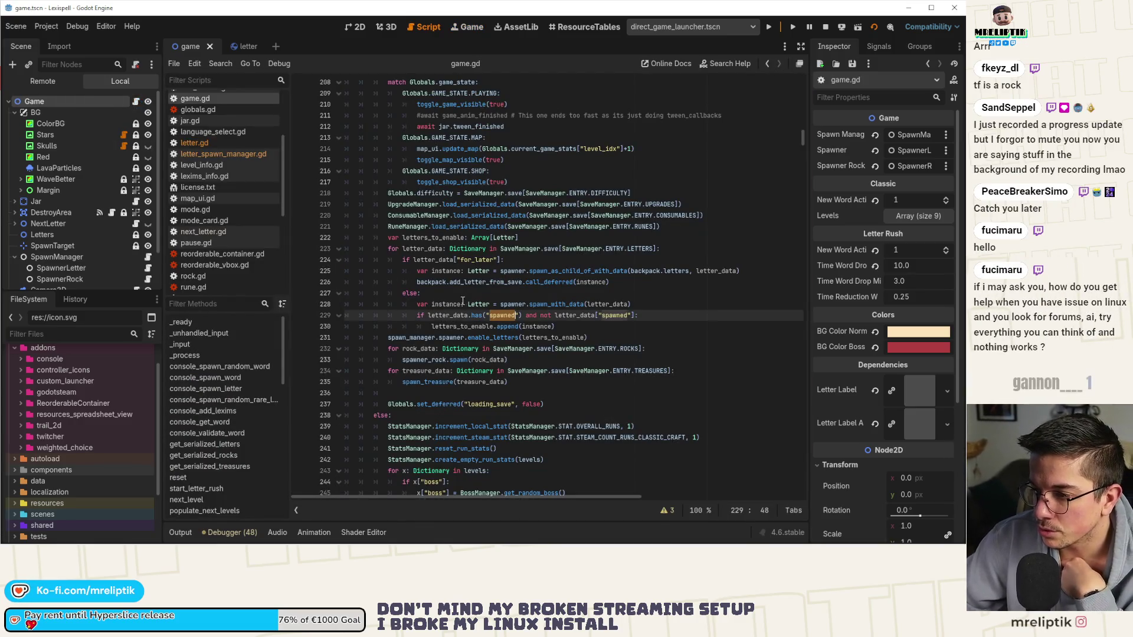
left_click(299, 337)
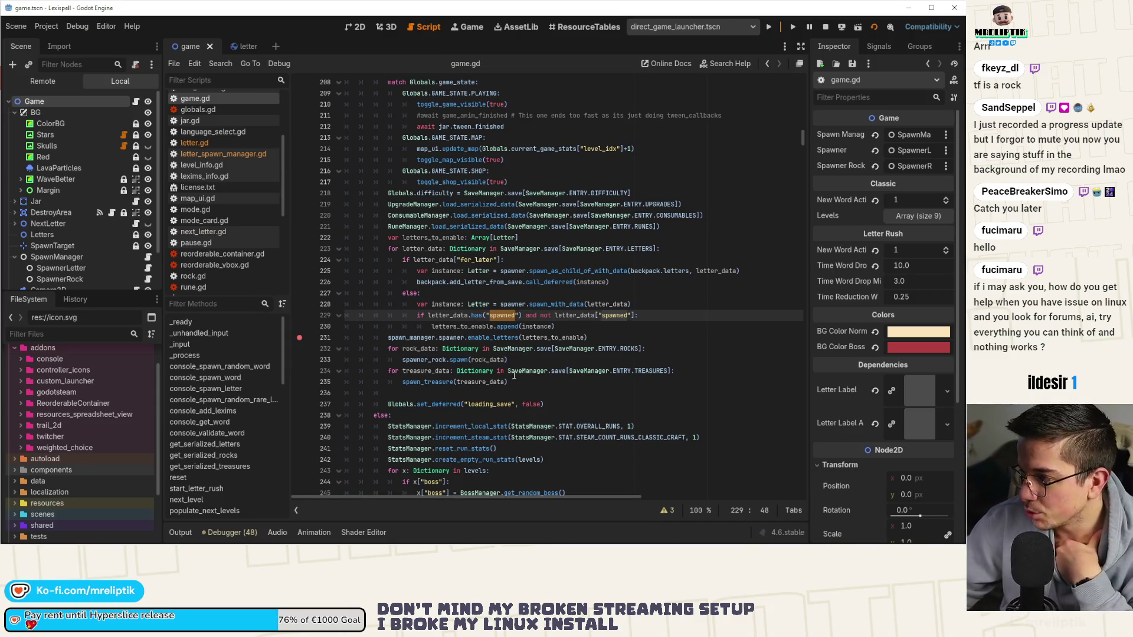
- Trace enable_letters into spawner.gd's enable_letter function and its spawned = true line, then return to the game
mouse_move(477, 375)
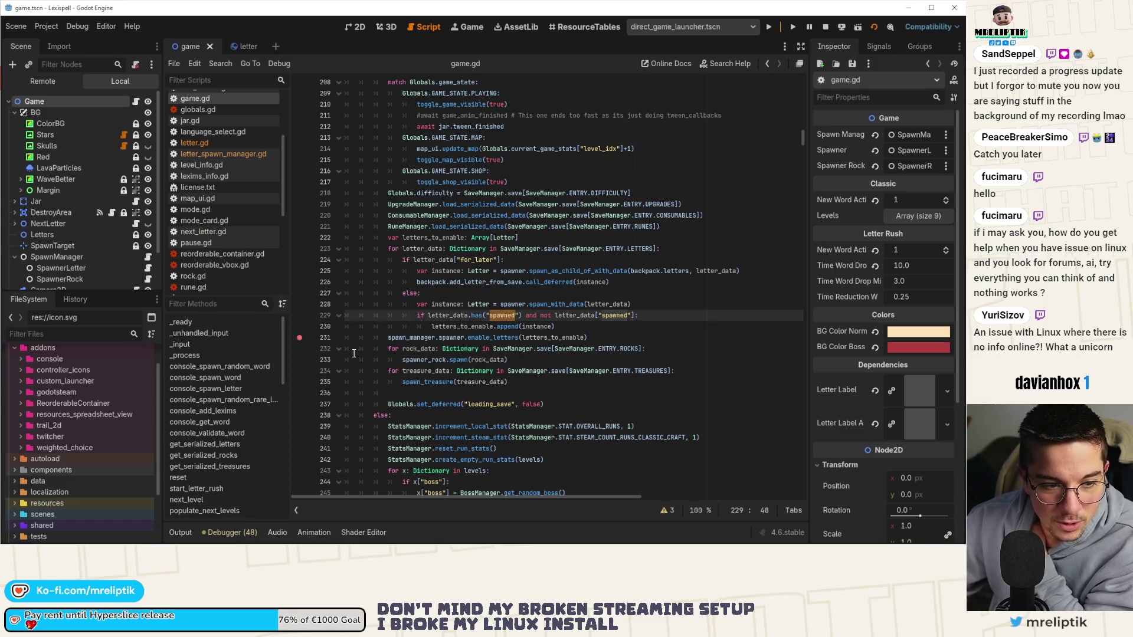
left_click(402, 329)
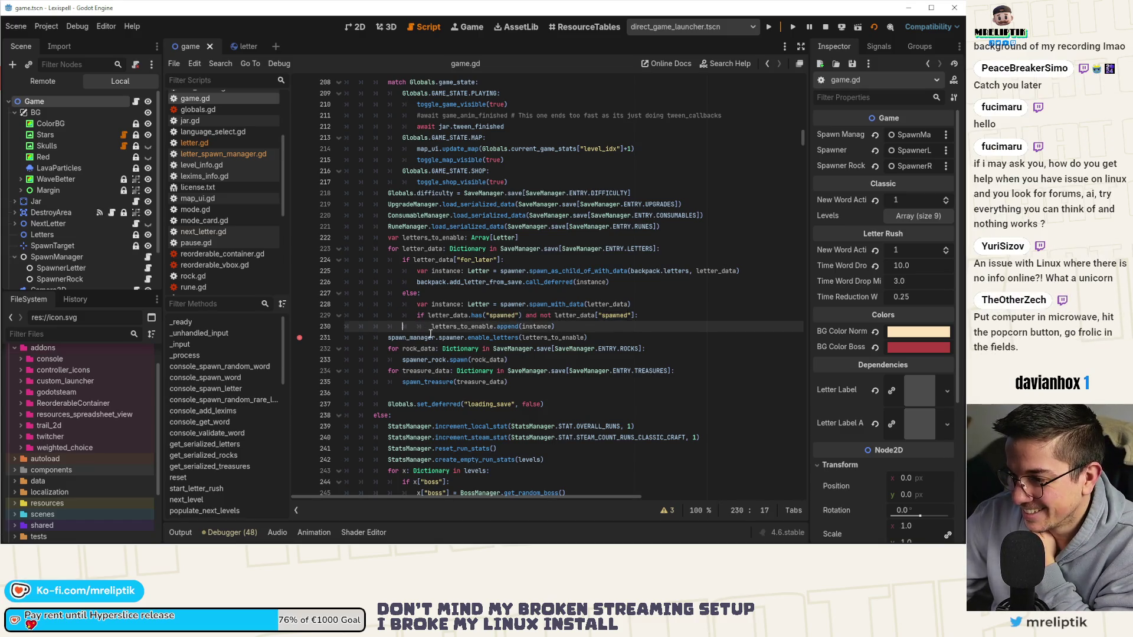
left_click(485, 337, "ctrl")
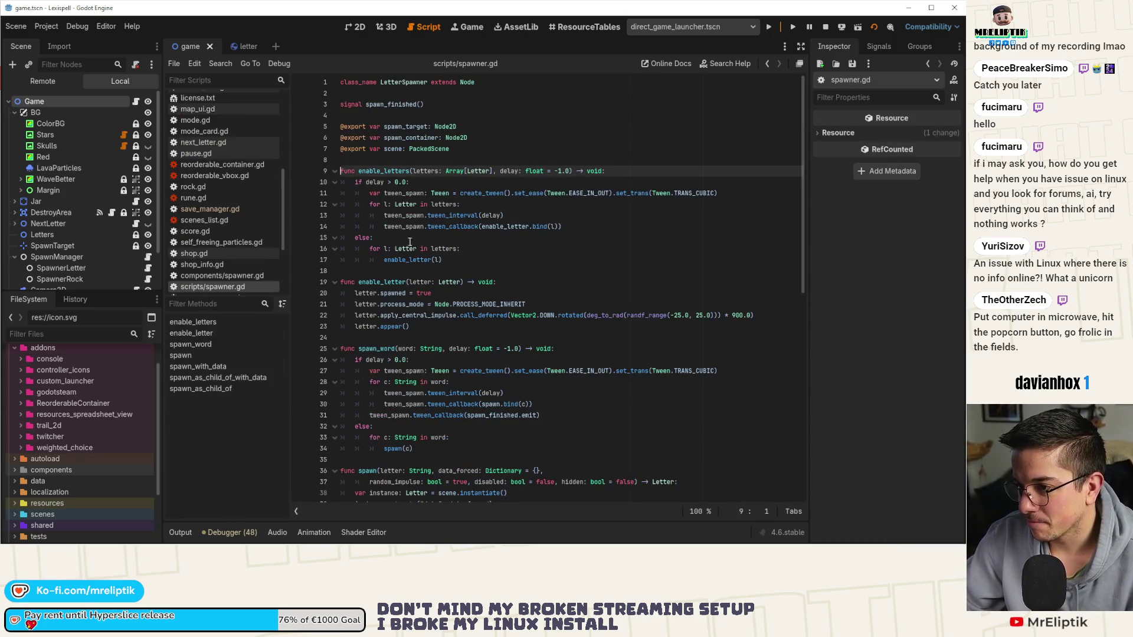
double_click(454, 228)
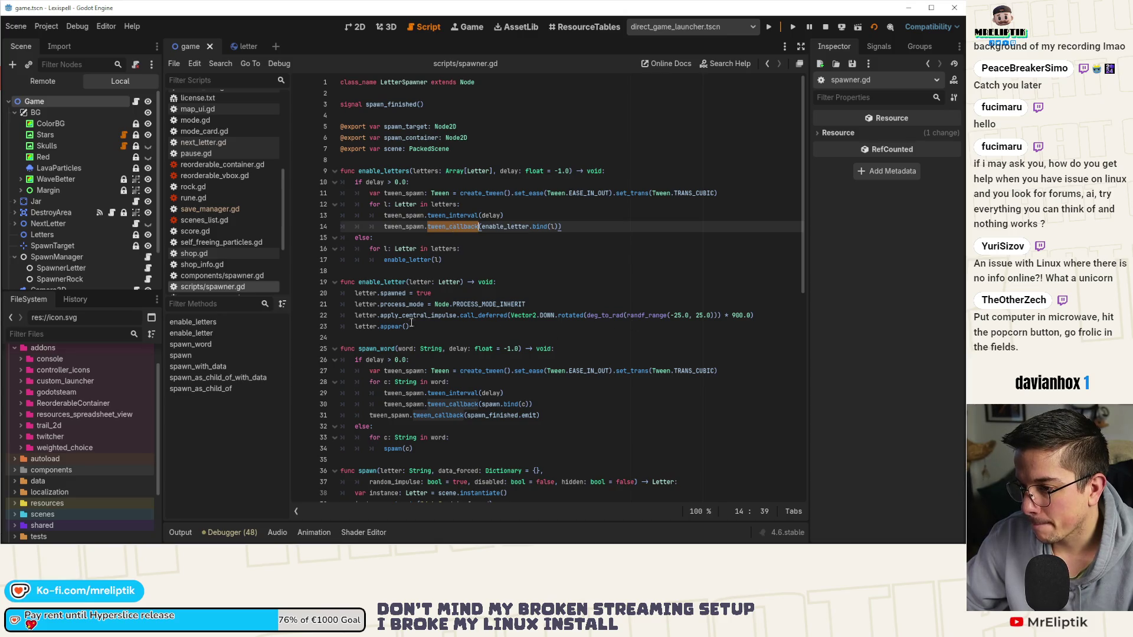
left_click(505, 227, "ctrl")
left_click(409, 317)
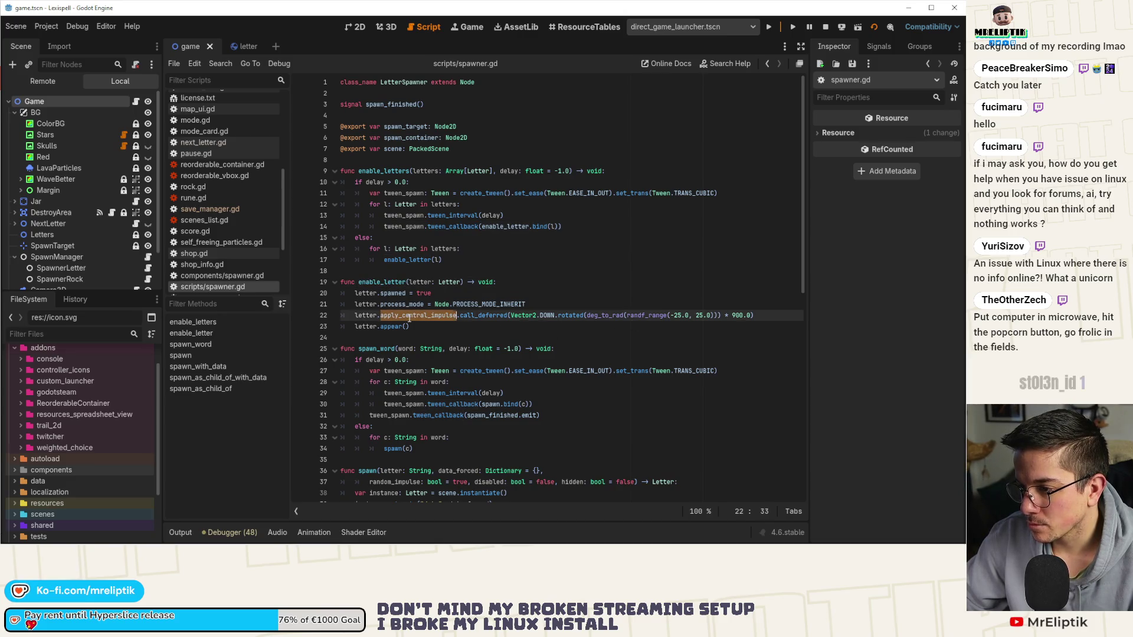
left_click(569, 297)
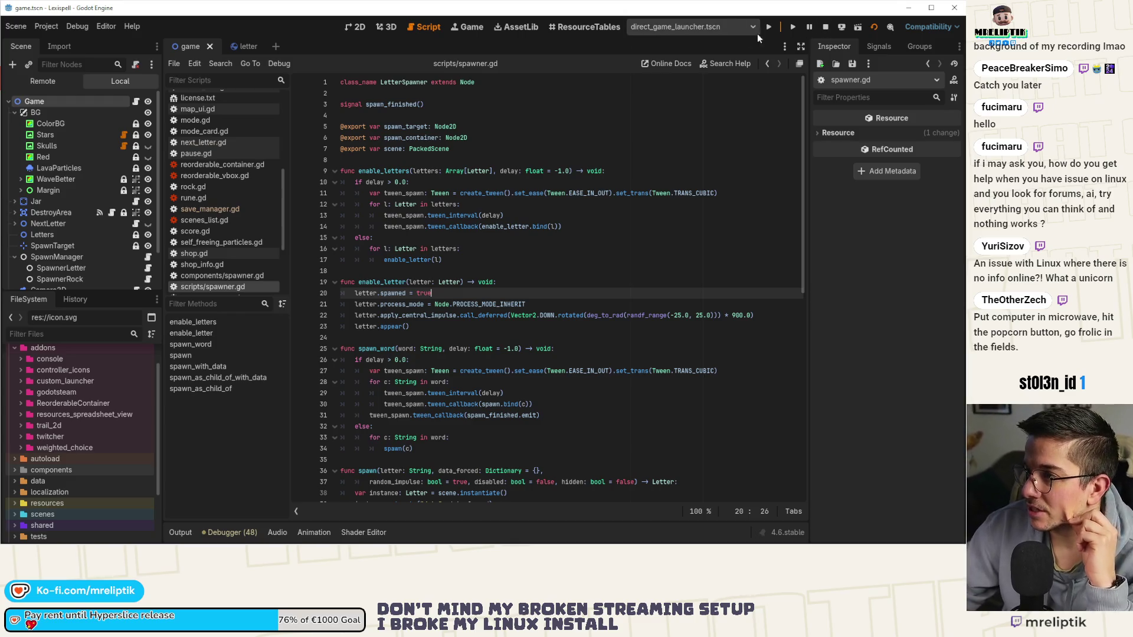
left_click(467, 26)
- Start Chapter 1, go home saving the run, then resume it until the line 231 breakpoint halts
left_click(345, 313)
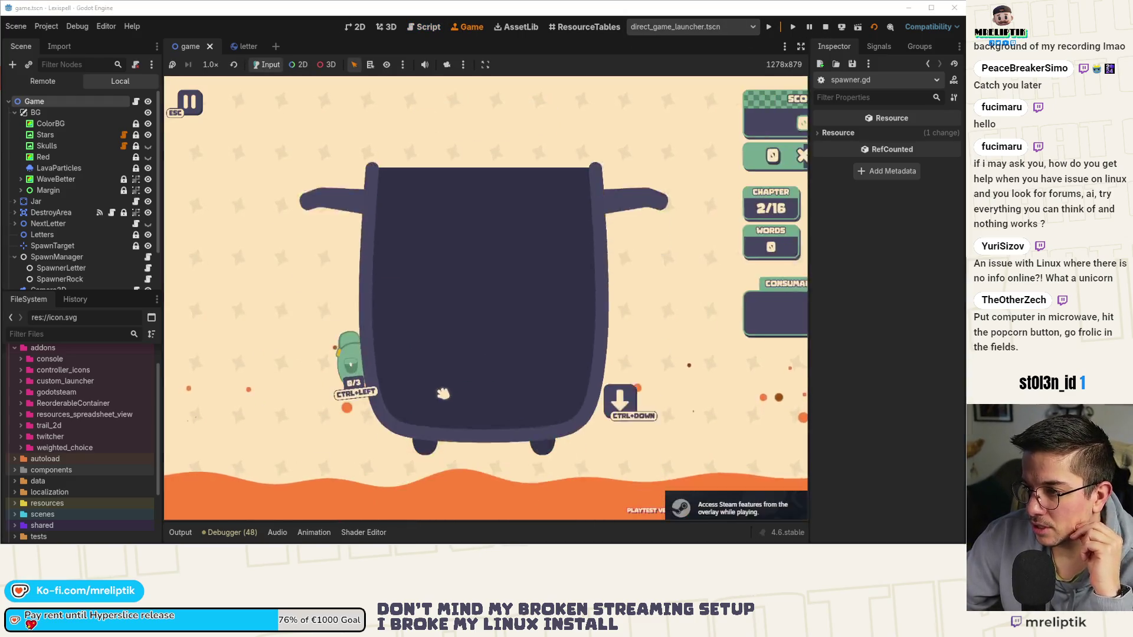
key("Escape")
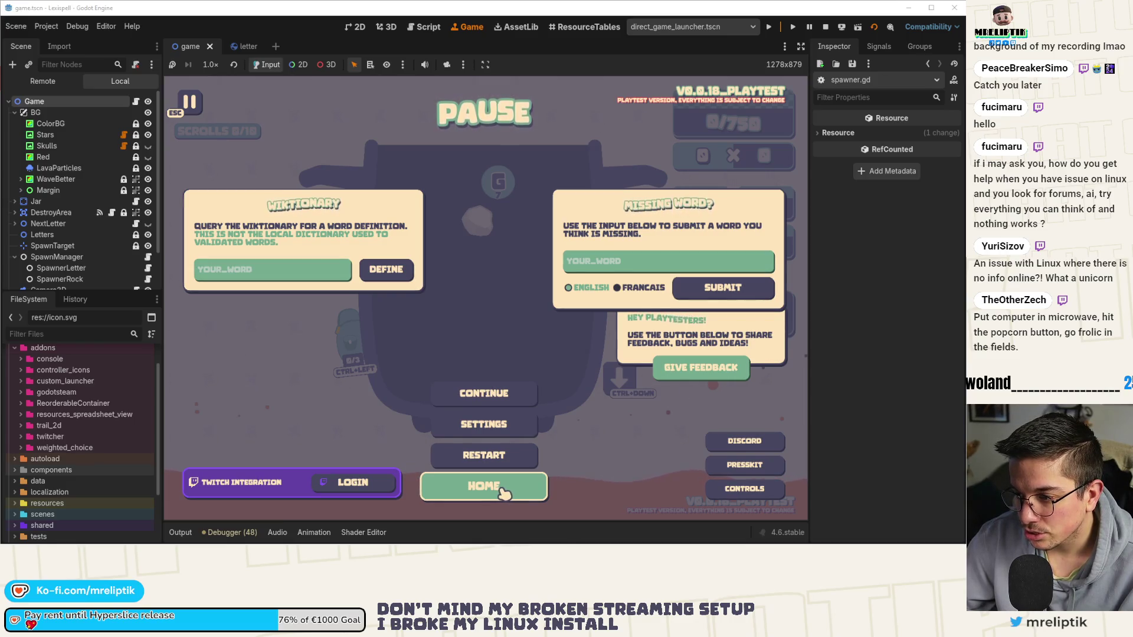
left_click(488, 492)
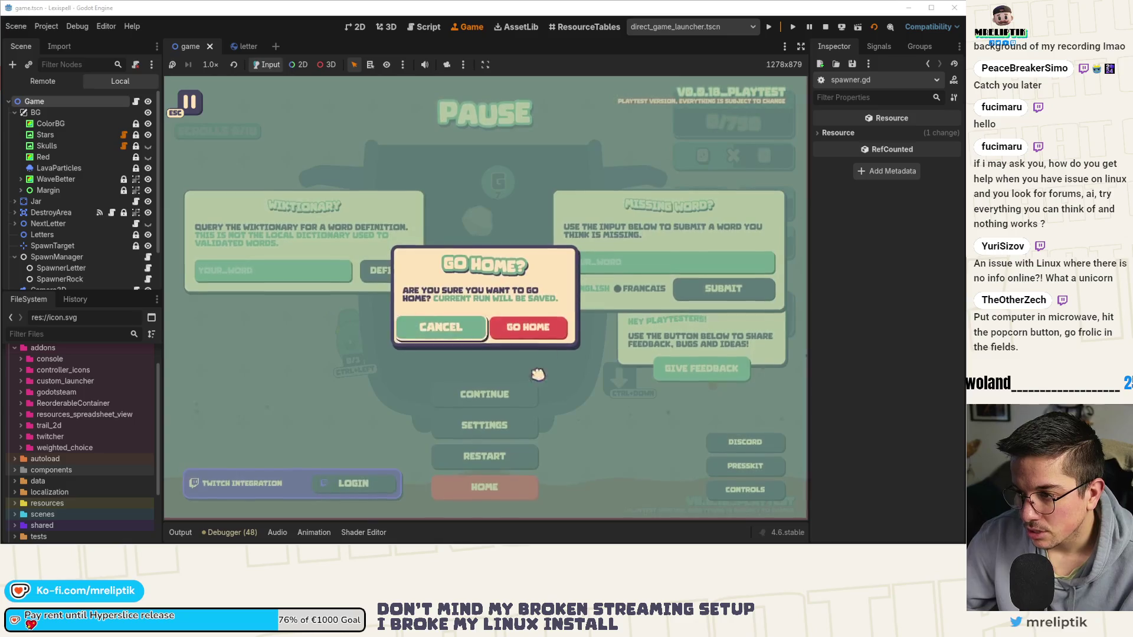
left_click(525, 329)
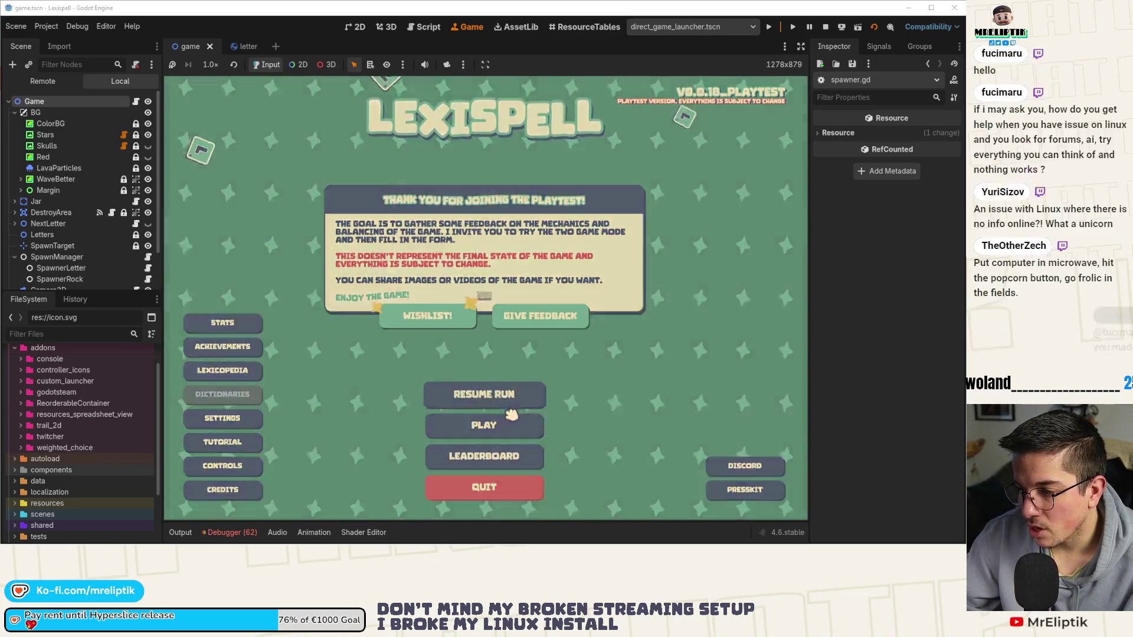
left_click(484, 394)
left_click(566, 377)
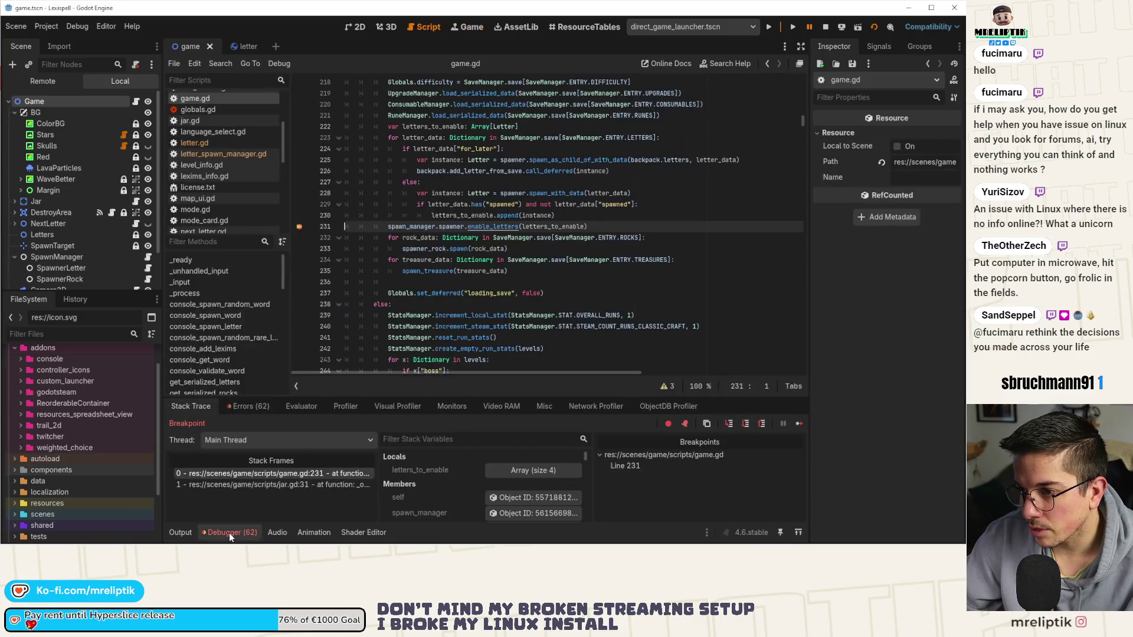
left_click(228, 533)
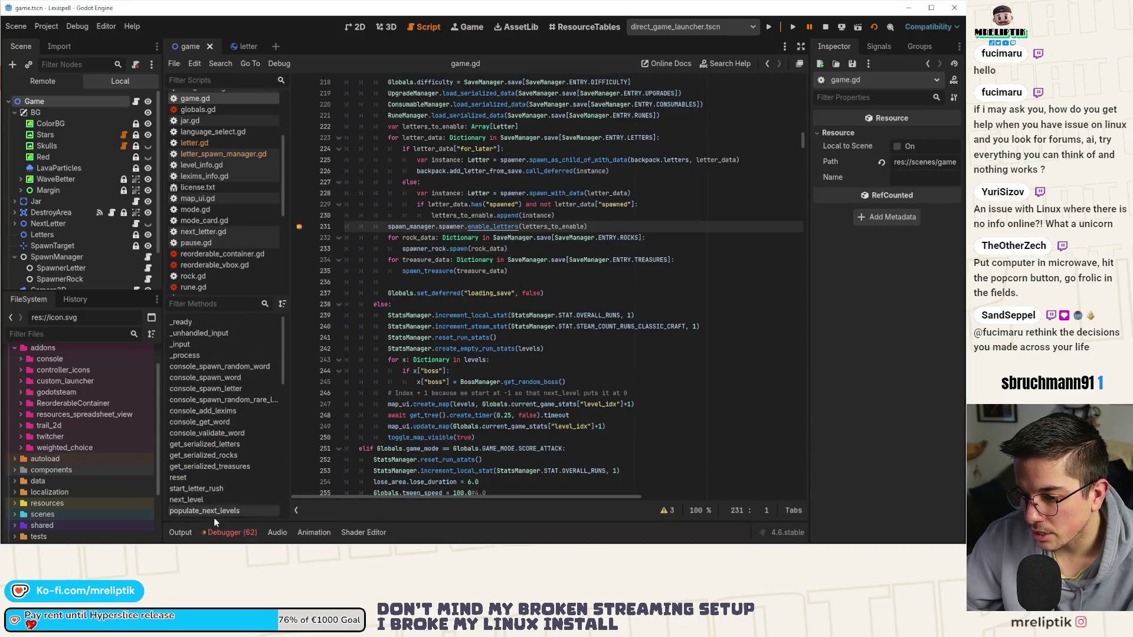
left_click(227, 532)
scroll(391, 480, "down", 15)
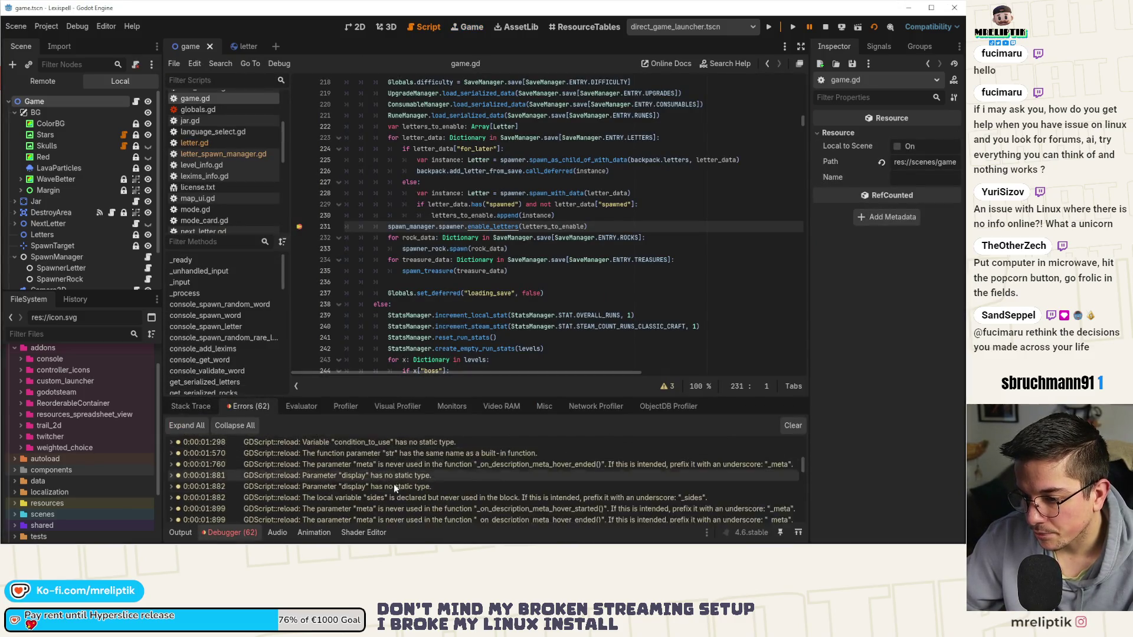
scroll(338, 508, "down", 3)
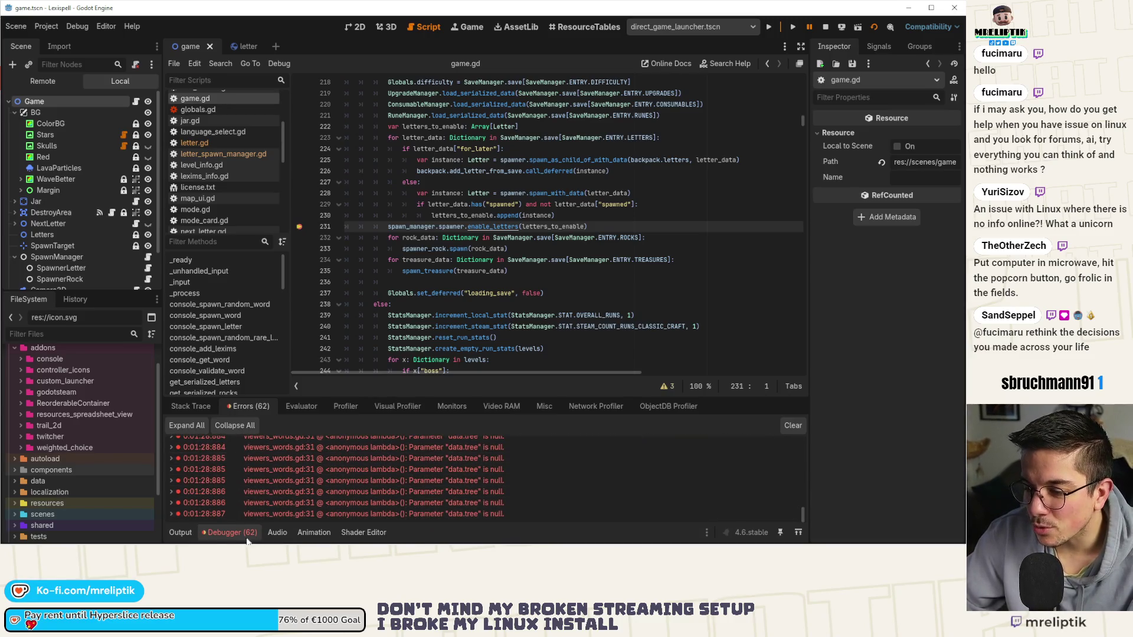
left_click(225, 532)
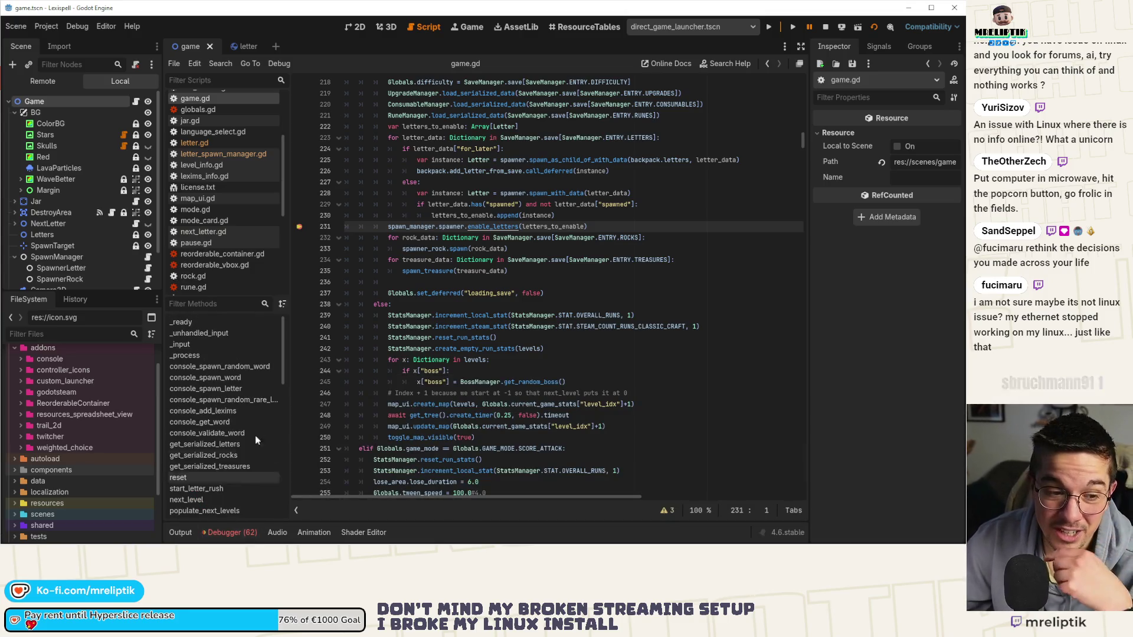
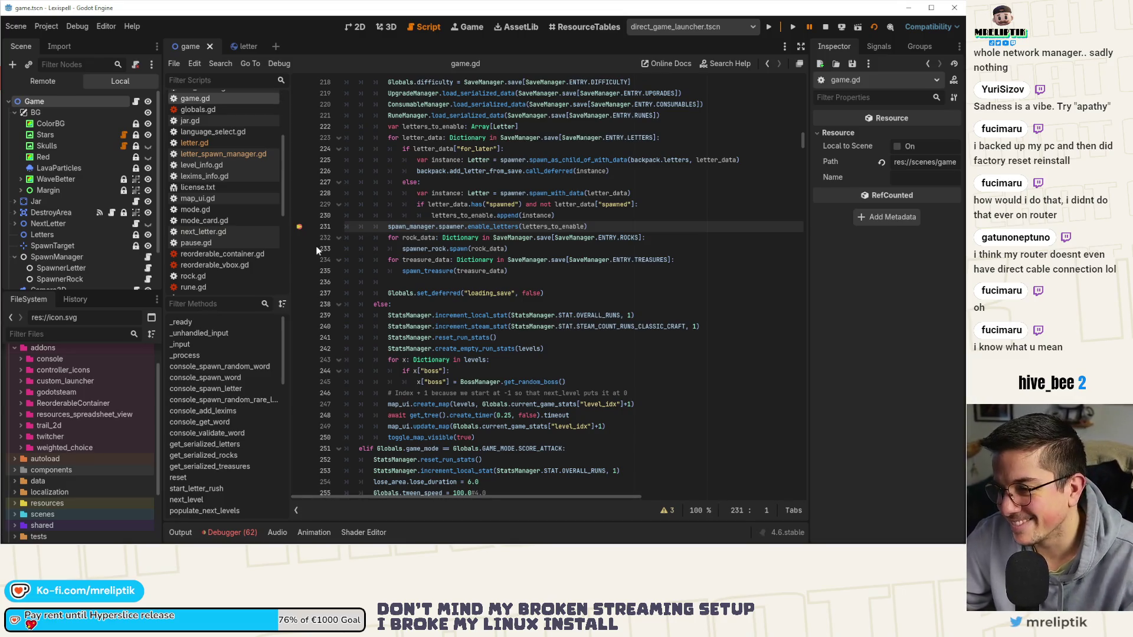
- Open the debugger at the game.gd line 231 break and step into enable_letters
left_click(238, 532)
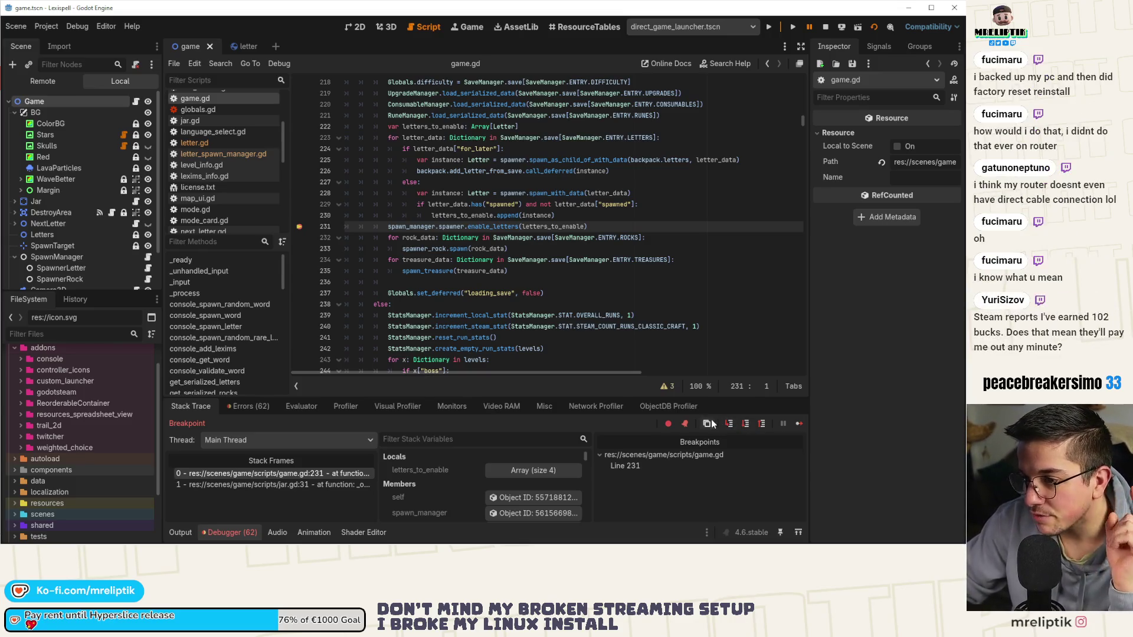
left_click(729, 424)
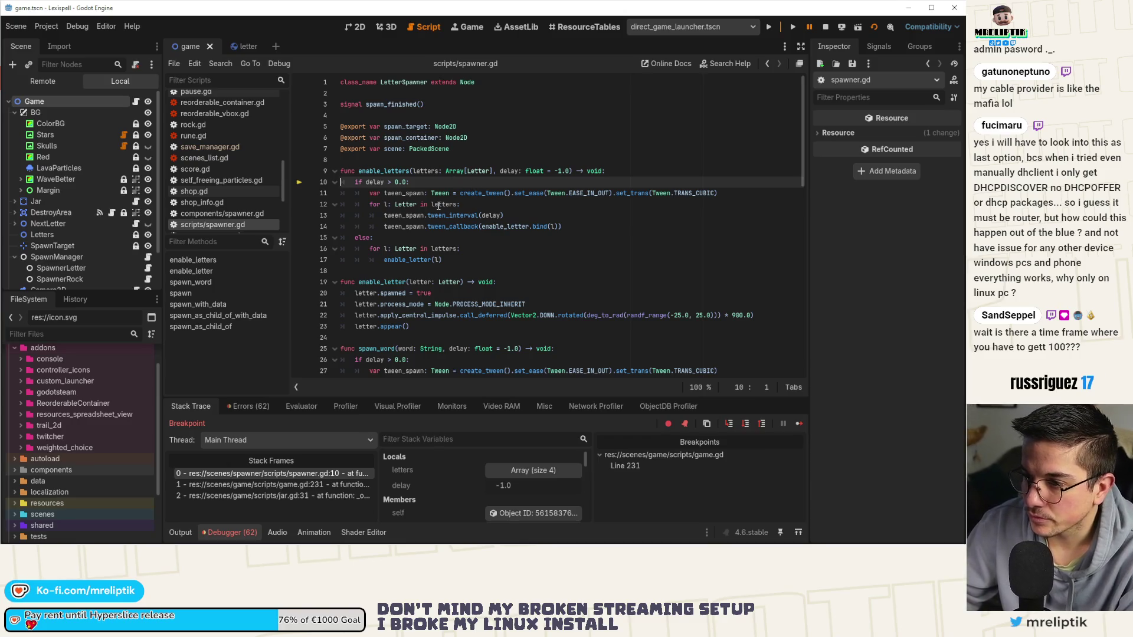
- Step twice to the enable_letter call and select the delay parameter of enable_letters
left_click(731, 426)
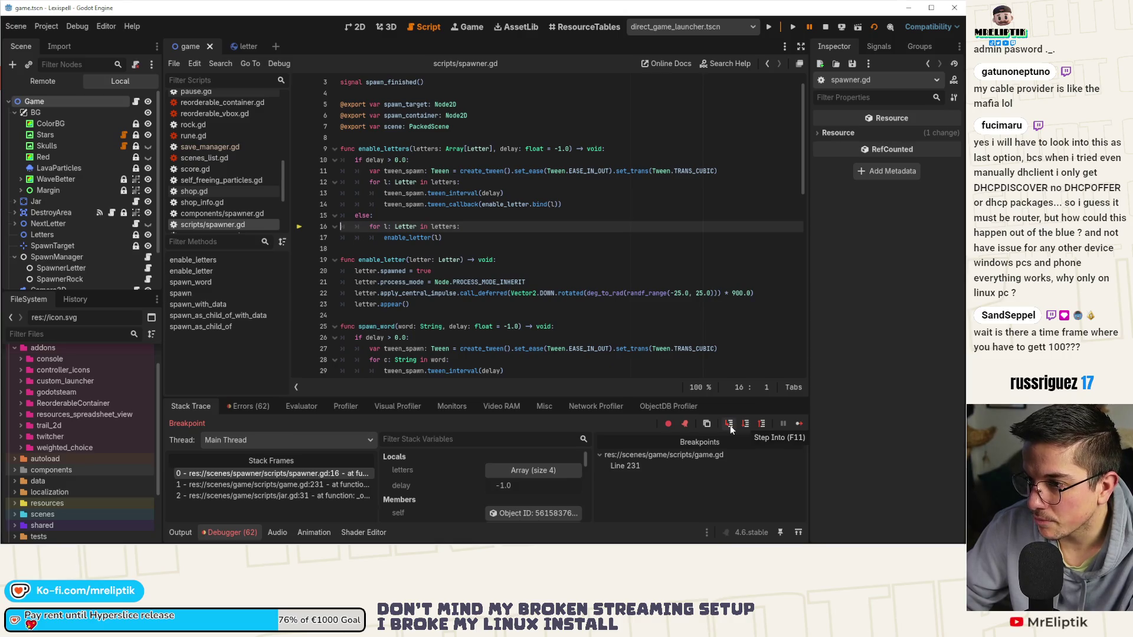
left_click(731, 426)
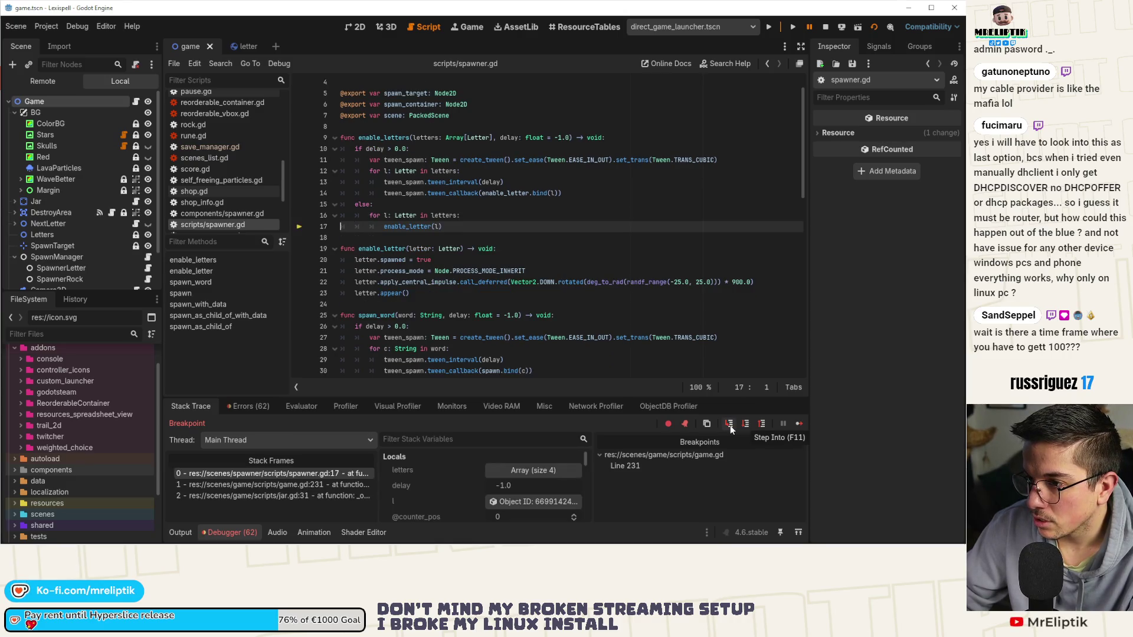
double_click(509, 137)
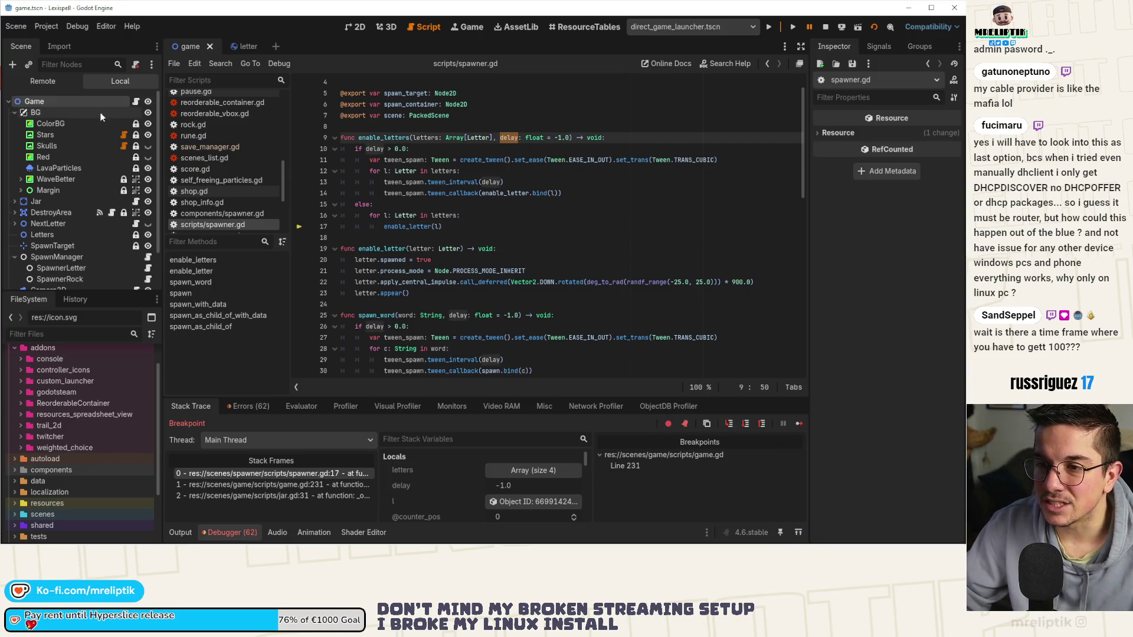
- Open the Game node's game.gd, jump to the spawn_manager declaration, and stop the debug session
left_click(136, 103)
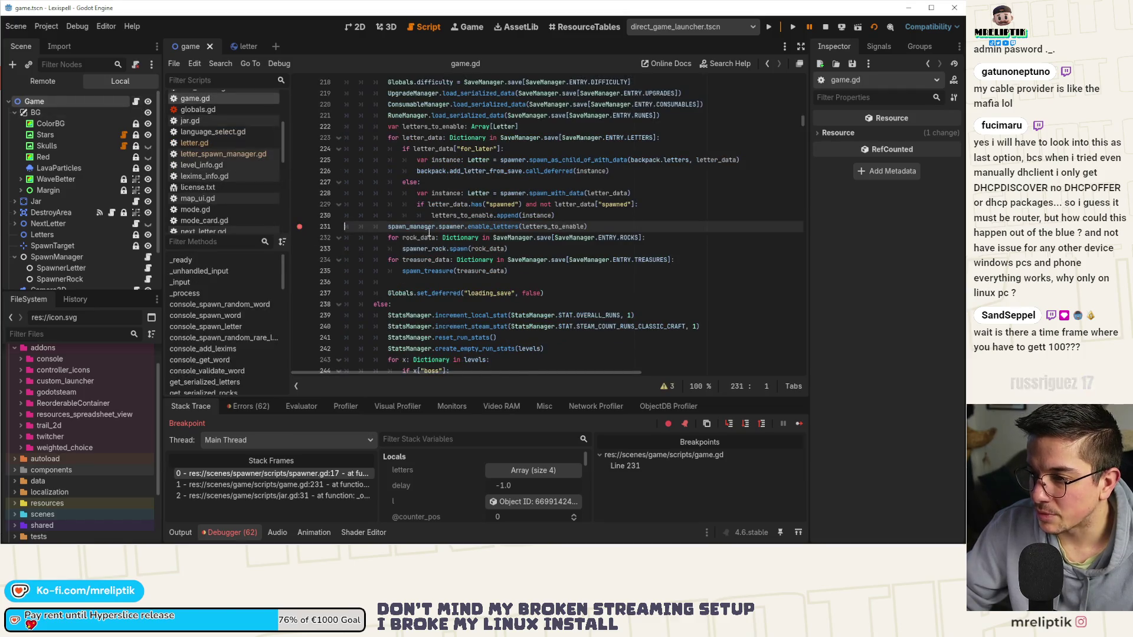
left_click(403, 228, "ctrl")
scroll(426, 246, "down", 15)
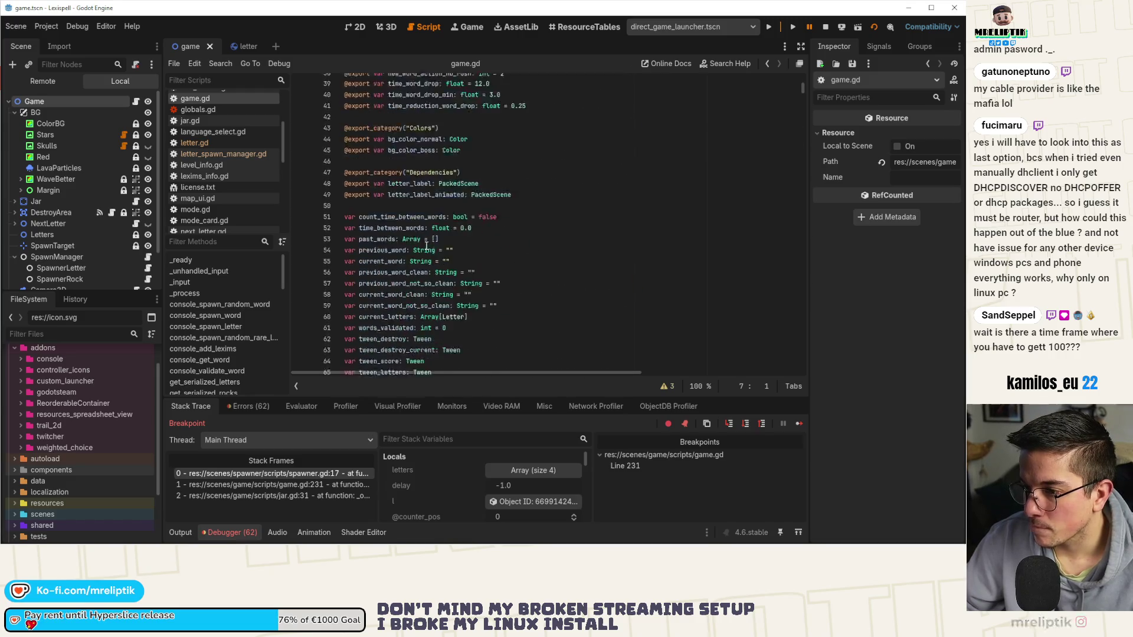
scroll(426, 246, "up", 6)
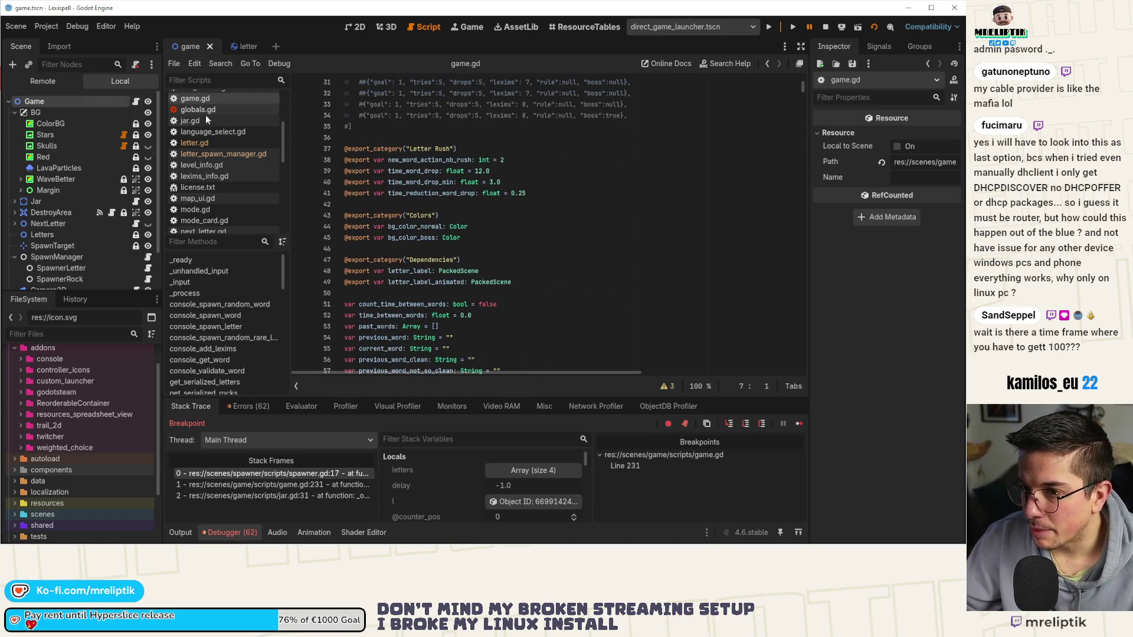
left_click(825, 27)
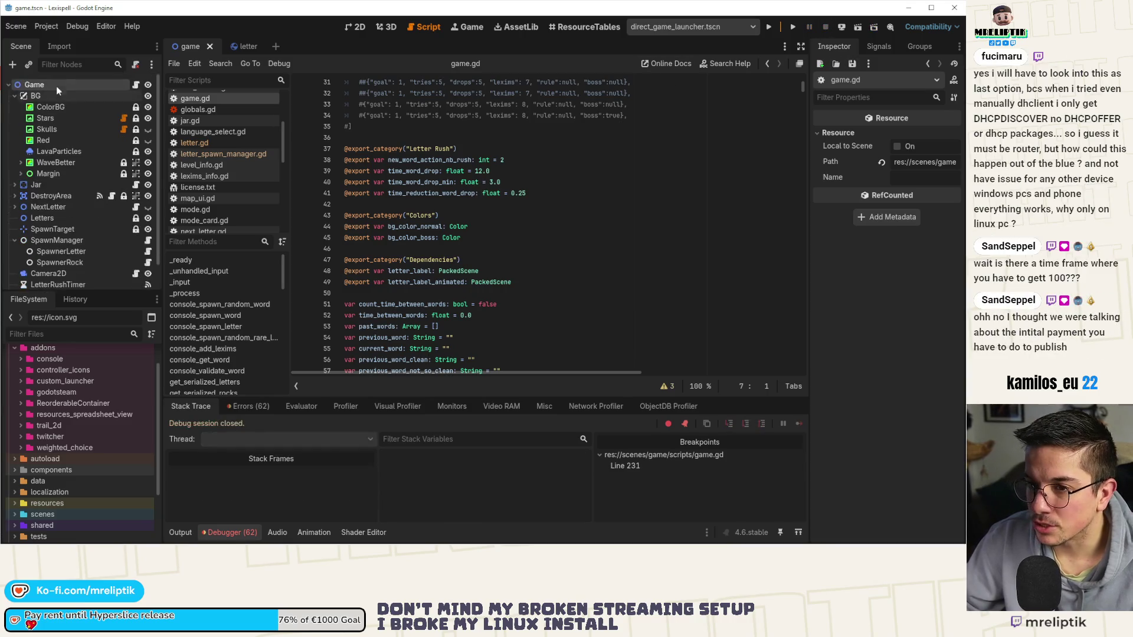
- Stop the session, glance at the Game scene, hide the output panel, and return to game.gd
left_click(57, 86)
left_click(356, 26)
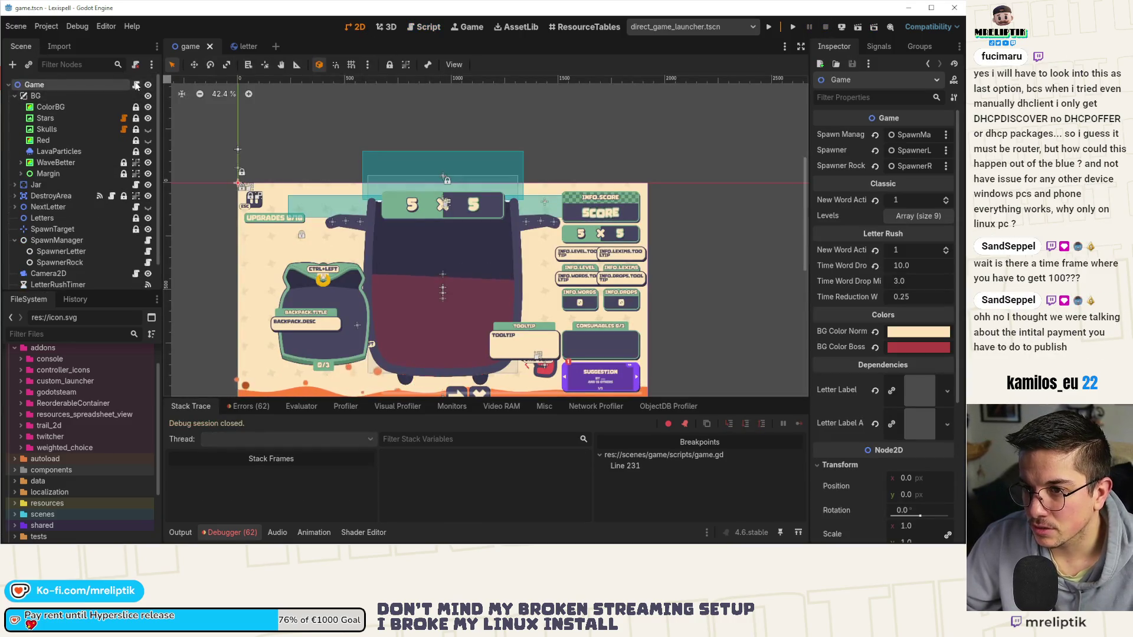
left_click(424, 27)
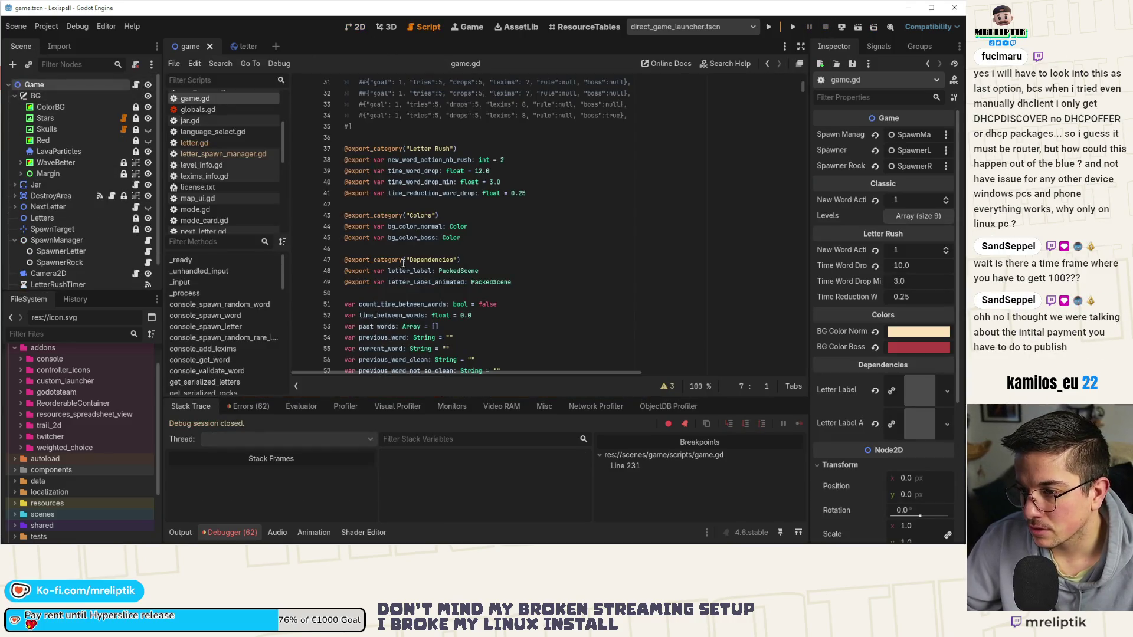
left_click(177, 528)
key("ctrl+j")
left_click(473, 349)
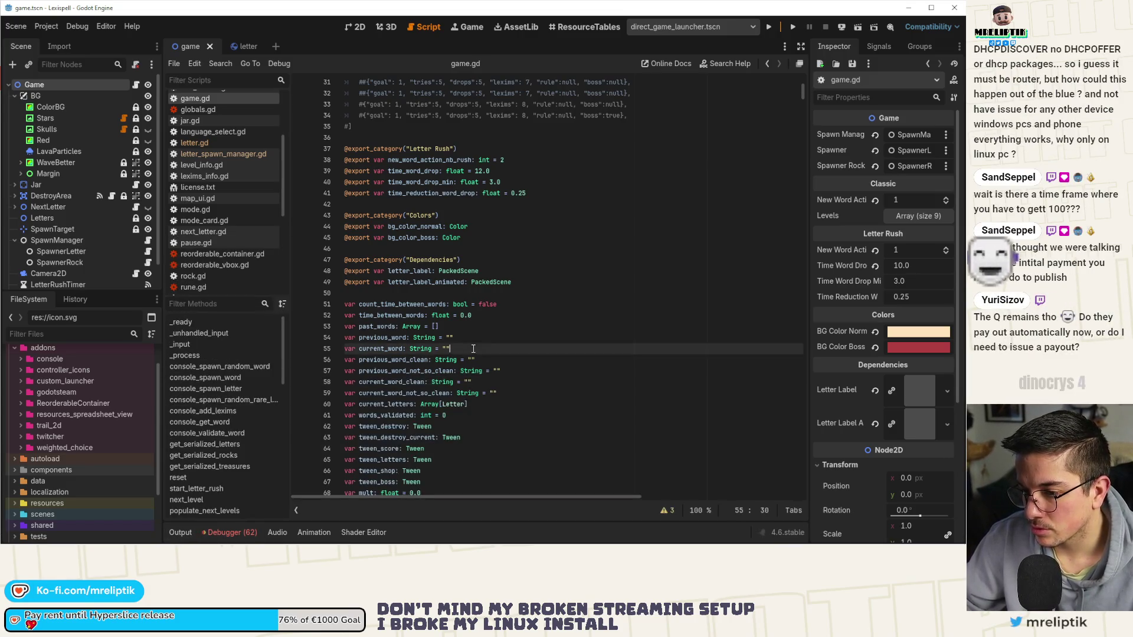
- Search game.gd for spawn_manager
key("ctrl+f")
type("spawner")
key("BackSpace")
key("BackSpace")
type("_")
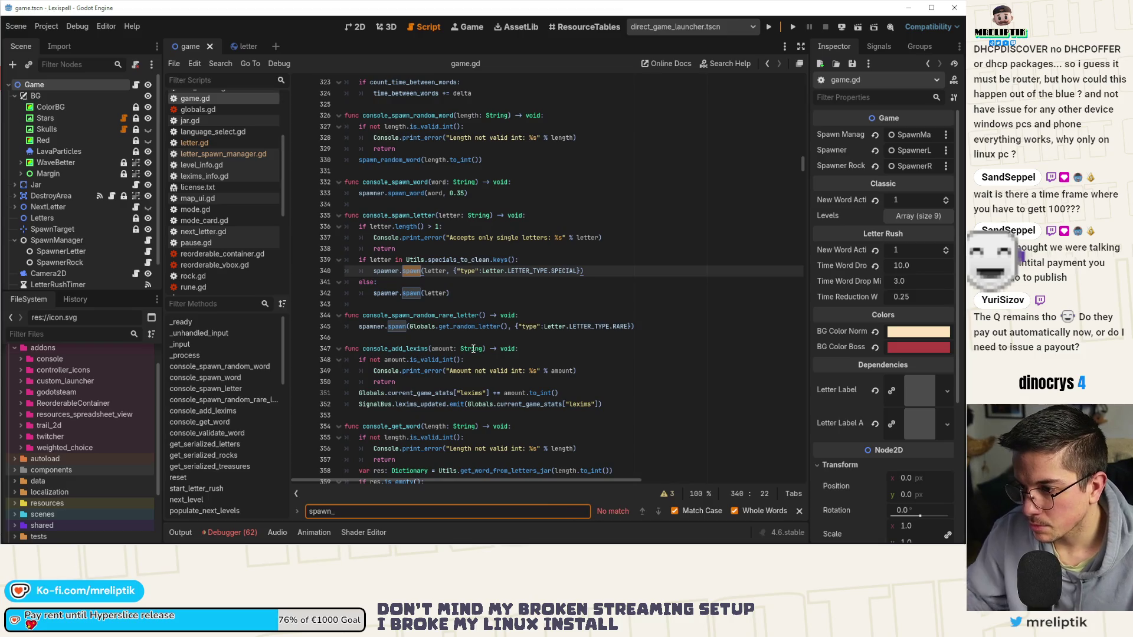
type("mana")
key("BackSpace")
key("BackSpace")
type("e")
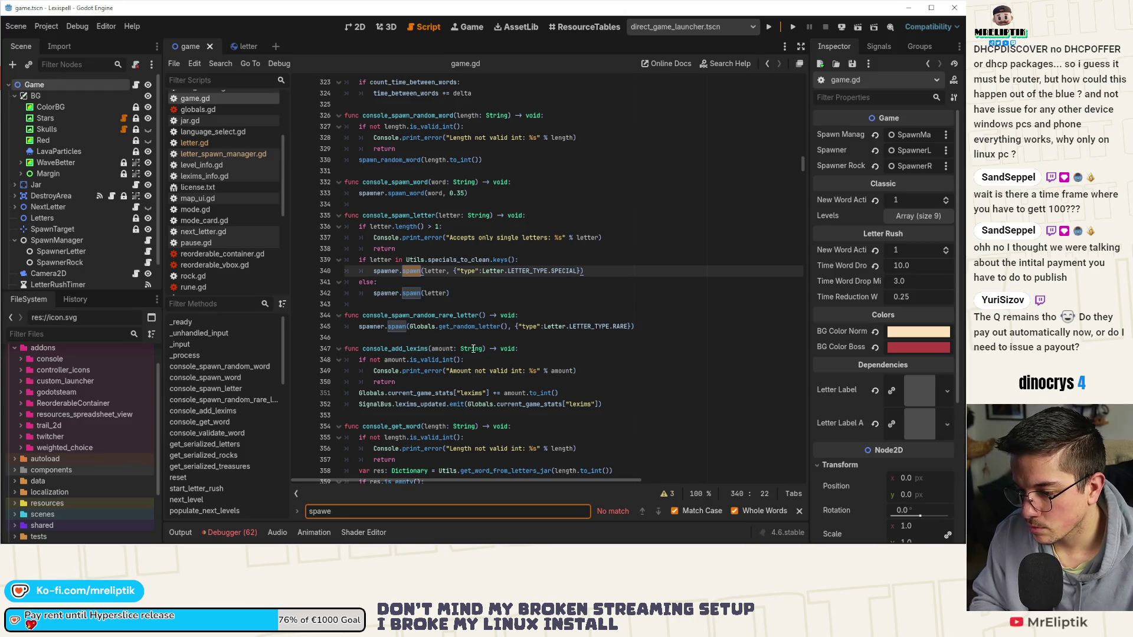
type("rner_manage")
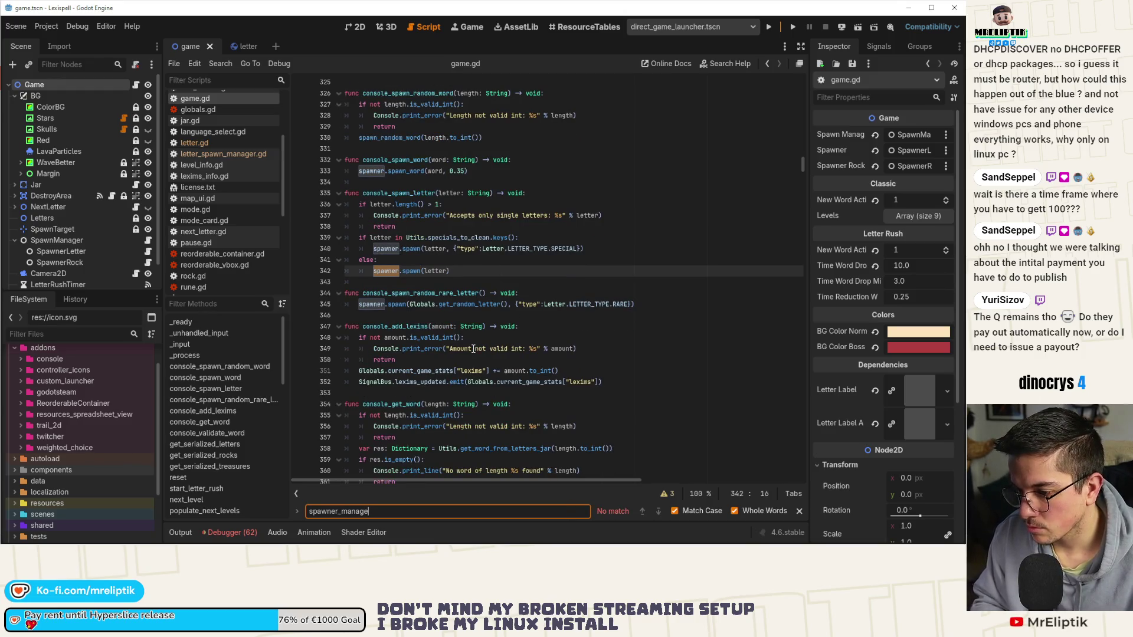
key("BackSpace")
key("BackSpace")
key("BackSpace")
type("_manager")
- Add a 0.35 delay argument to enable_letters on line 231 and run the project
left_click(472, 270)
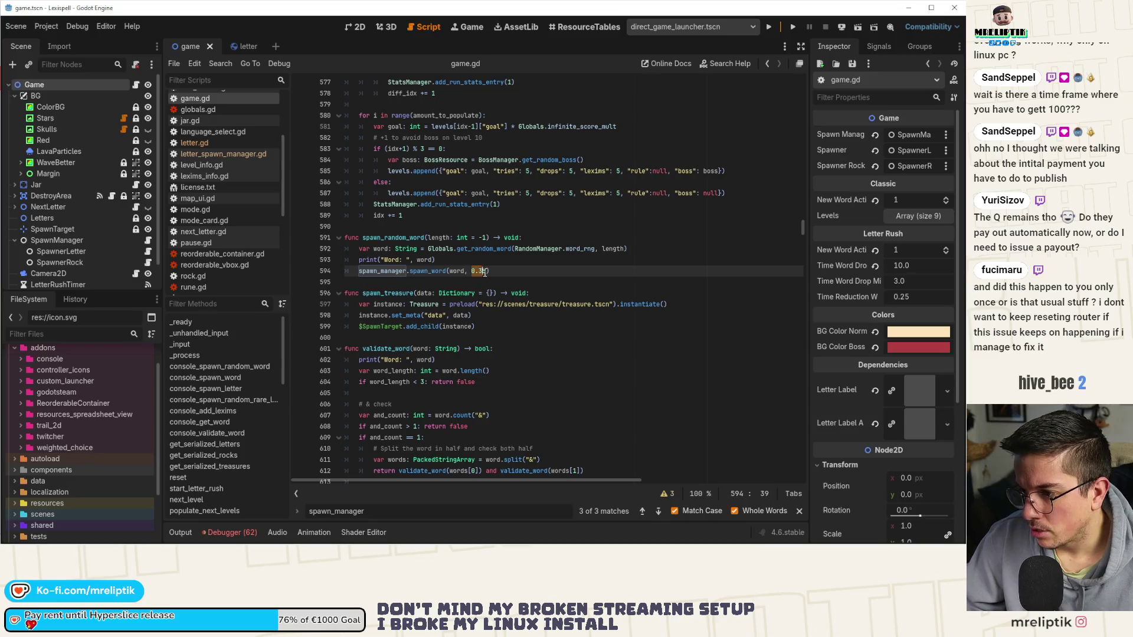
double_click(399, 272)
key("ctrl+f")
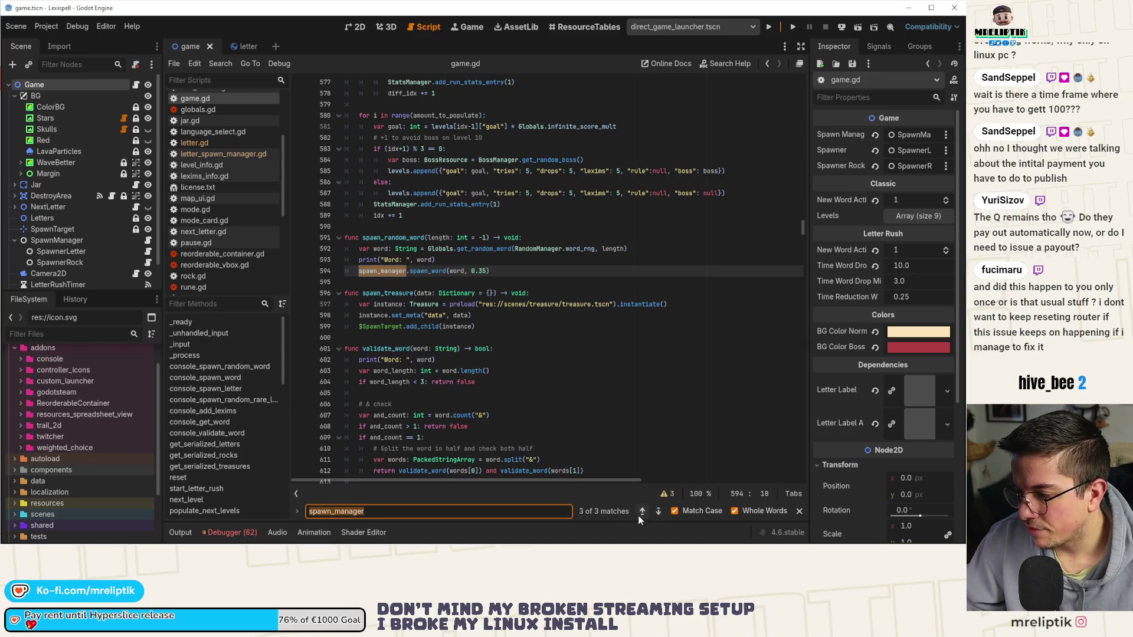
left_click(641, 511)
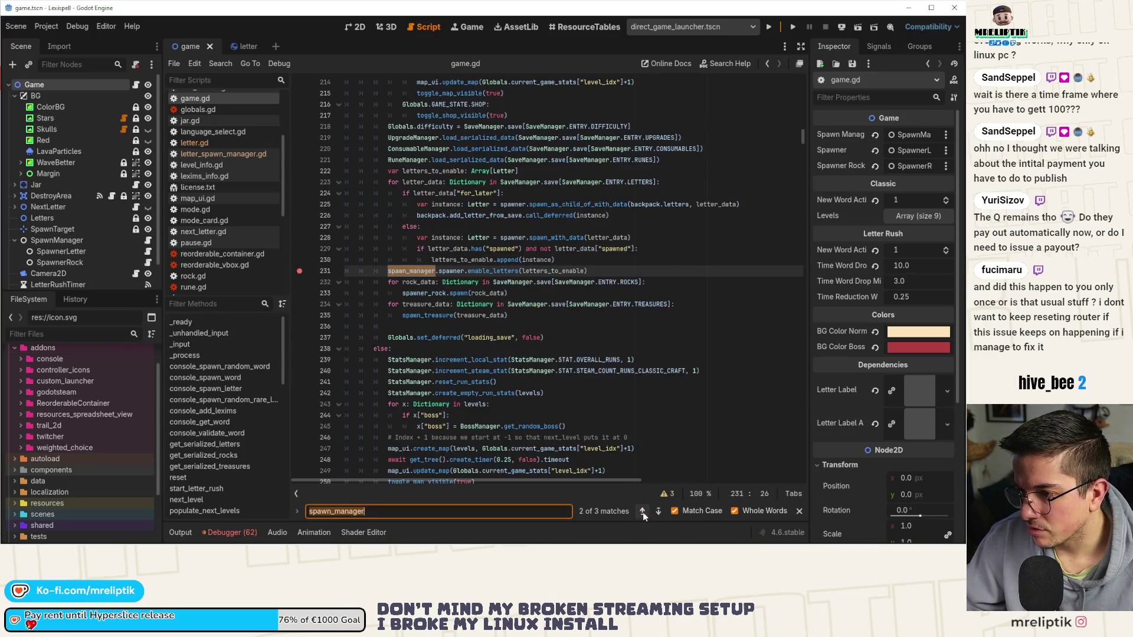
left_click(585, 272)
type(", 0.35")
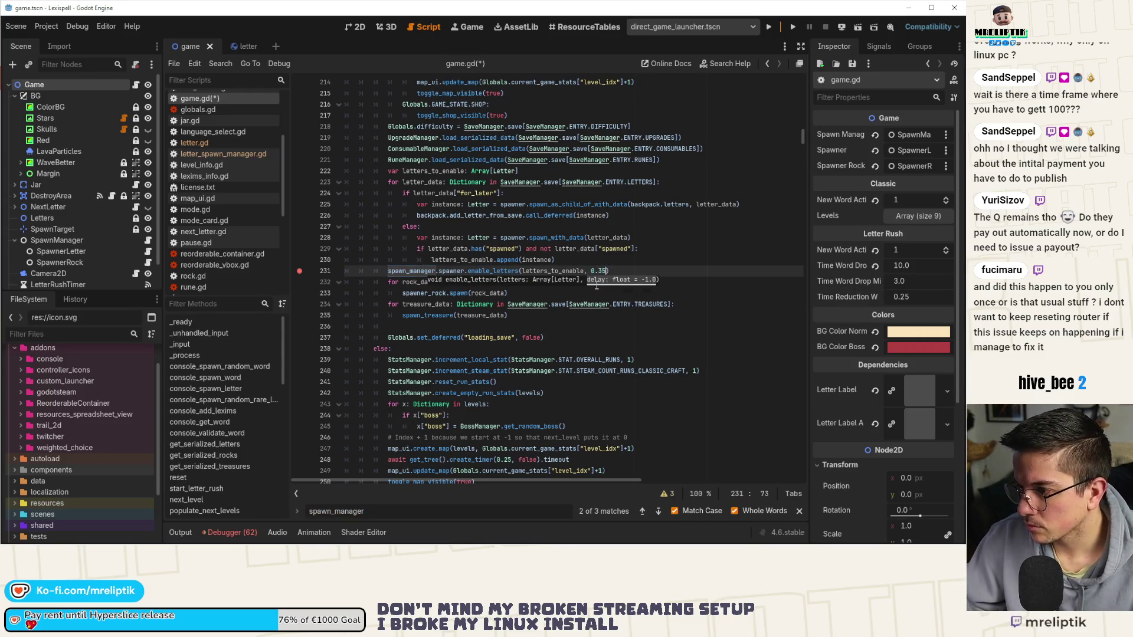
left_click(769, 28)
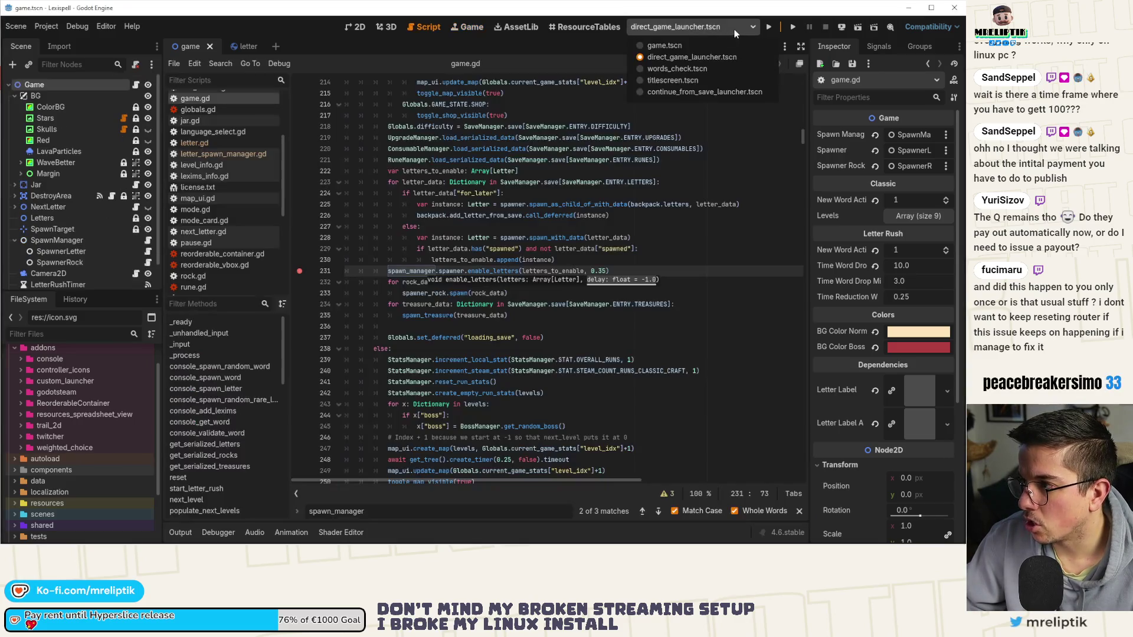
left_click(681, 27)
- Run the game from continue_from_save_launcher.tscn to the 0/750 results screen, then stop it
left_click(696, 91)
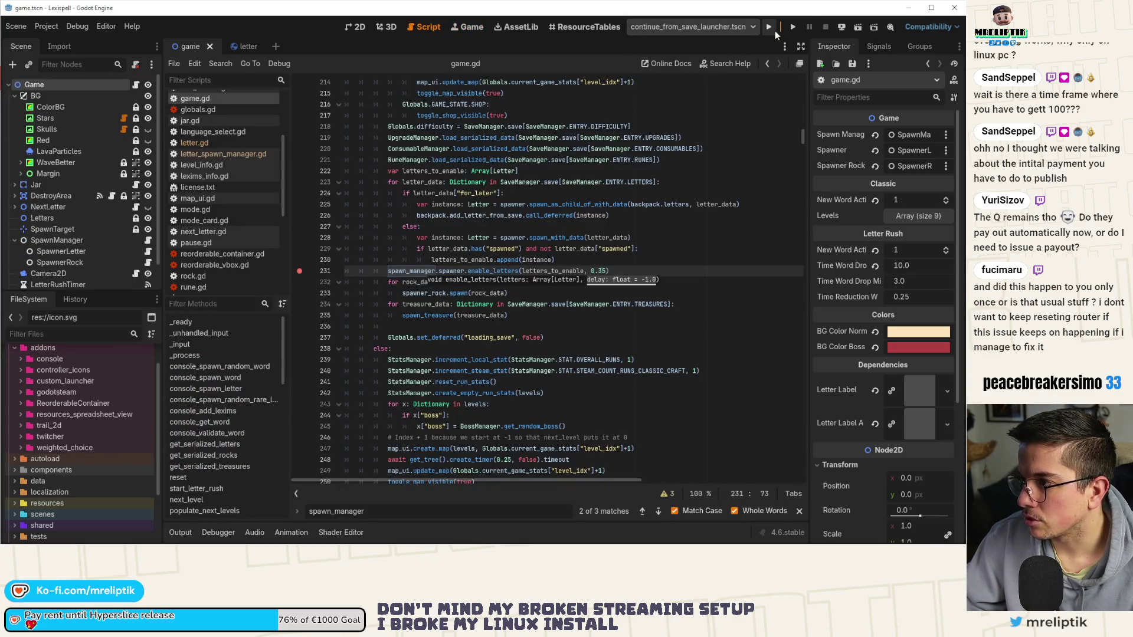
left_click(769, 28)
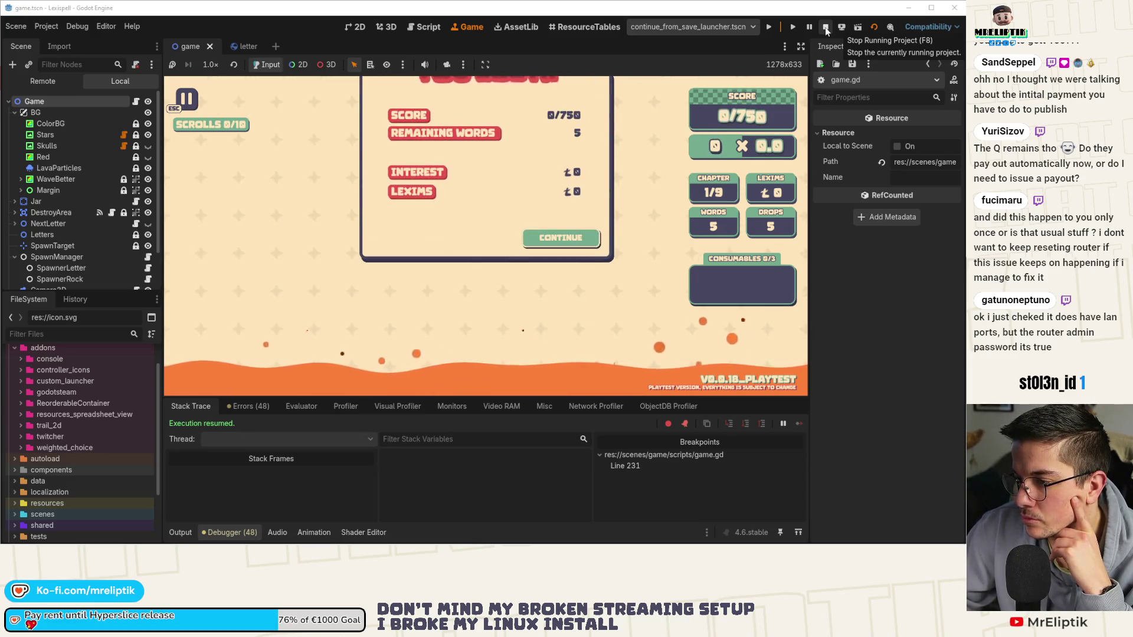
left_click(825, 30)
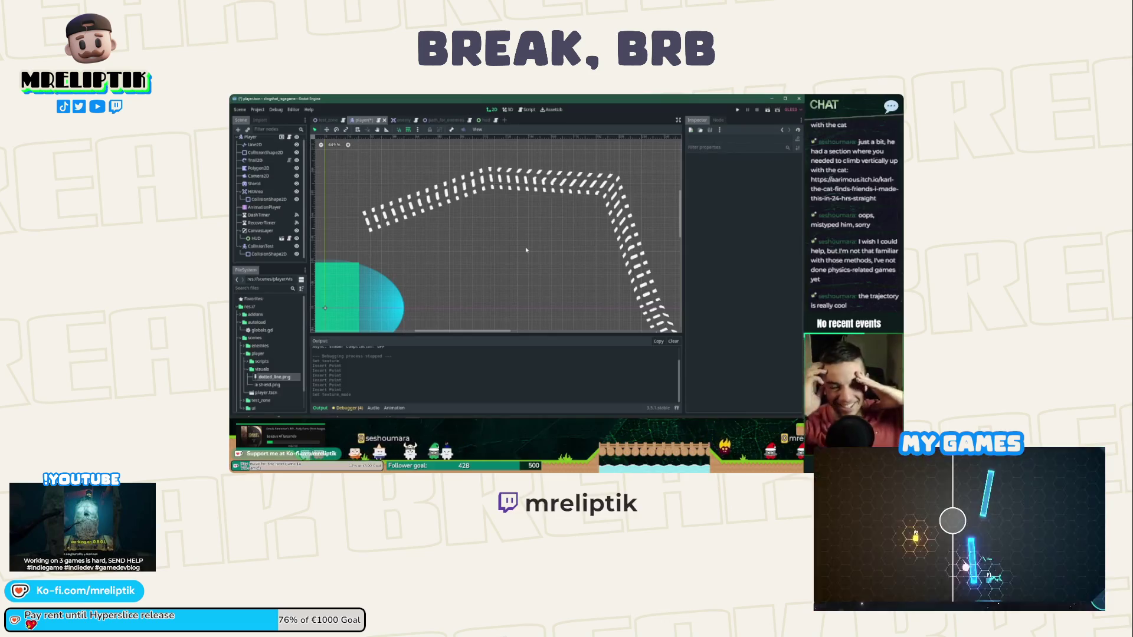
- Scroll and save in the editor, then focus the running game window
scroll(524, 257, "right", 2)
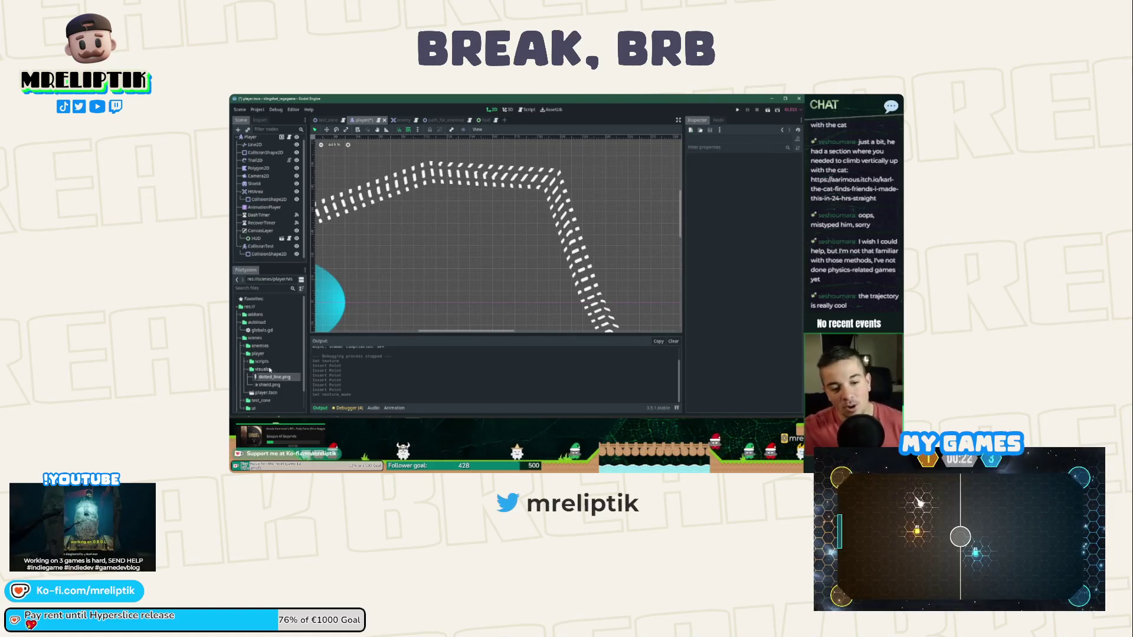
left_click(320, 407)
scroll(478, 223, "down", 3)
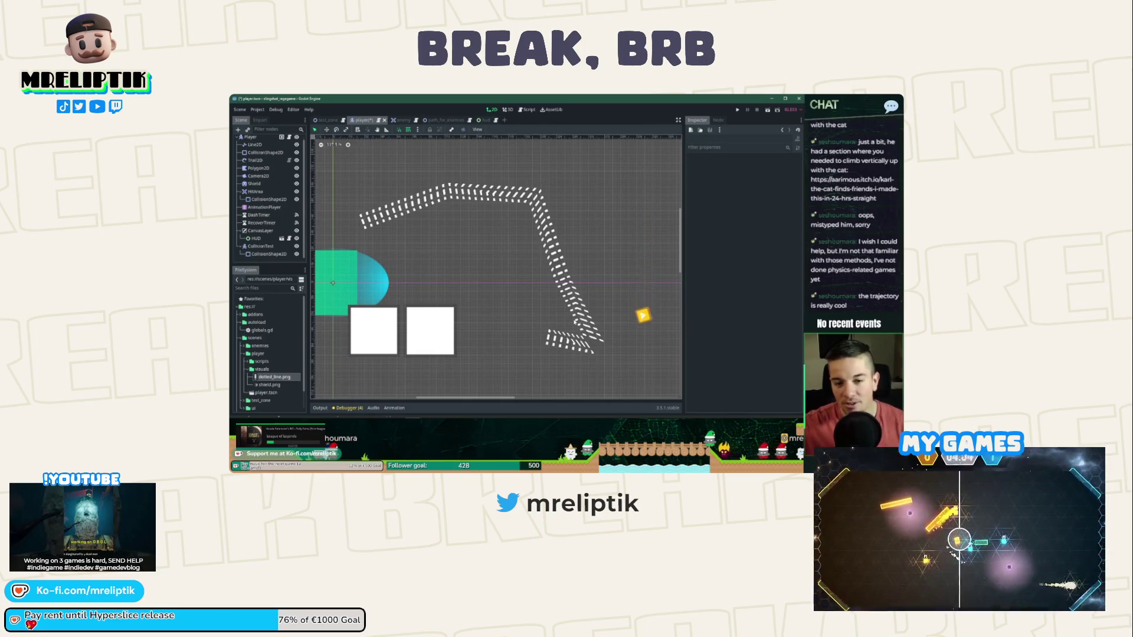
key("ctrl+s")
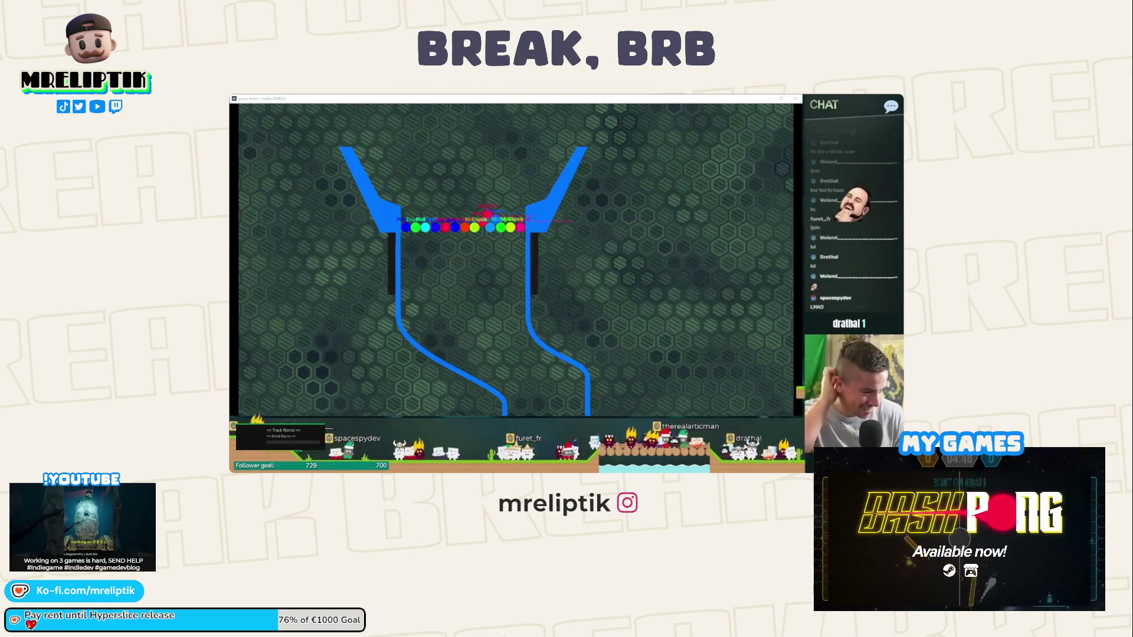
left_click(307, 266)
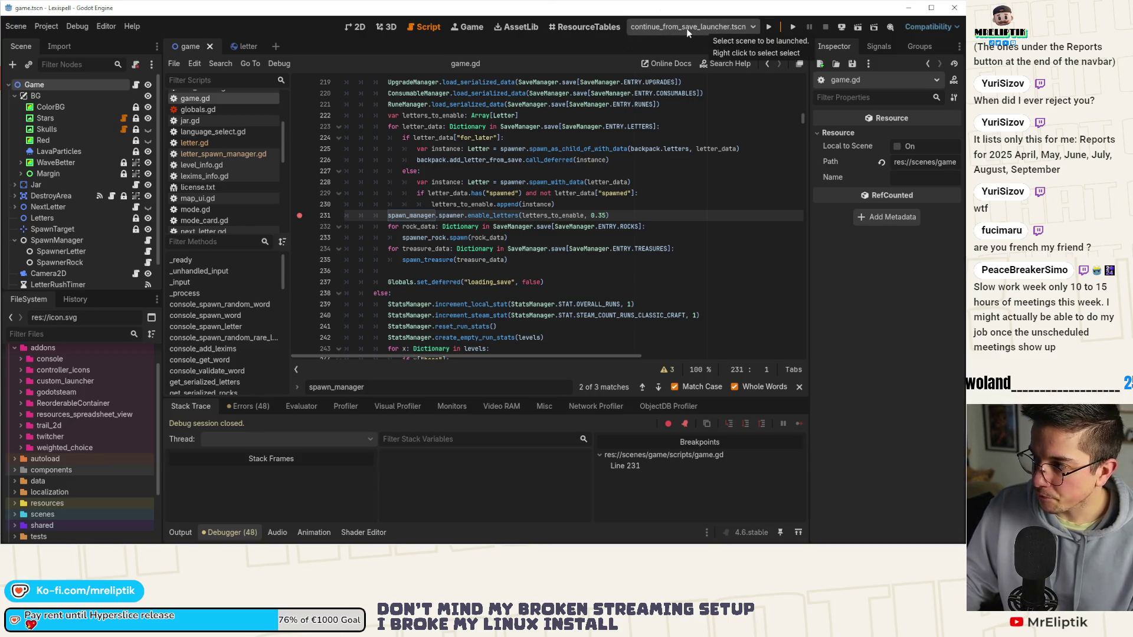
left_click(649, 33)
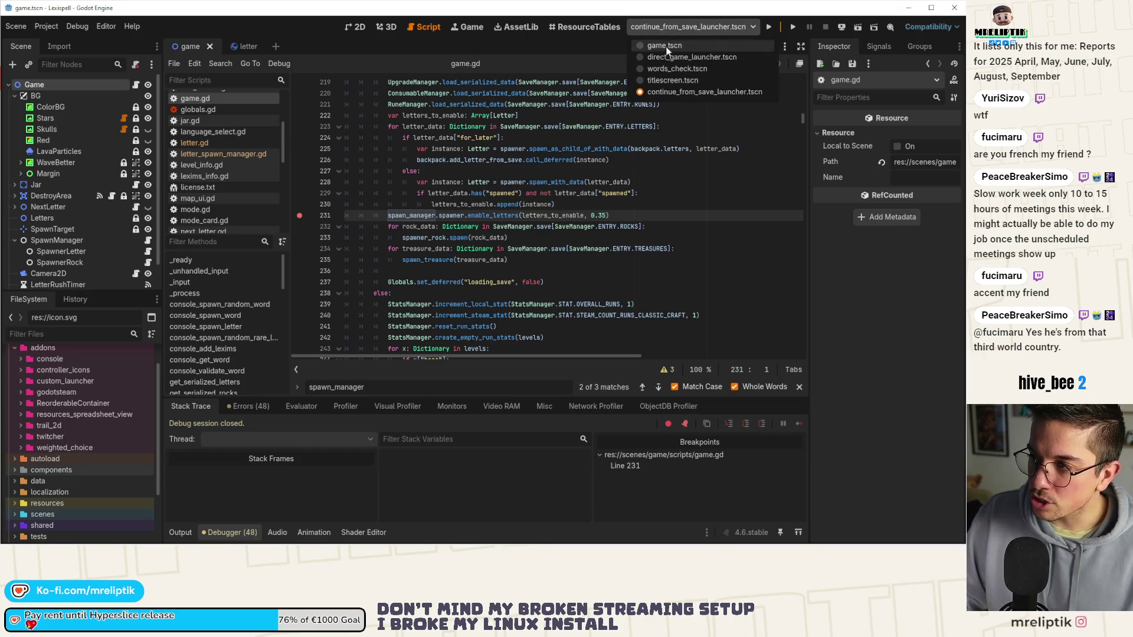
left_click(738, 17)
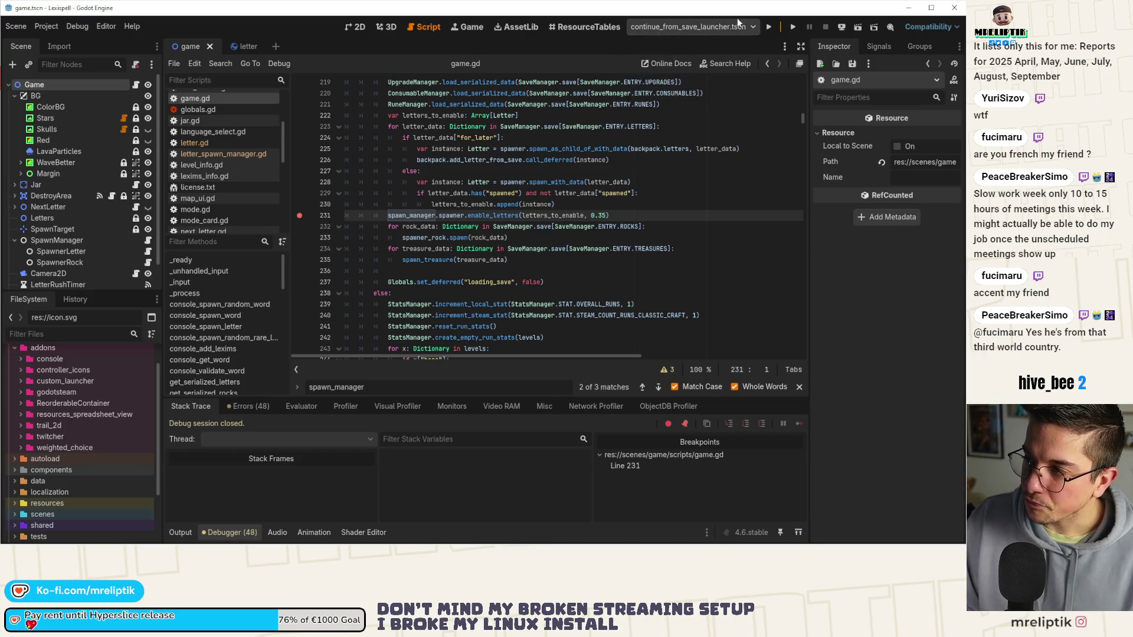
- Drag TEST 4 to second place in the Scenes List (TEST 1, 4, 2, 3, 5), then close it
left_click(699, 29)
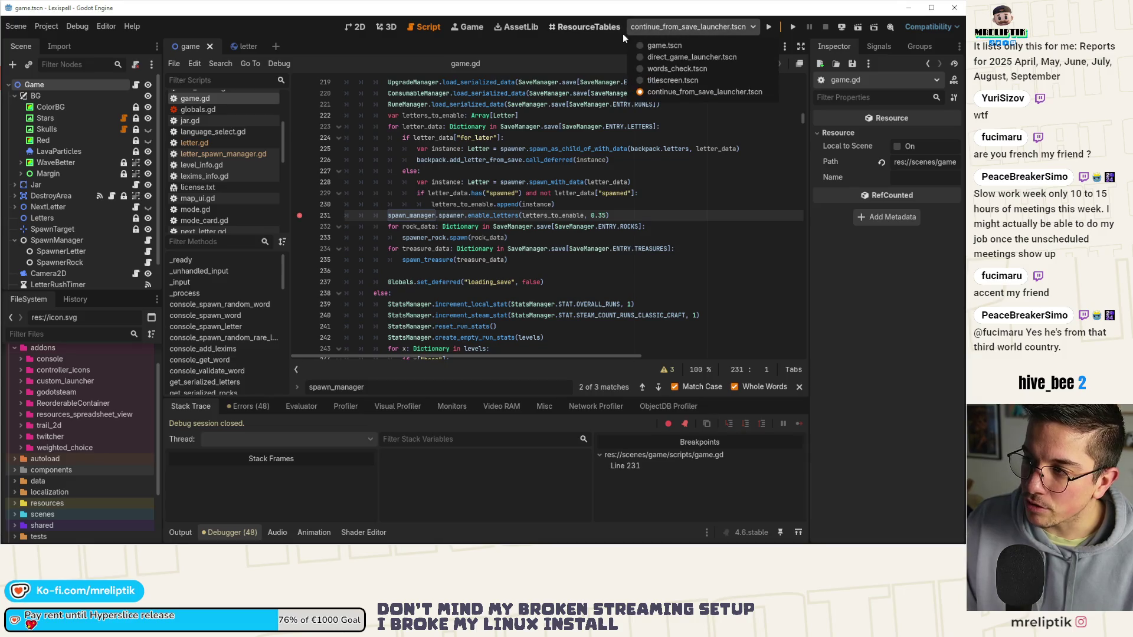
left_click(664, 79)
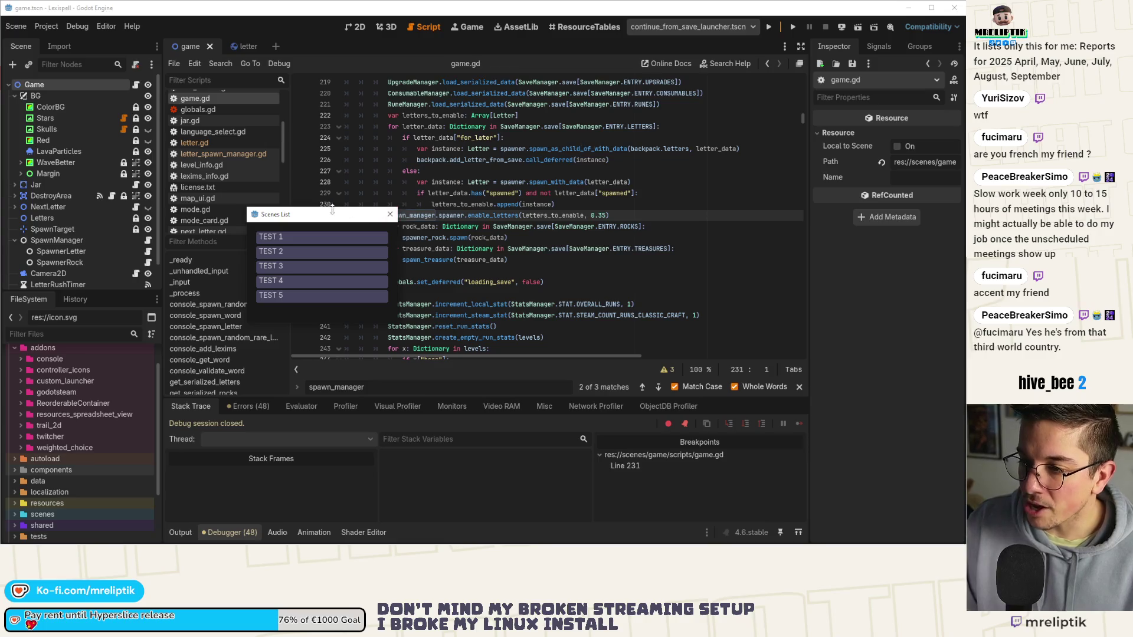
left_click_drag(652, 130, 662, 36)
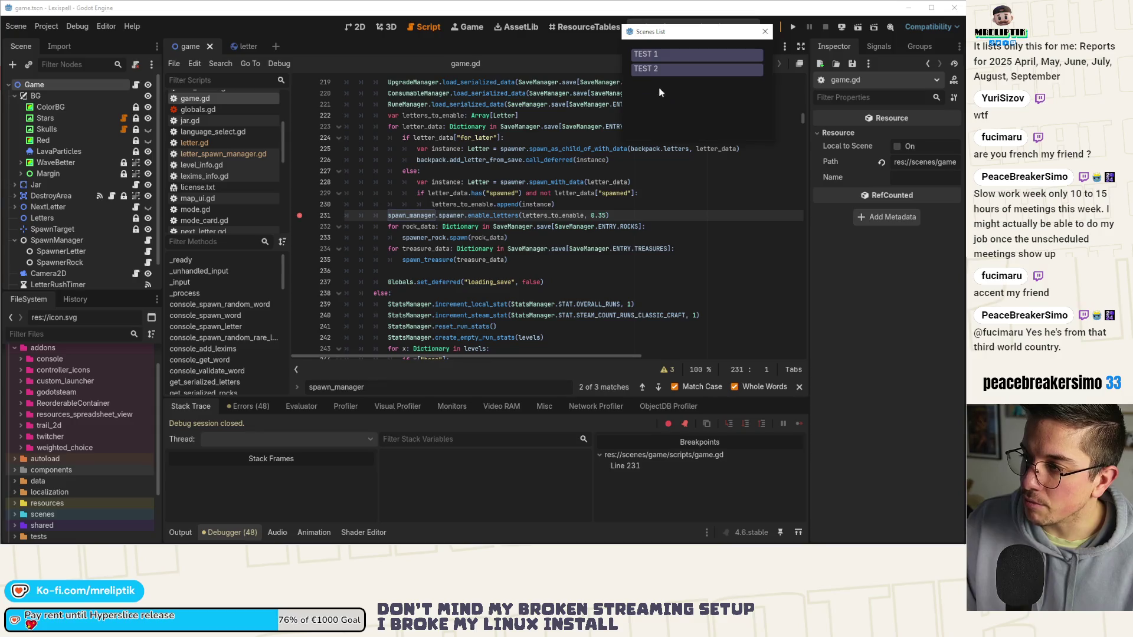
left_click(662, 80)
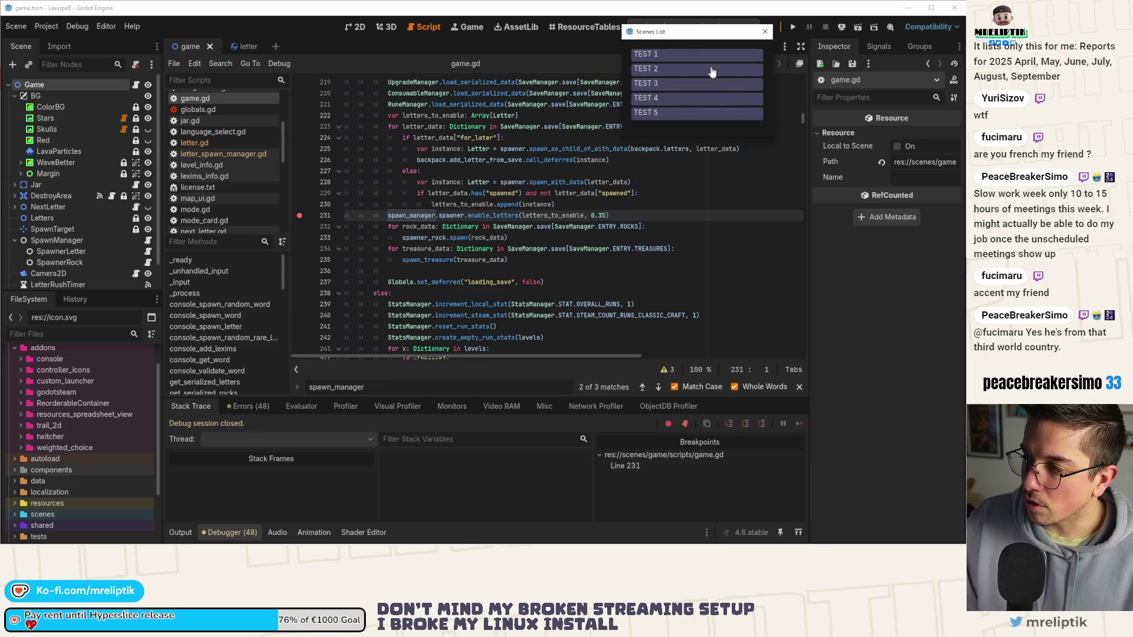
left_click(663, 83)
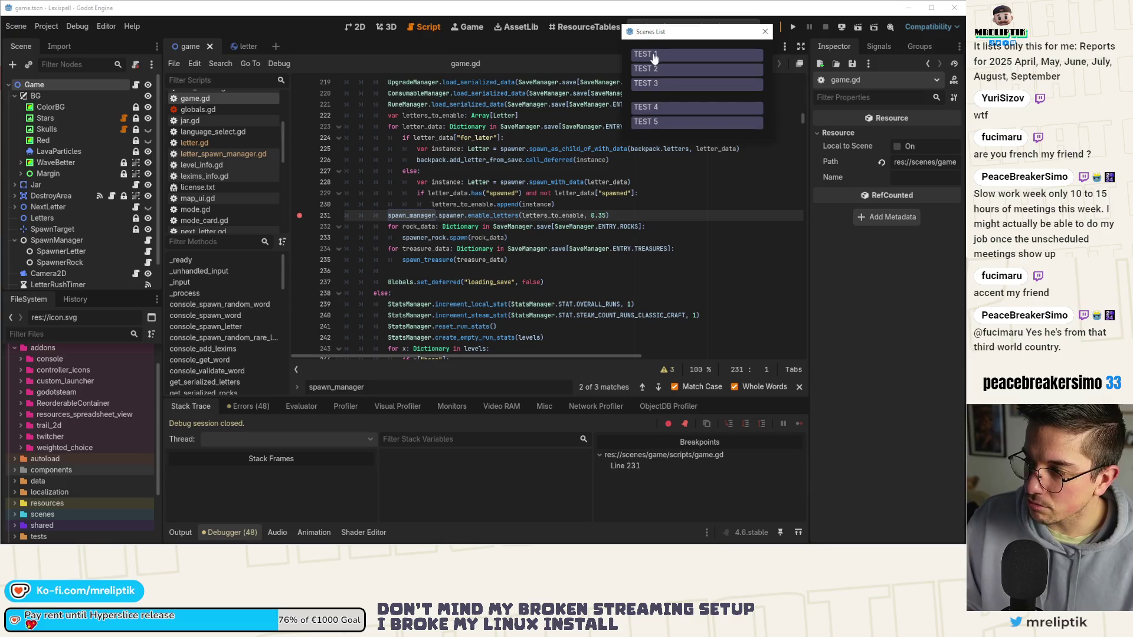
left_click_drag(654, 101, 662, 41)
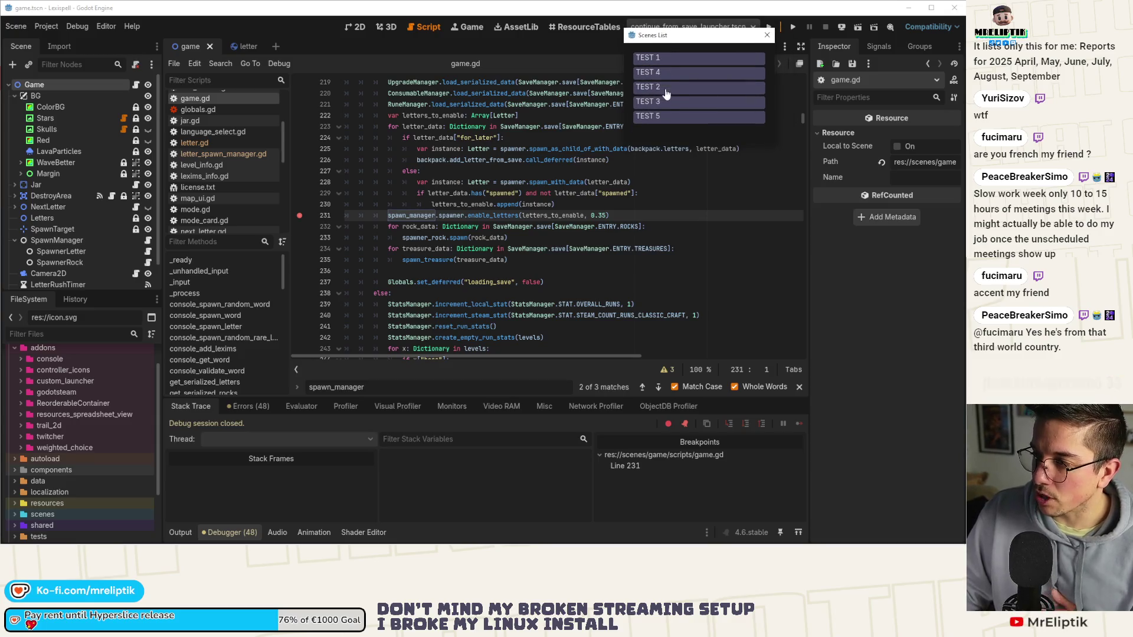
left_click(767, 35)
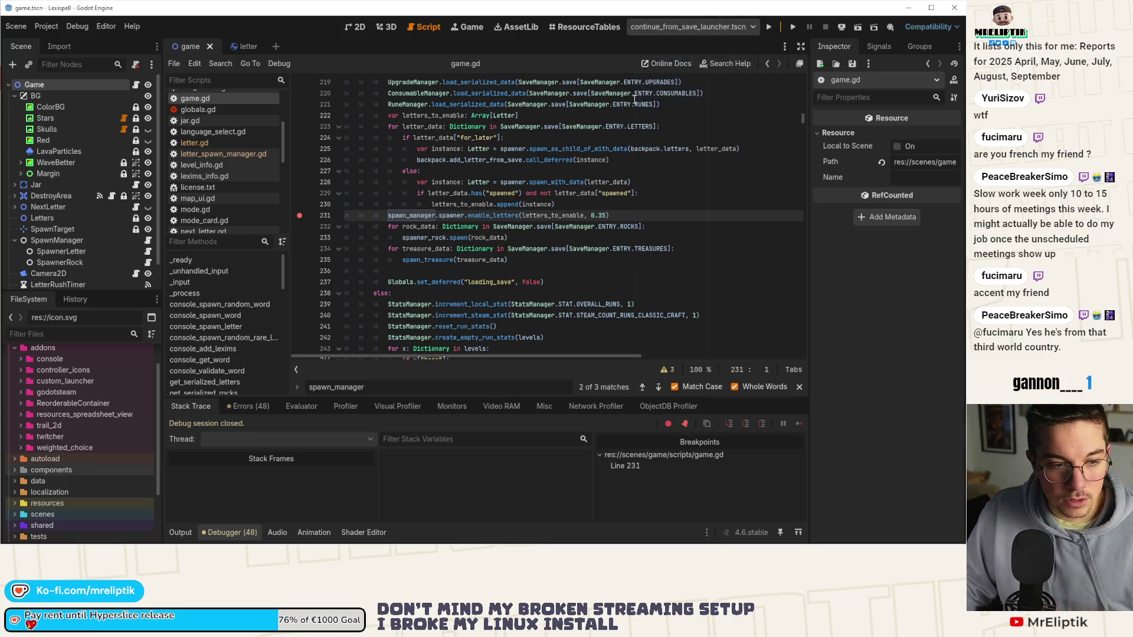
left_click(671, 30)
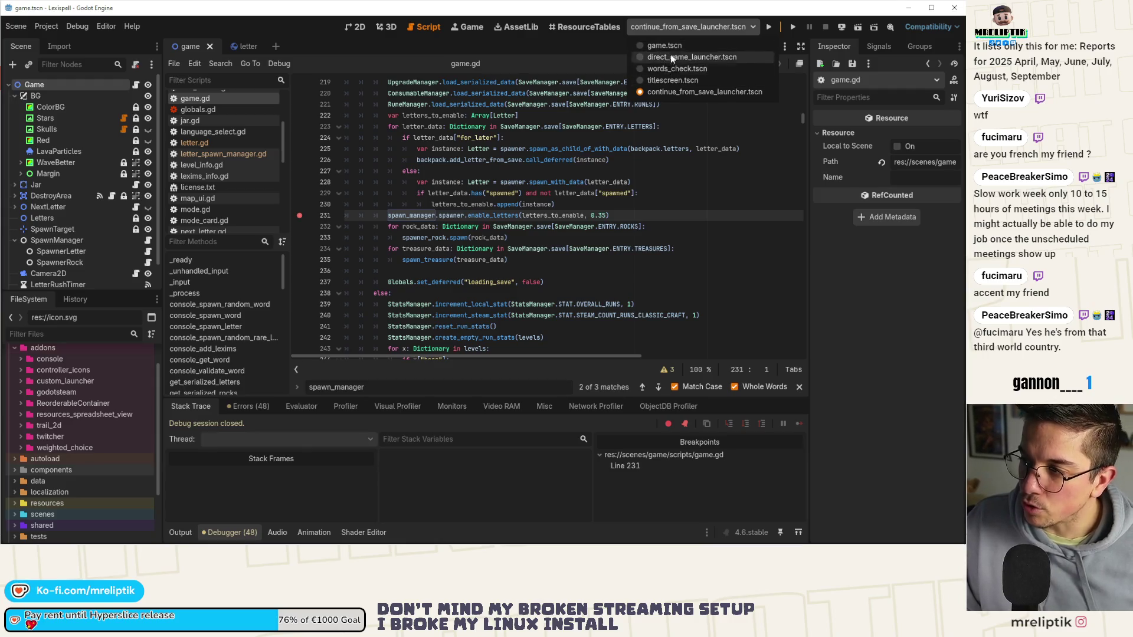
left_click(672, 27)
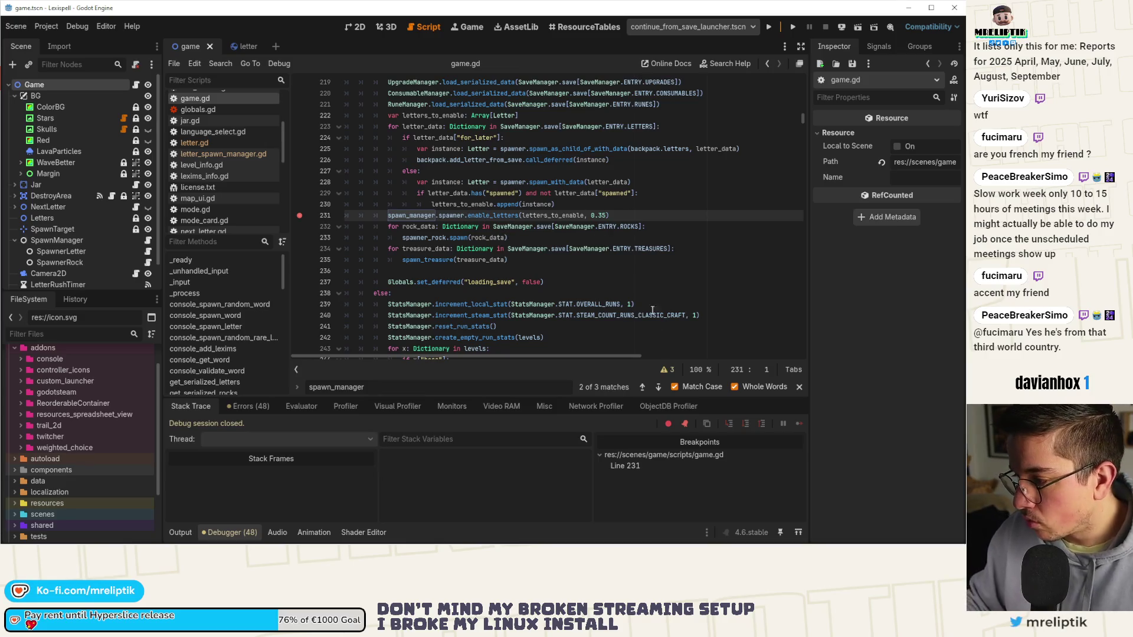
left_click(770, 31)
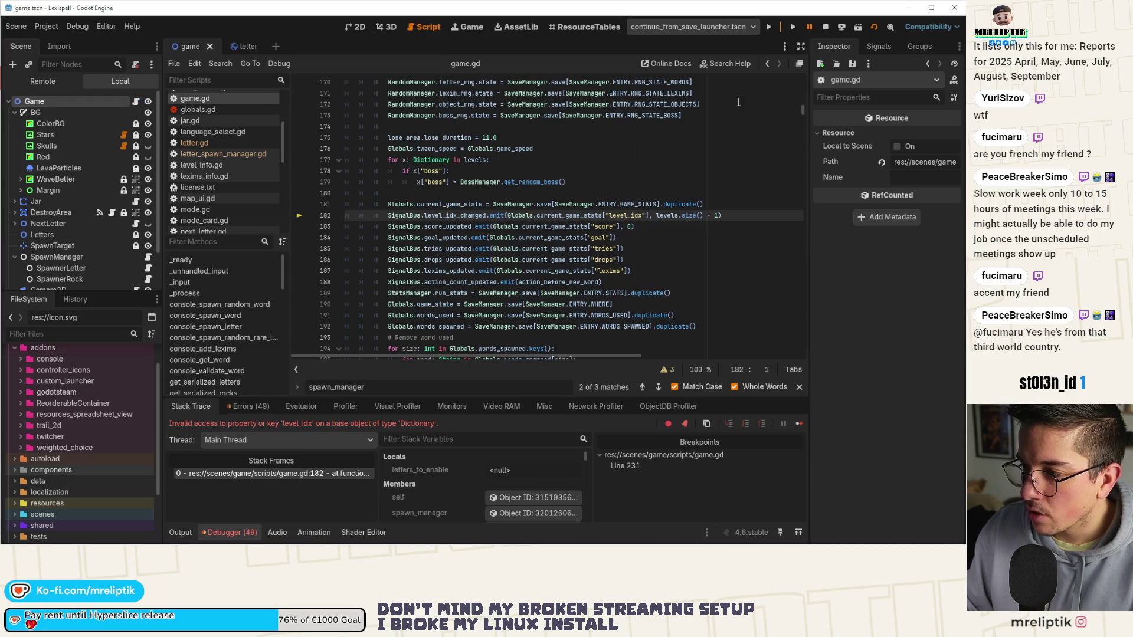
- Stop the debug session and switch to the letter scene's letter.gd script
left_click(824, 28)
left_click(233, 48)
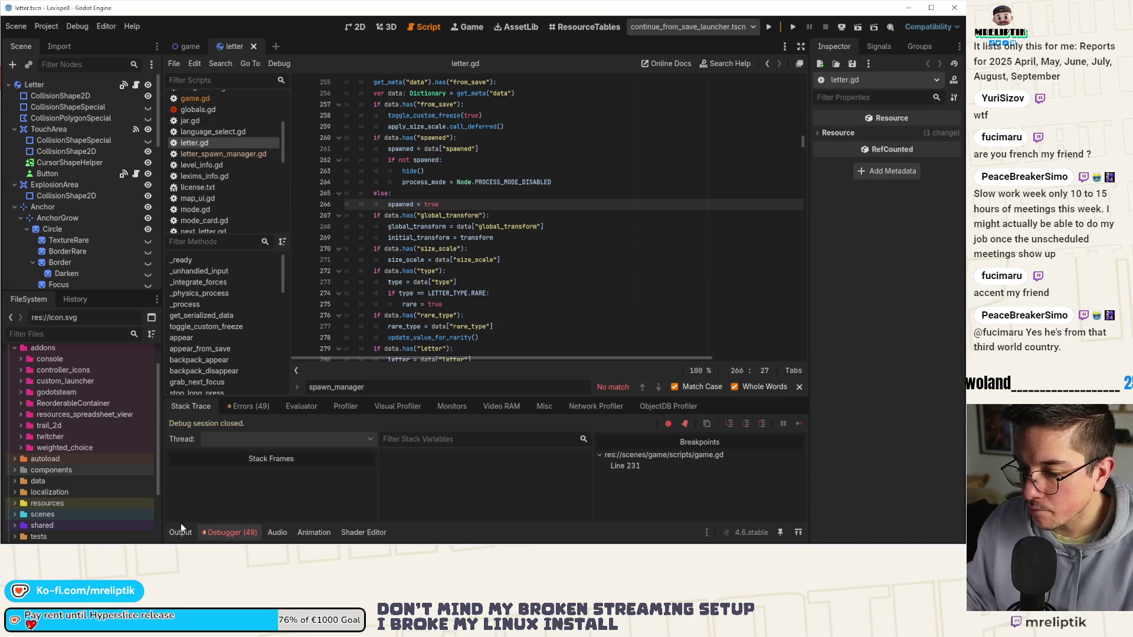
- Hide the debugger panel and review letter.gd's appear_from_save and its toggle_custom_freeze call
left_click(231, 532)
scroll(388, 262, "down", 10)
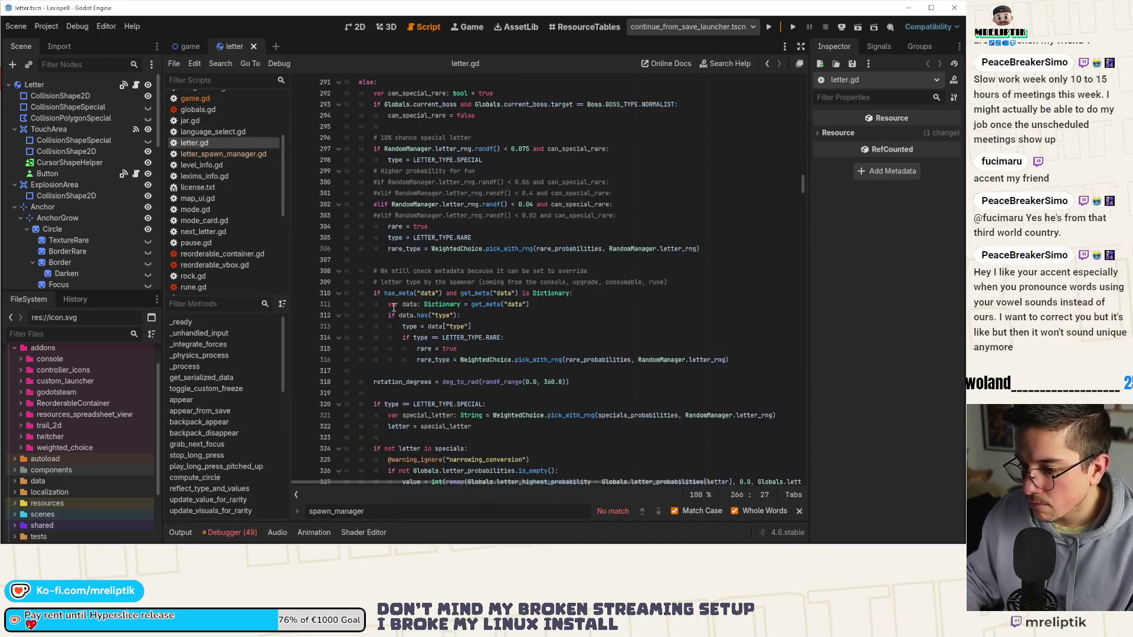
left_click(203, 413)
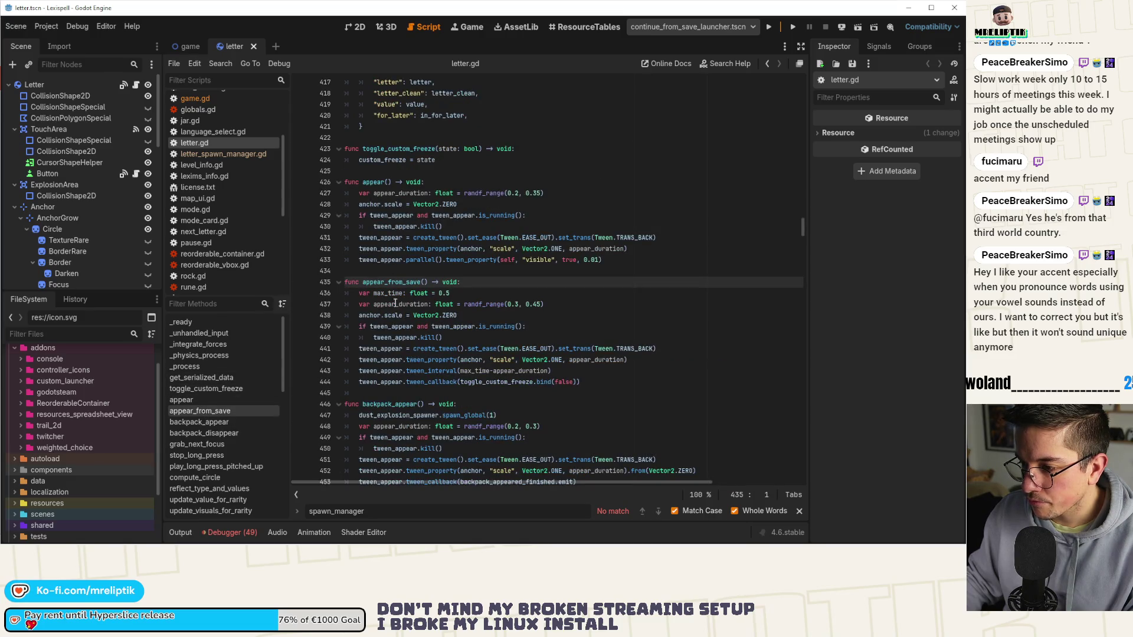
left_click(534, 382)
double_click(400, 282)
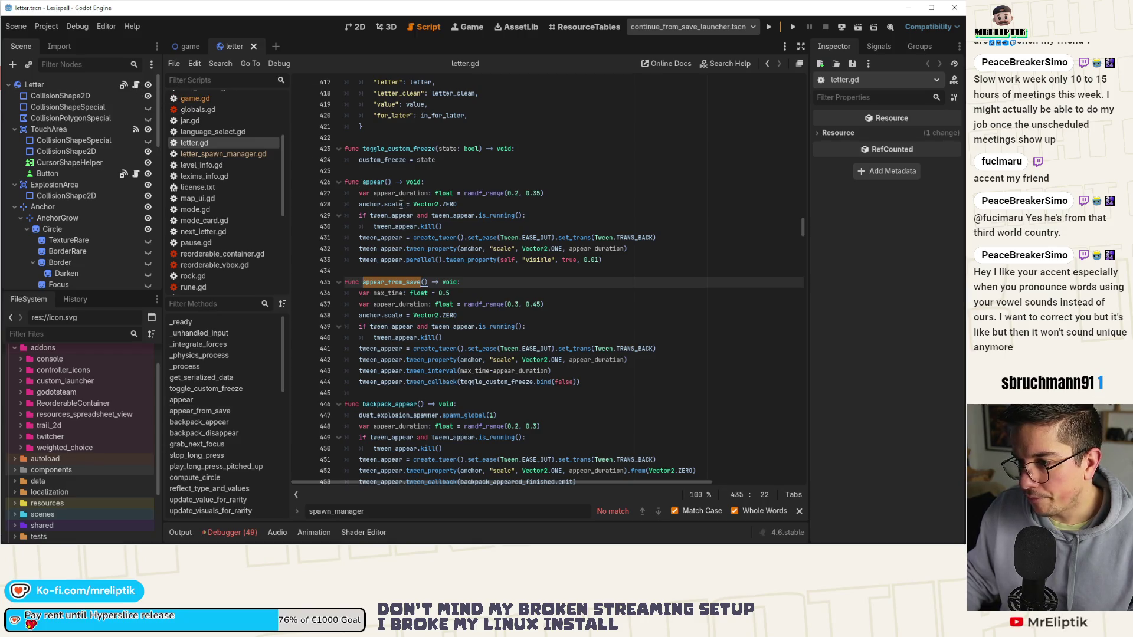
scroll(396, 218, "up", 20)
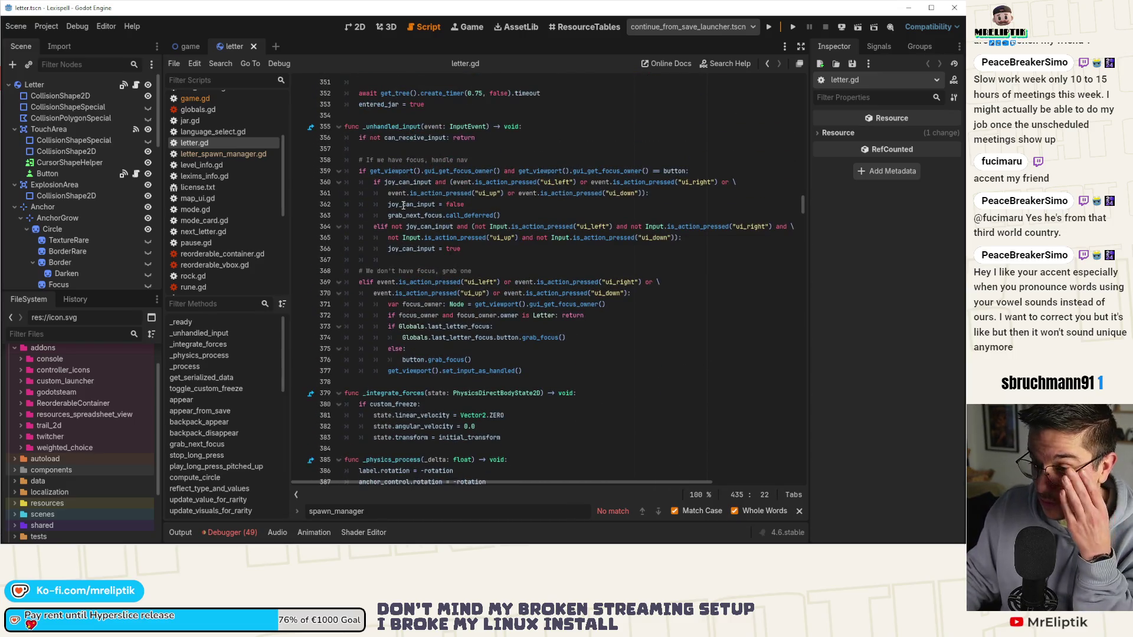
scroll(420, 243, "up", 12)
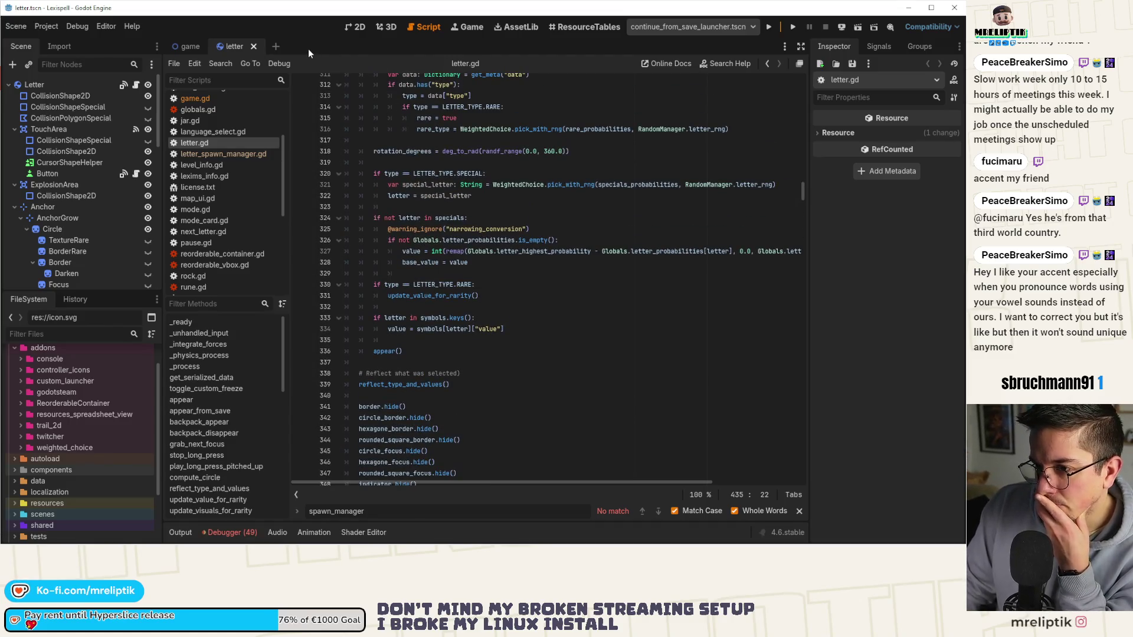
- Re-run the project until it breaks at game.gd line 182, then open the launcher scene list
left_click(769, 27)
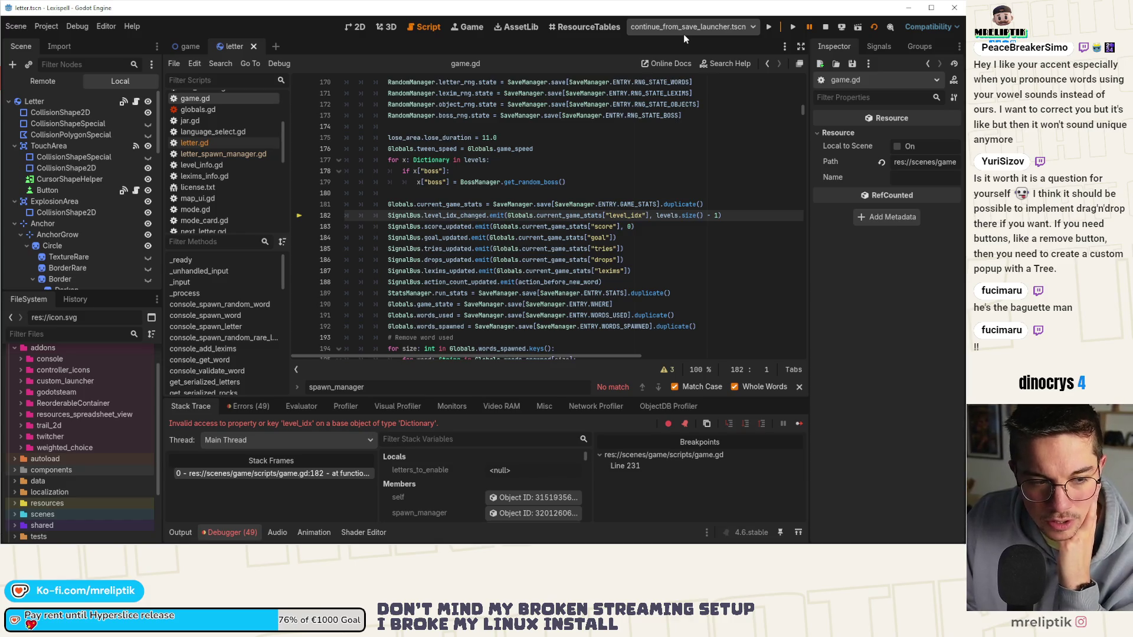
left_click(675, 36)
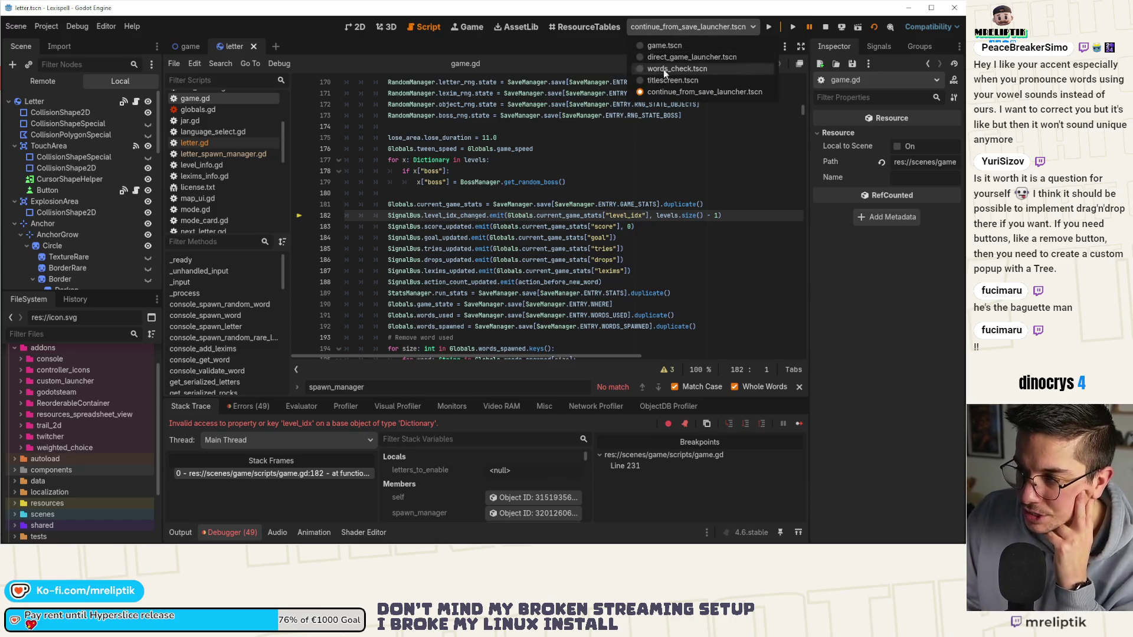